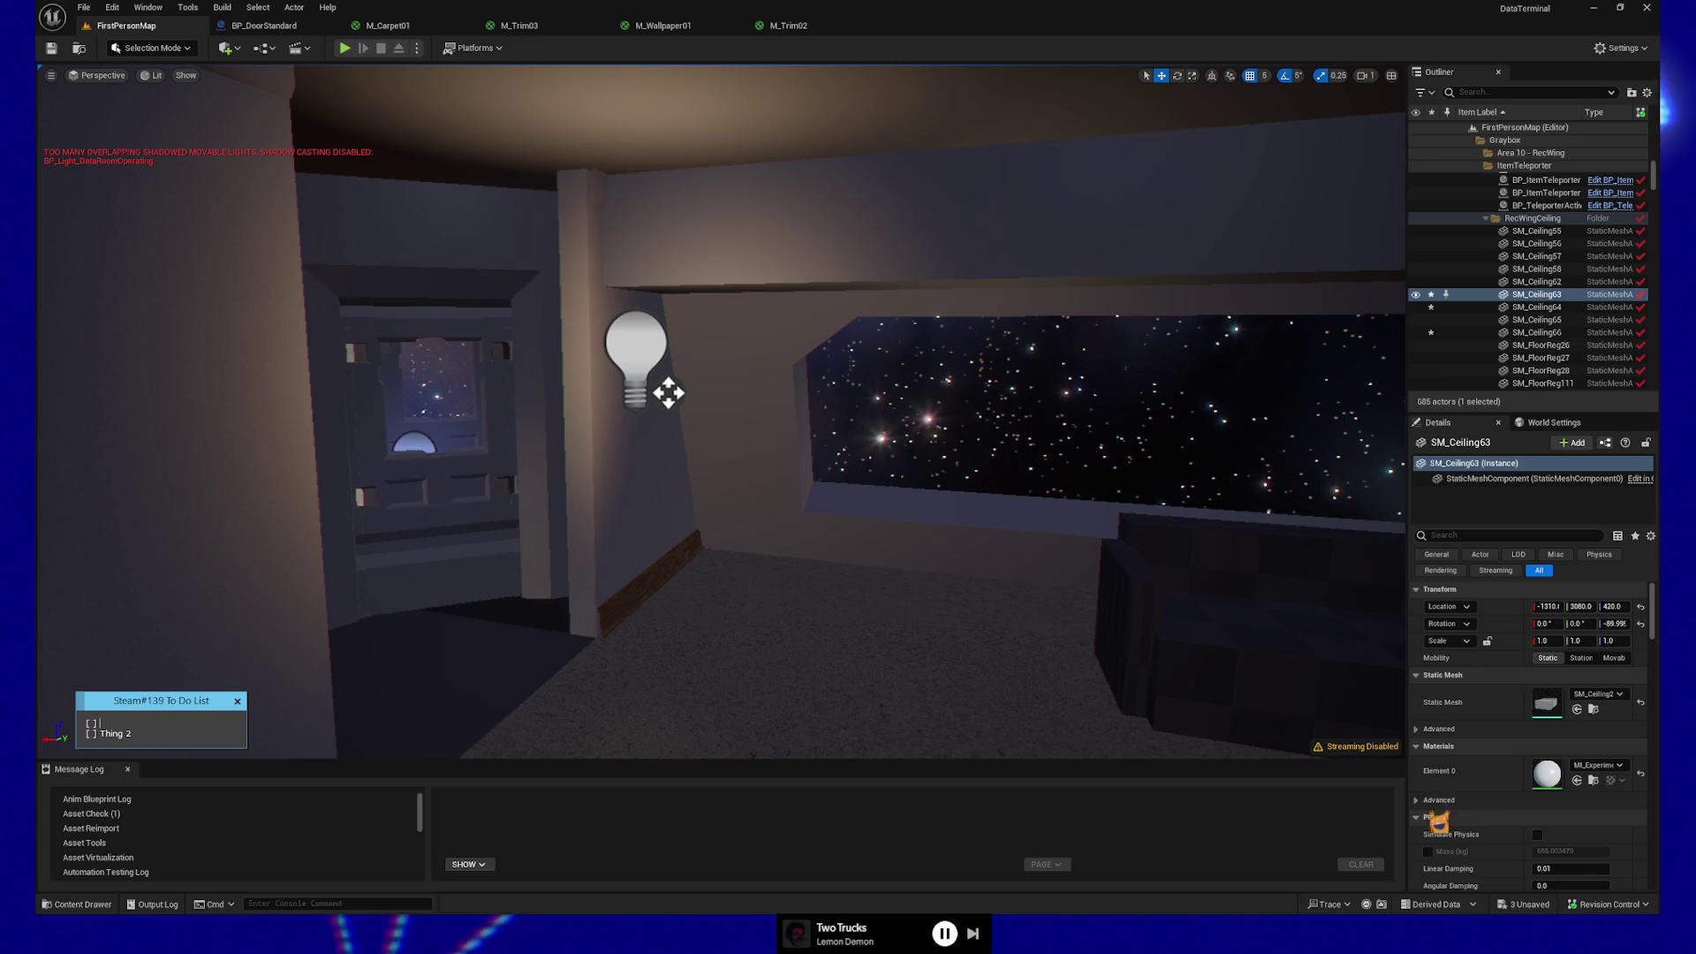
- Fly the camera through the doorway, down the corridor and out past the starry window
click(1438, 653)
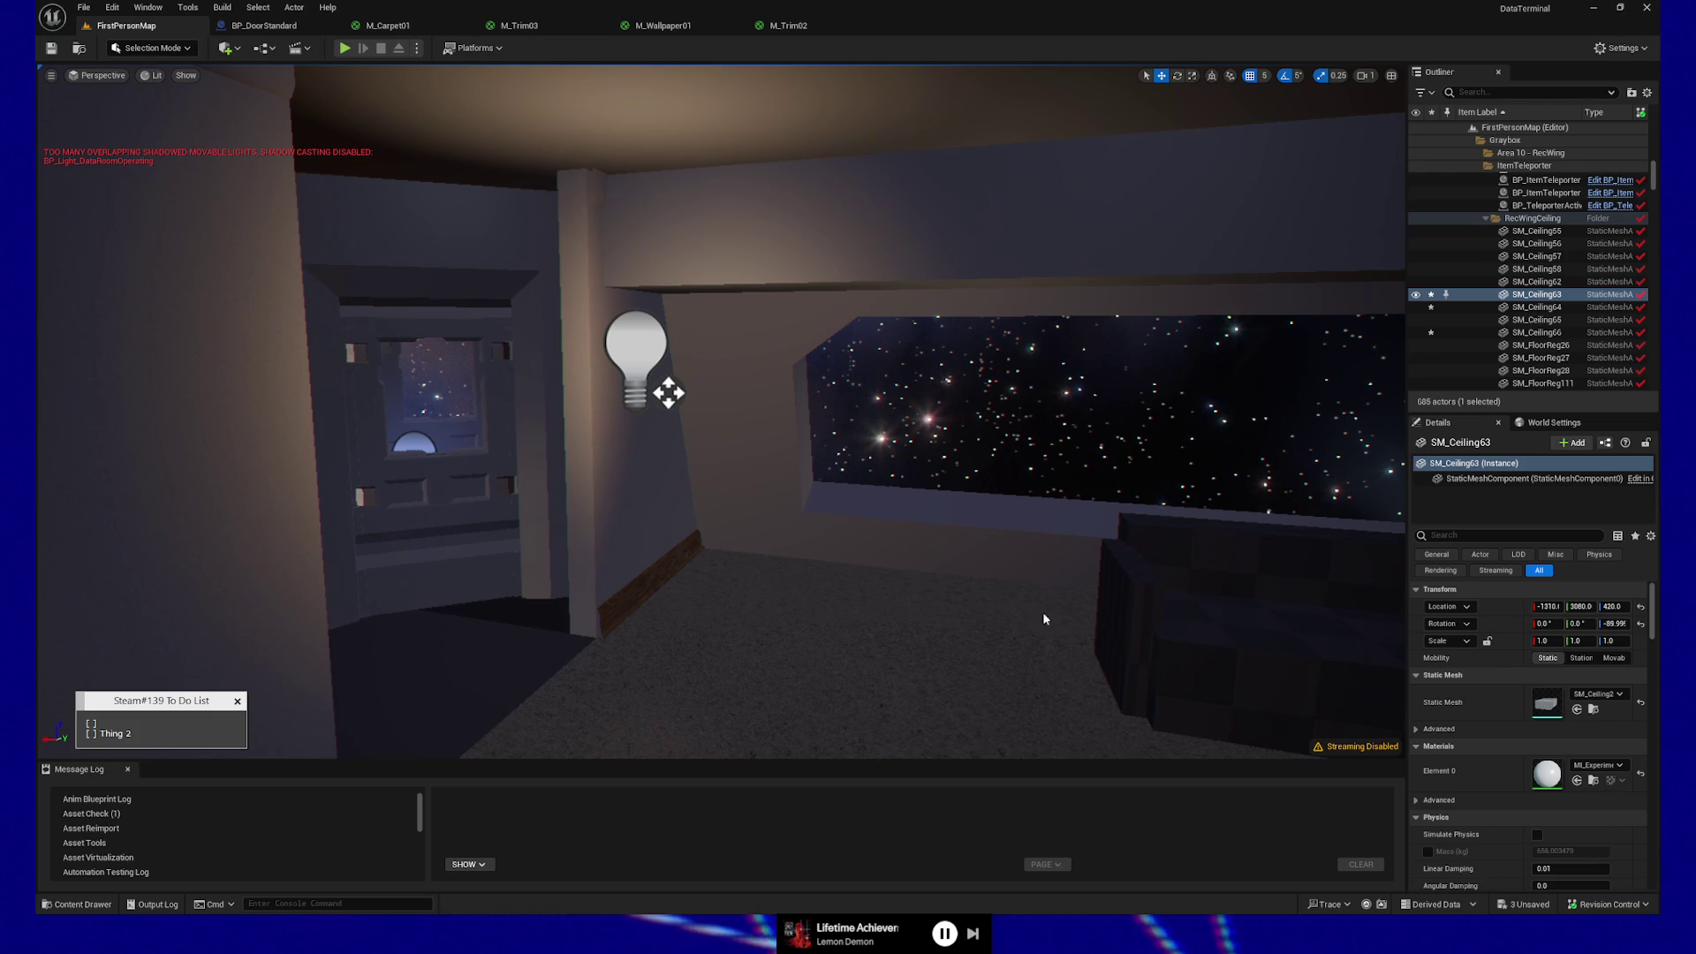
mouse_move(927, 654)
mouse_down()
mouse_move(945, 647)
mouse_move(835, 601)
mouse_move(883, 338)
mouse_up()
drag(1012, 671, 1047, 605)
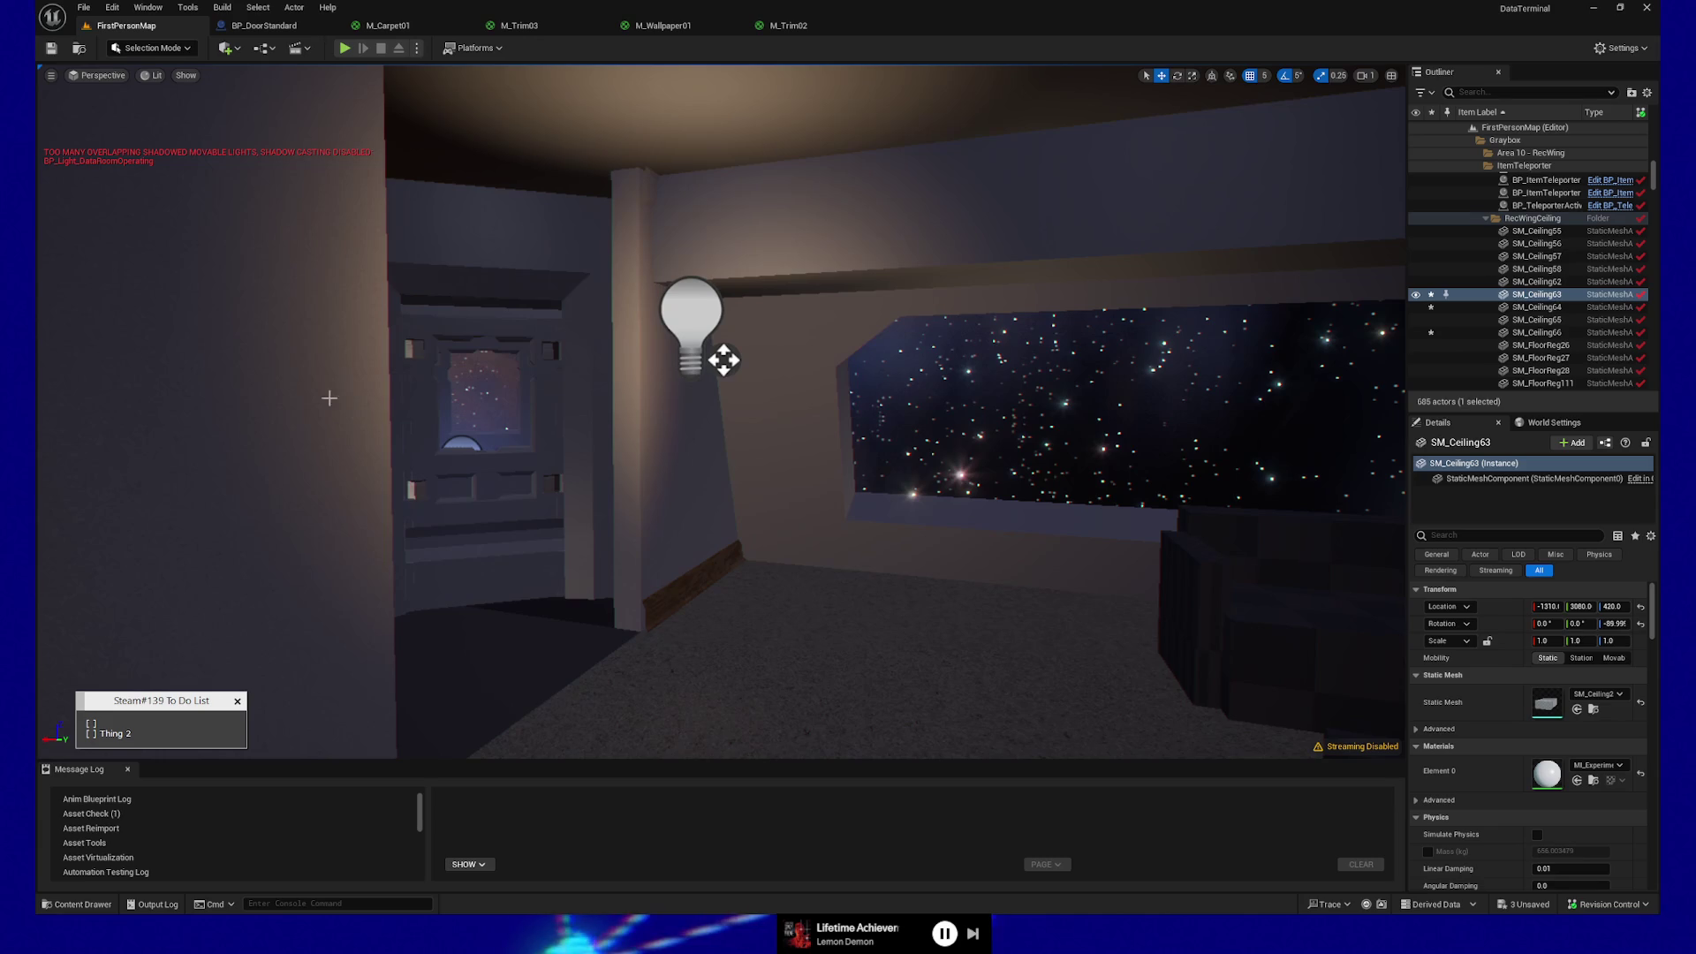
drag(341, 356, 352, 343)
mouse_move(721, 411)
mouse_down()
mouse_move(698, 406)
mouse_move(737, 397)
mouse_move(746, 362)
mouse_move(764, 371)
mouse_move(751, 340)
mouse_move(744, 424)
mouse_move(535, 311)
mouse_up()
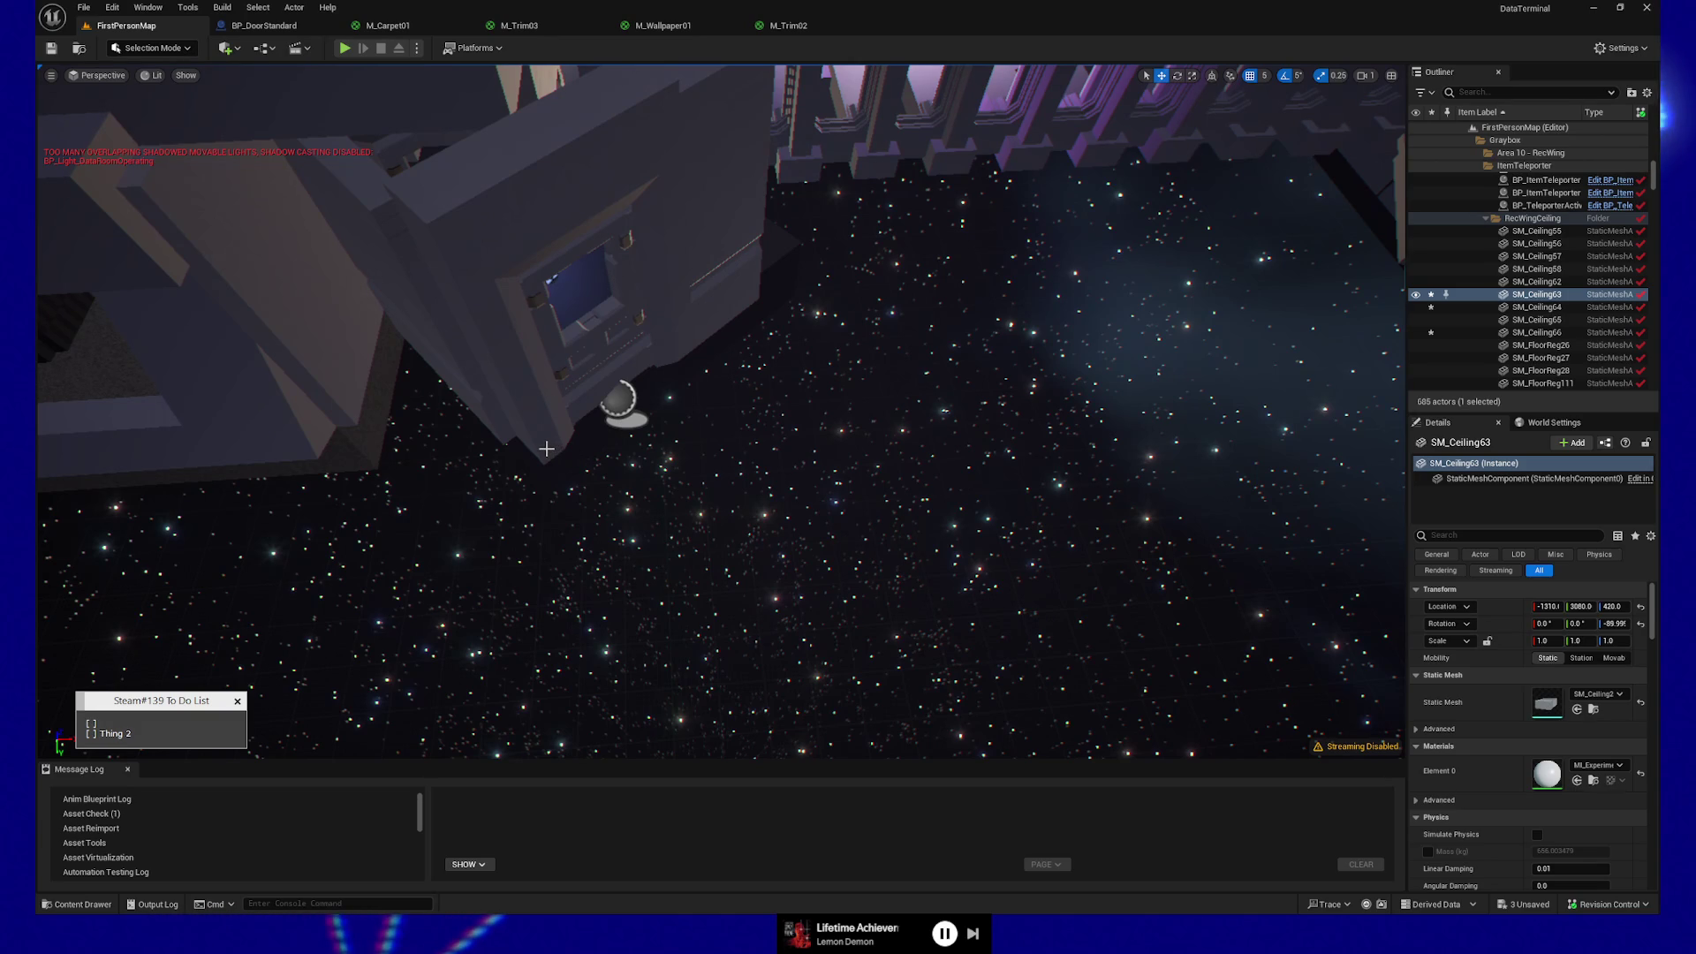
- Turn up and fly along the building toward the purple-lit slatted columns
mouse_move(598, 478)
mouse_down()
mouse_move(548, 433)
mouse_move(570, 429)
mouse_move(458, 393)
mouse_up()
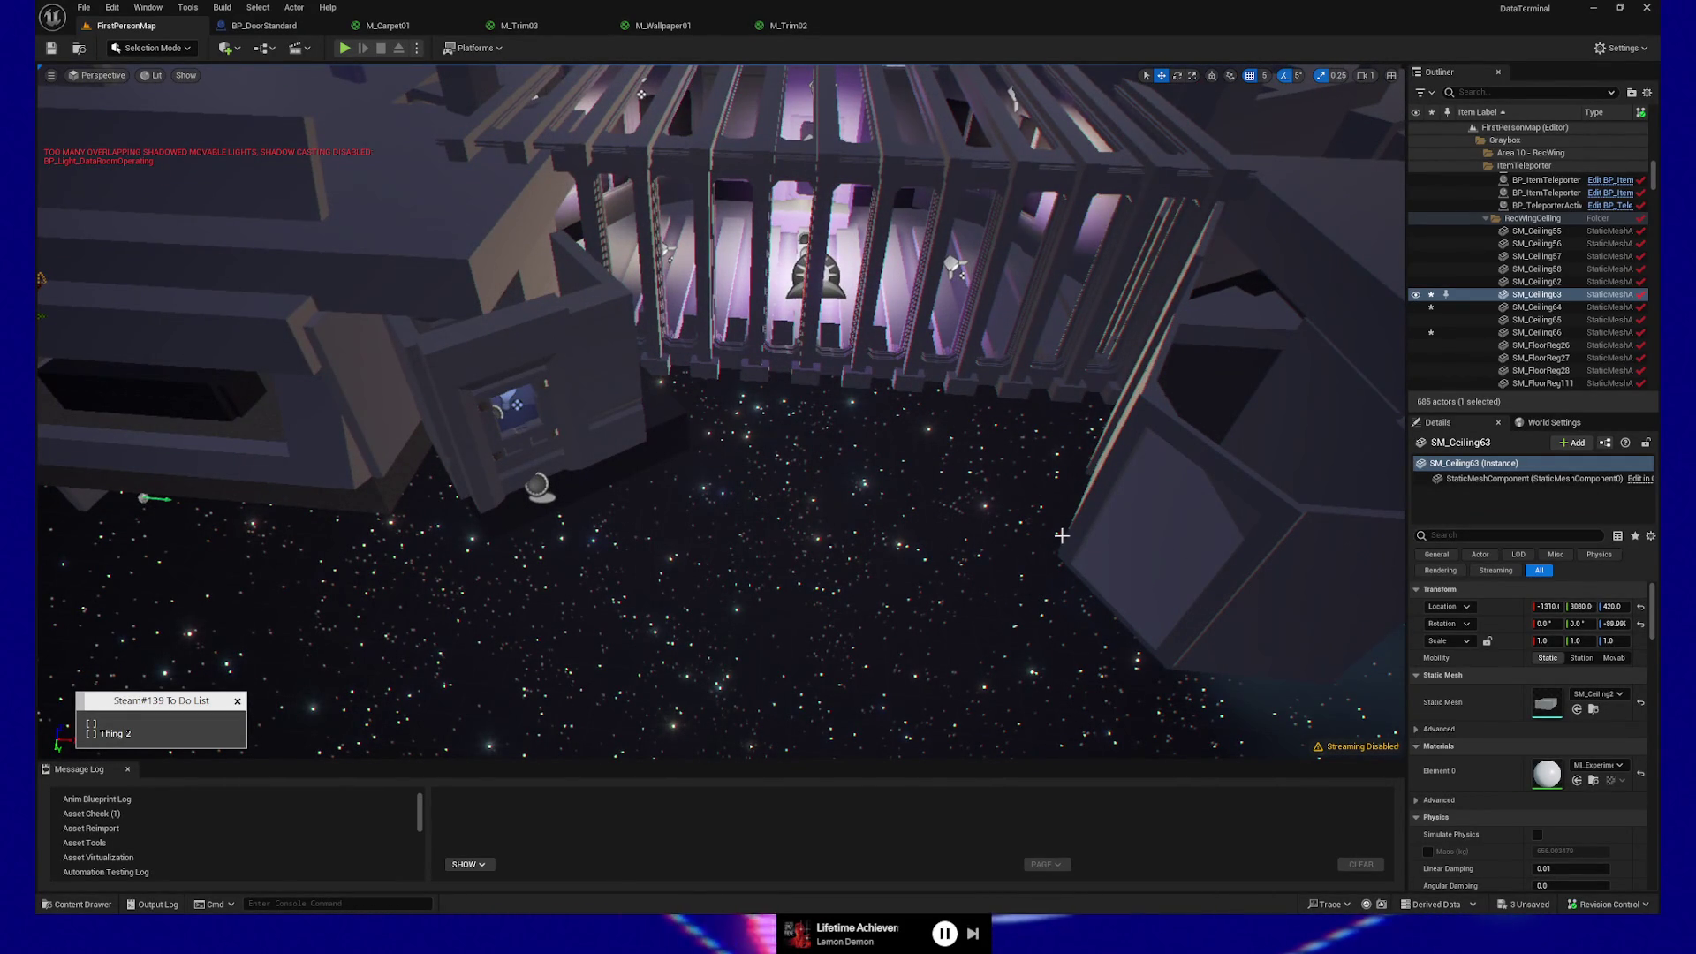
drag(711, 529, 667, 486)
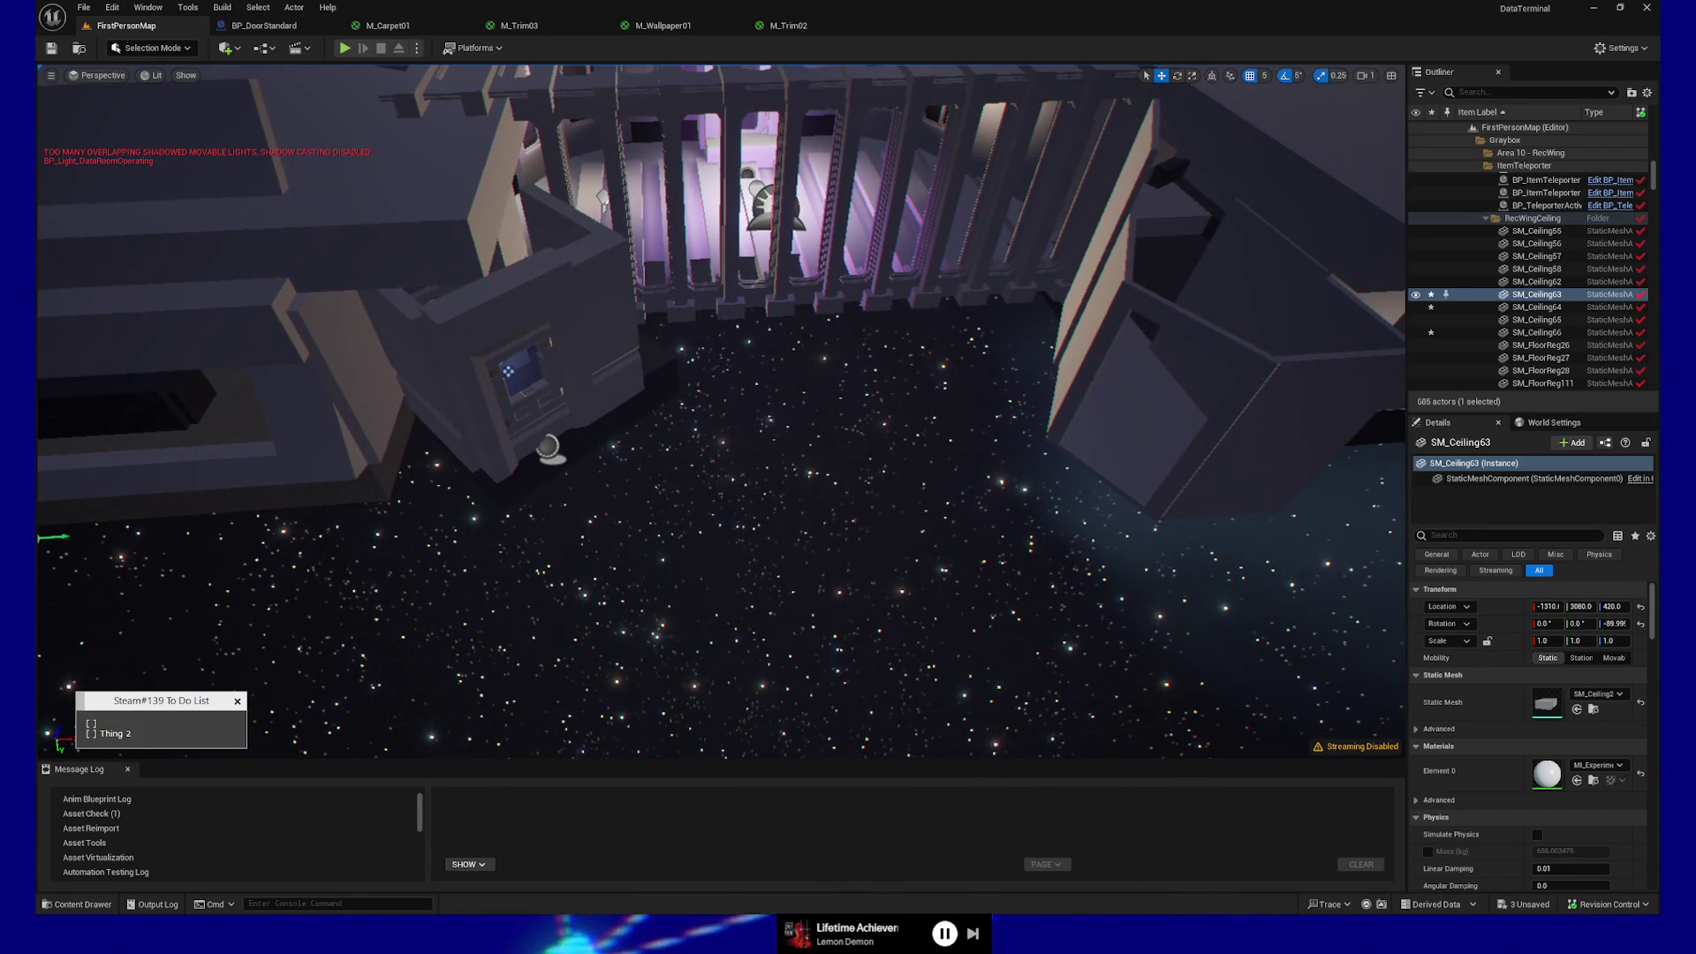
drag(667, 485, 662, 482)
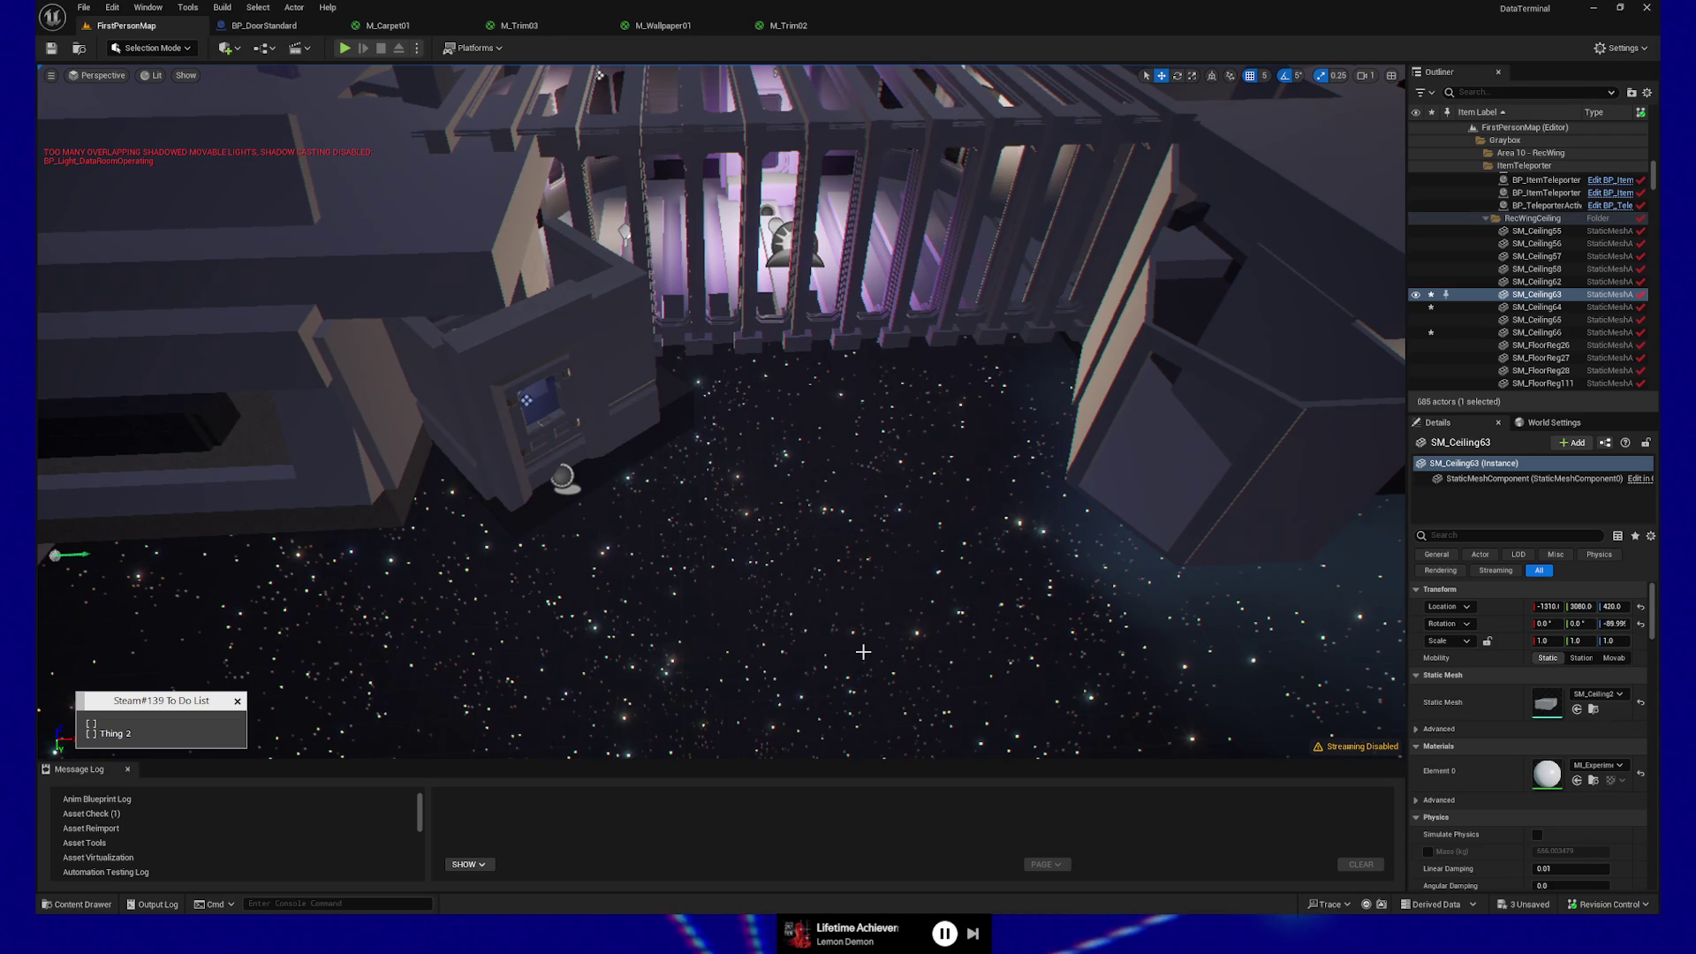
- Pull back and orbit to frame the wing with its ceiling panels and purple-lit slatted walls
scroll(952, 496, down, 5)
mouse_move(953, 496)
mouse_down()
mouse_move(953, 380)
mouse_move(952, 490)
mouse_move(952, 451)
mouse_up()
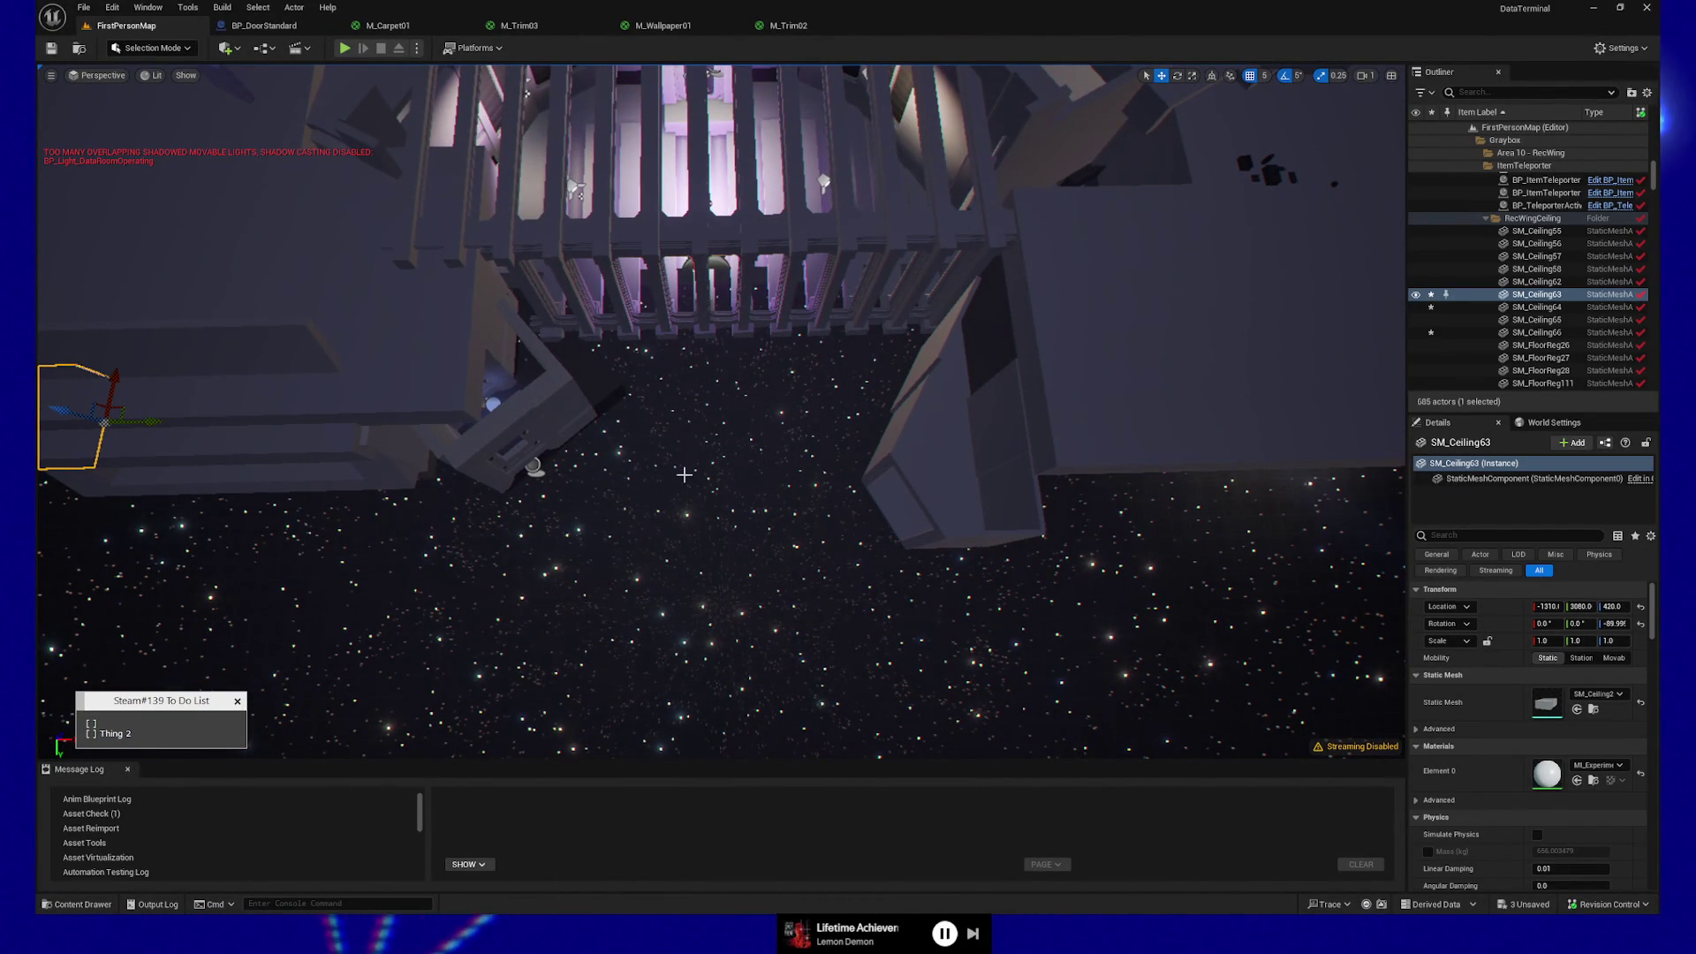
drag(454, 394, 454, 380)
mouse_move(721, 410)
mouse_down()
mouse_move(721, 455)
mouse_move(699, 423)
mouse_up()
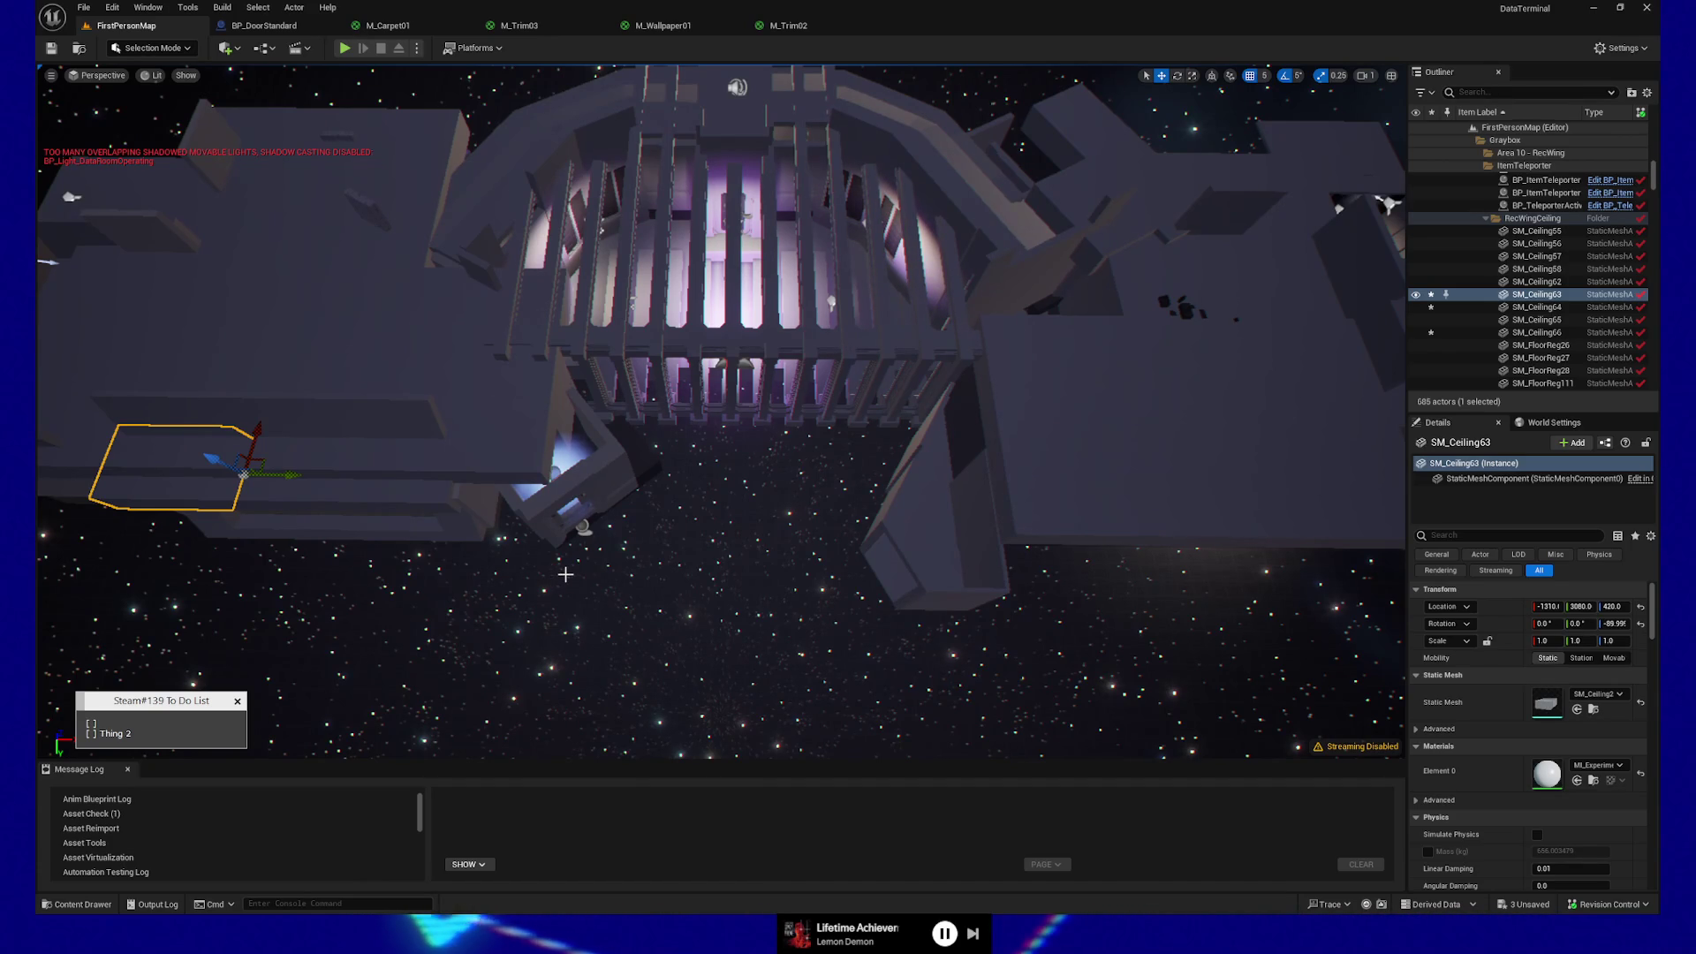
drag(559, 576, 596, 362)
drag(1171, 545, 1171, 545)
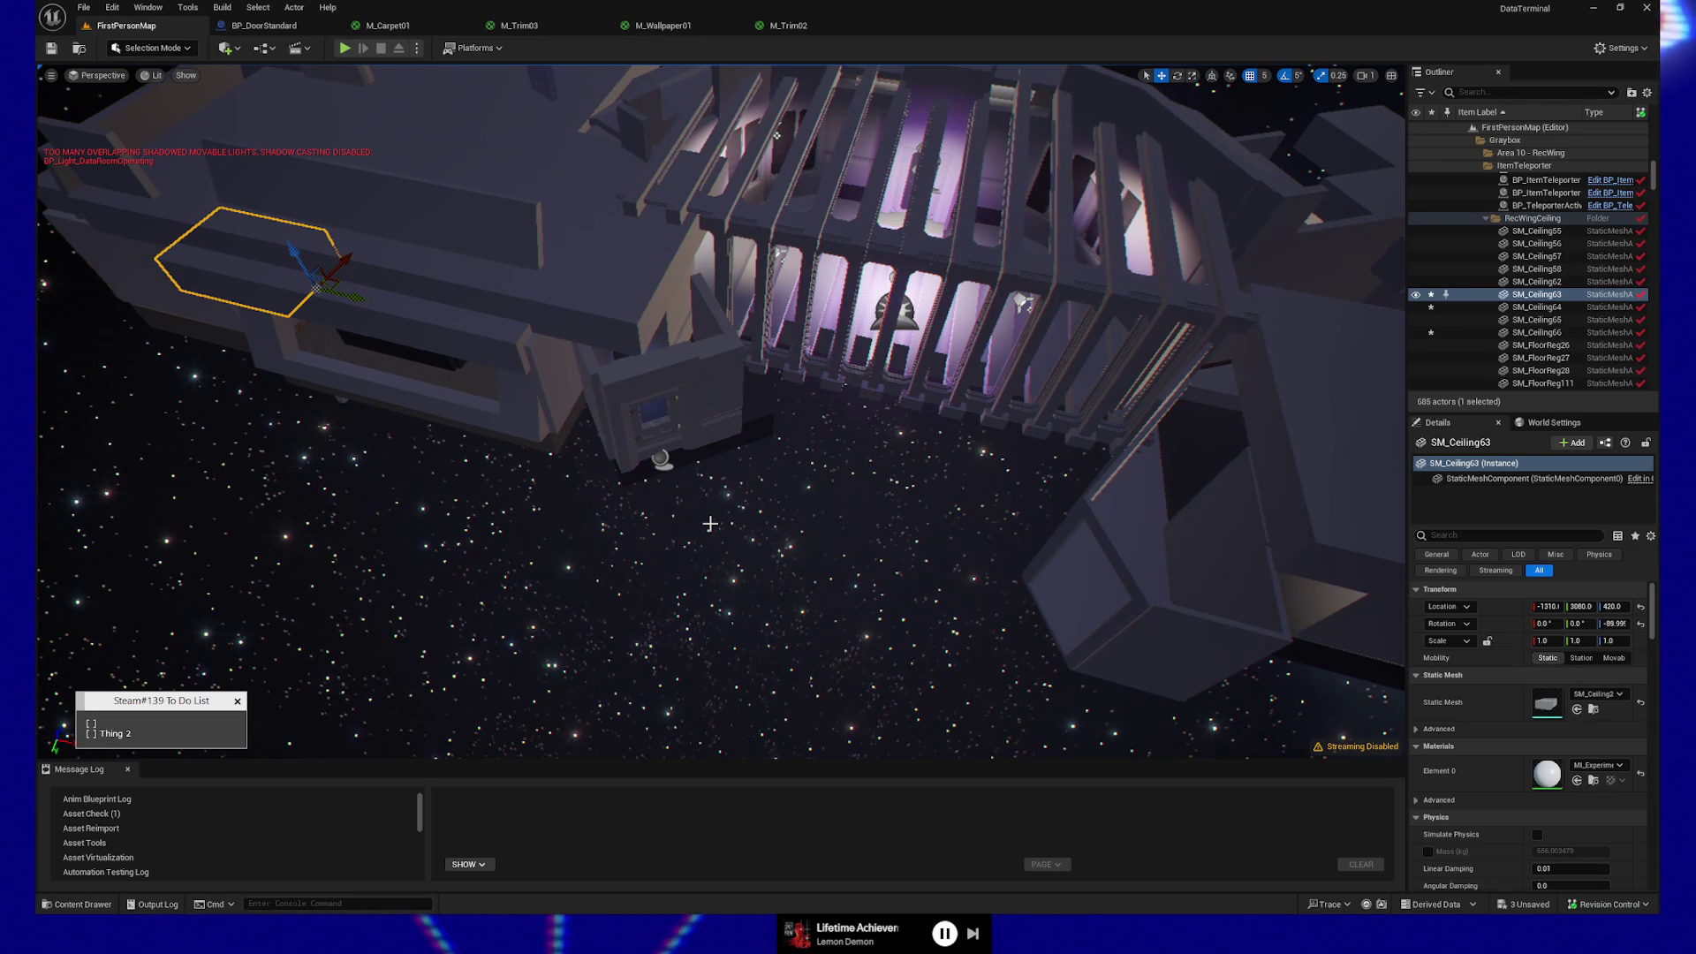
scroll(649, 485, up, 8)
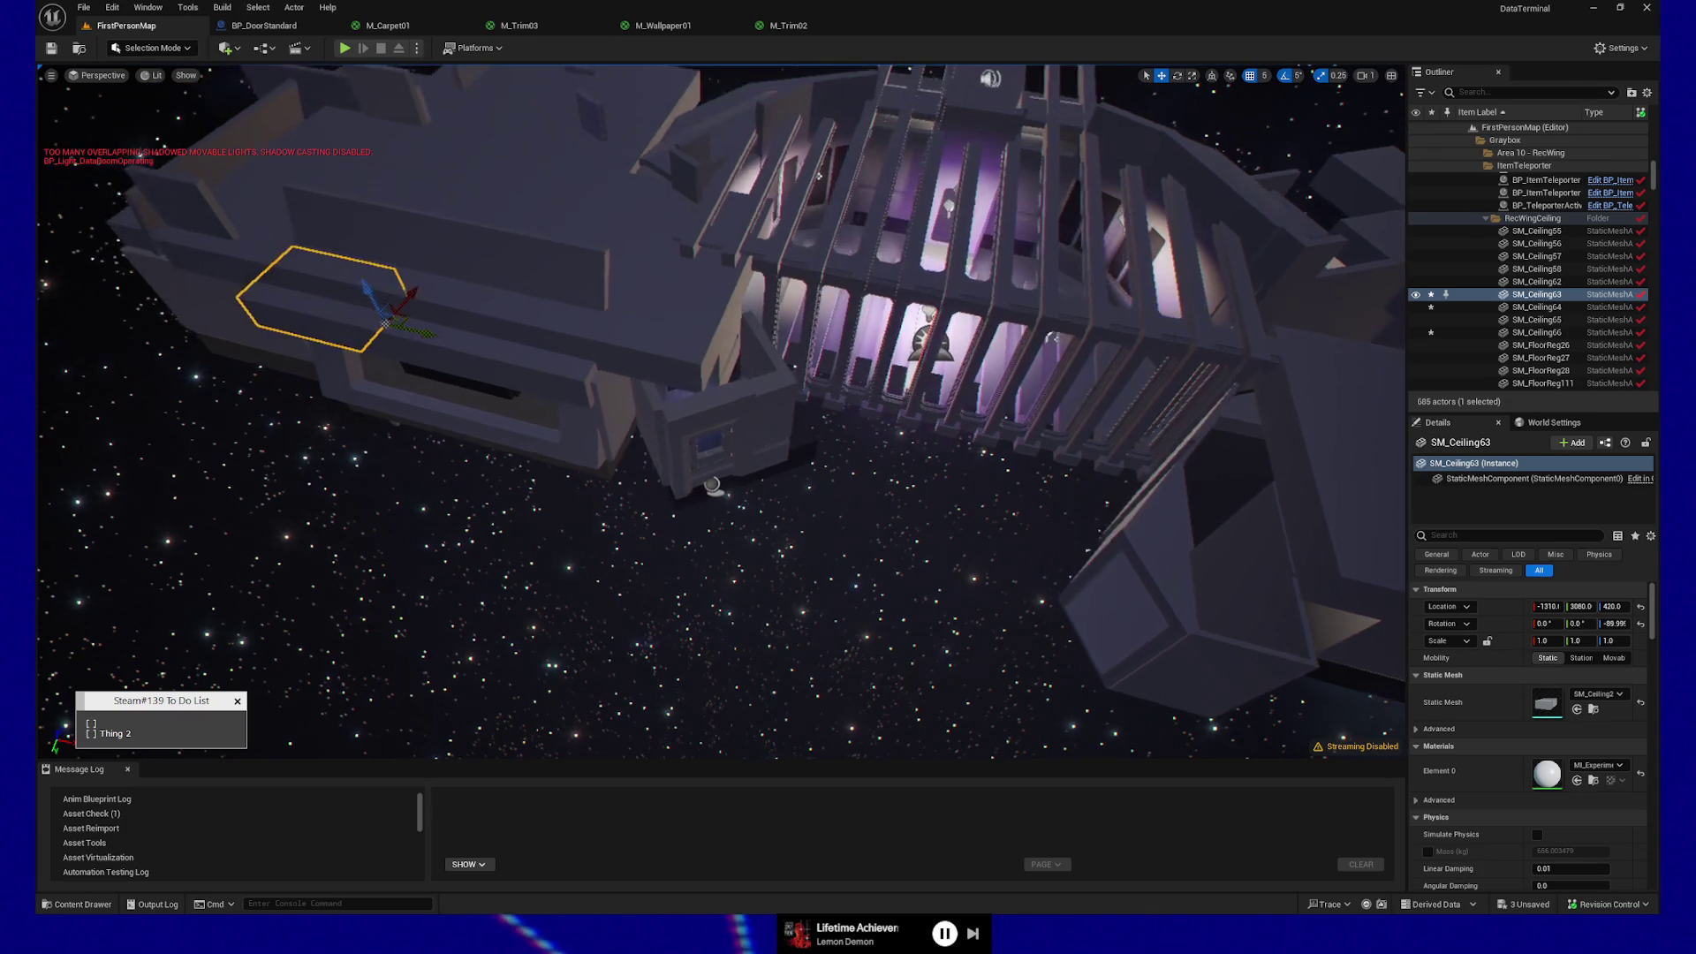
- Move back through the wall into the room with the wall bulb and starfield window
scroll(649, 485, up, 10)
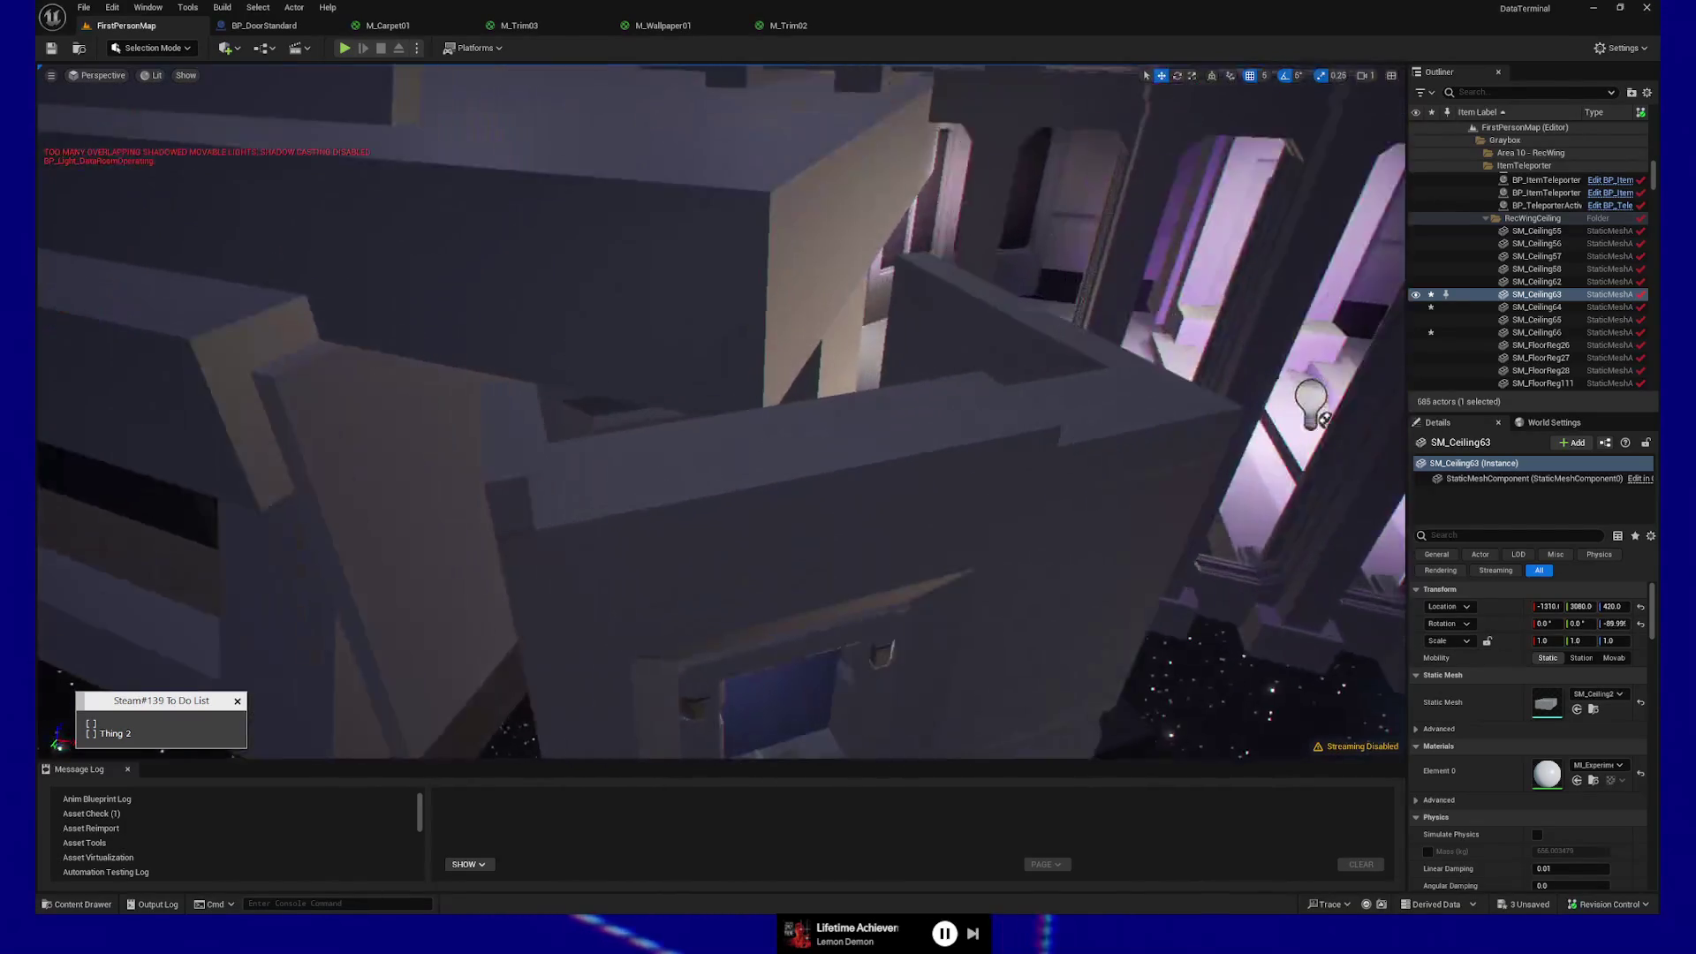
scroll(649, 485, up, 10)
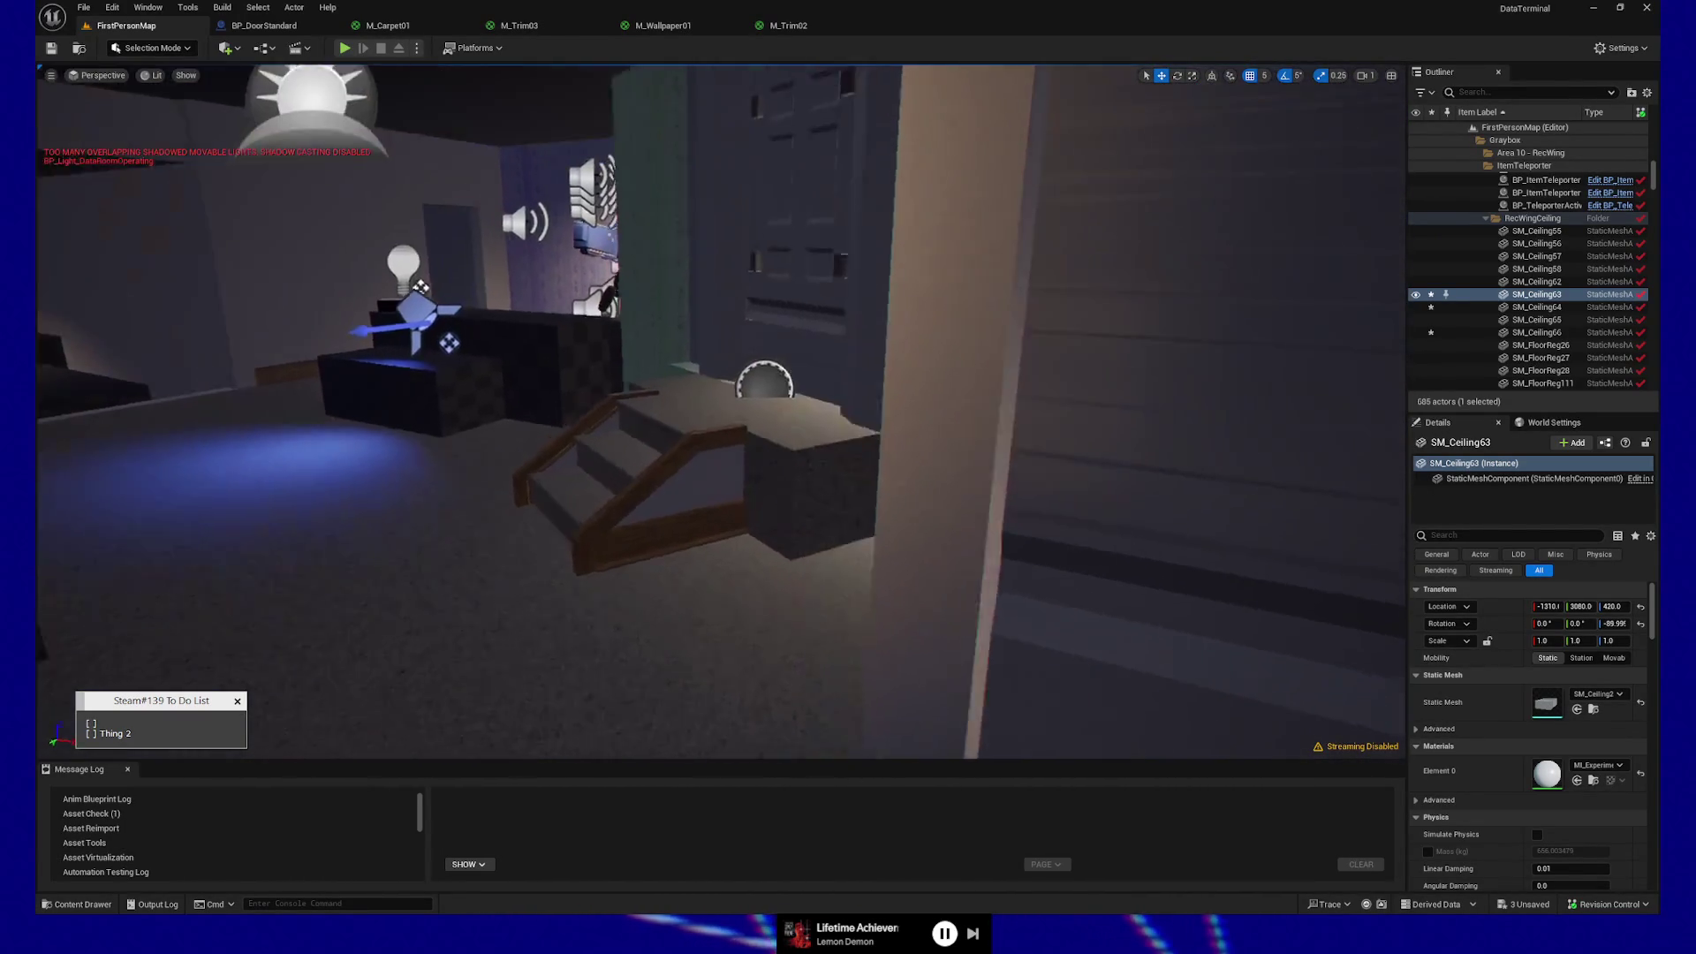
scroll(649, 485, down, 5)
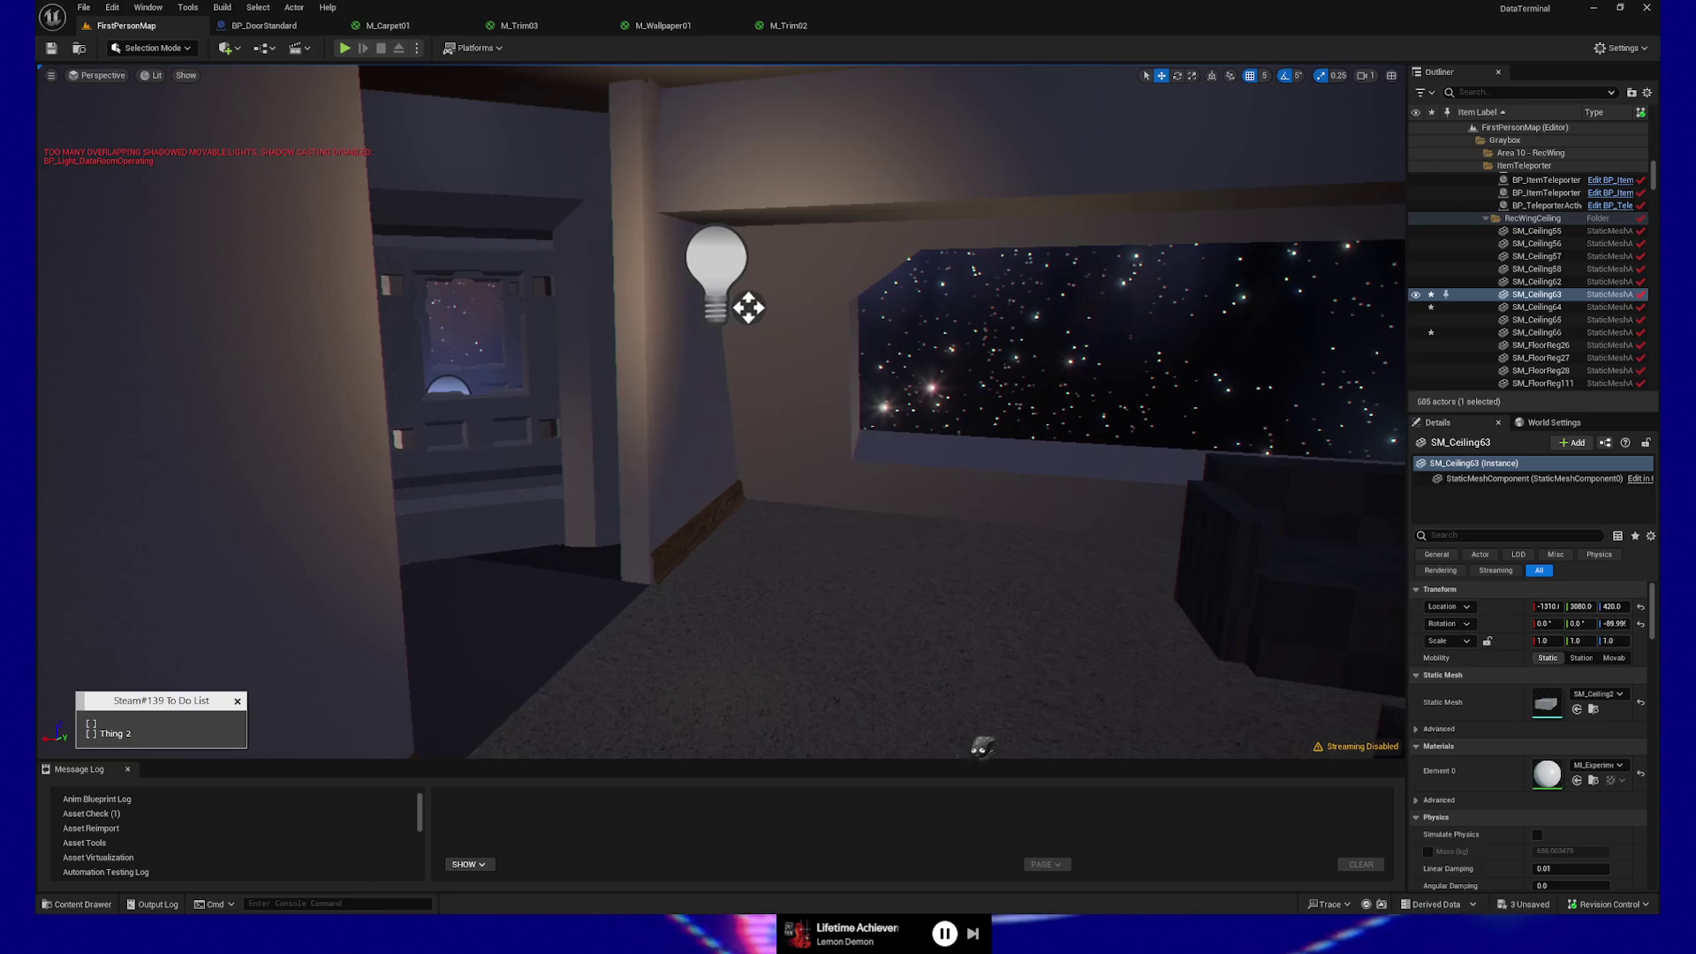
scroll(998, 636, down, 1)
drag(1014, 560, 1023, 560)
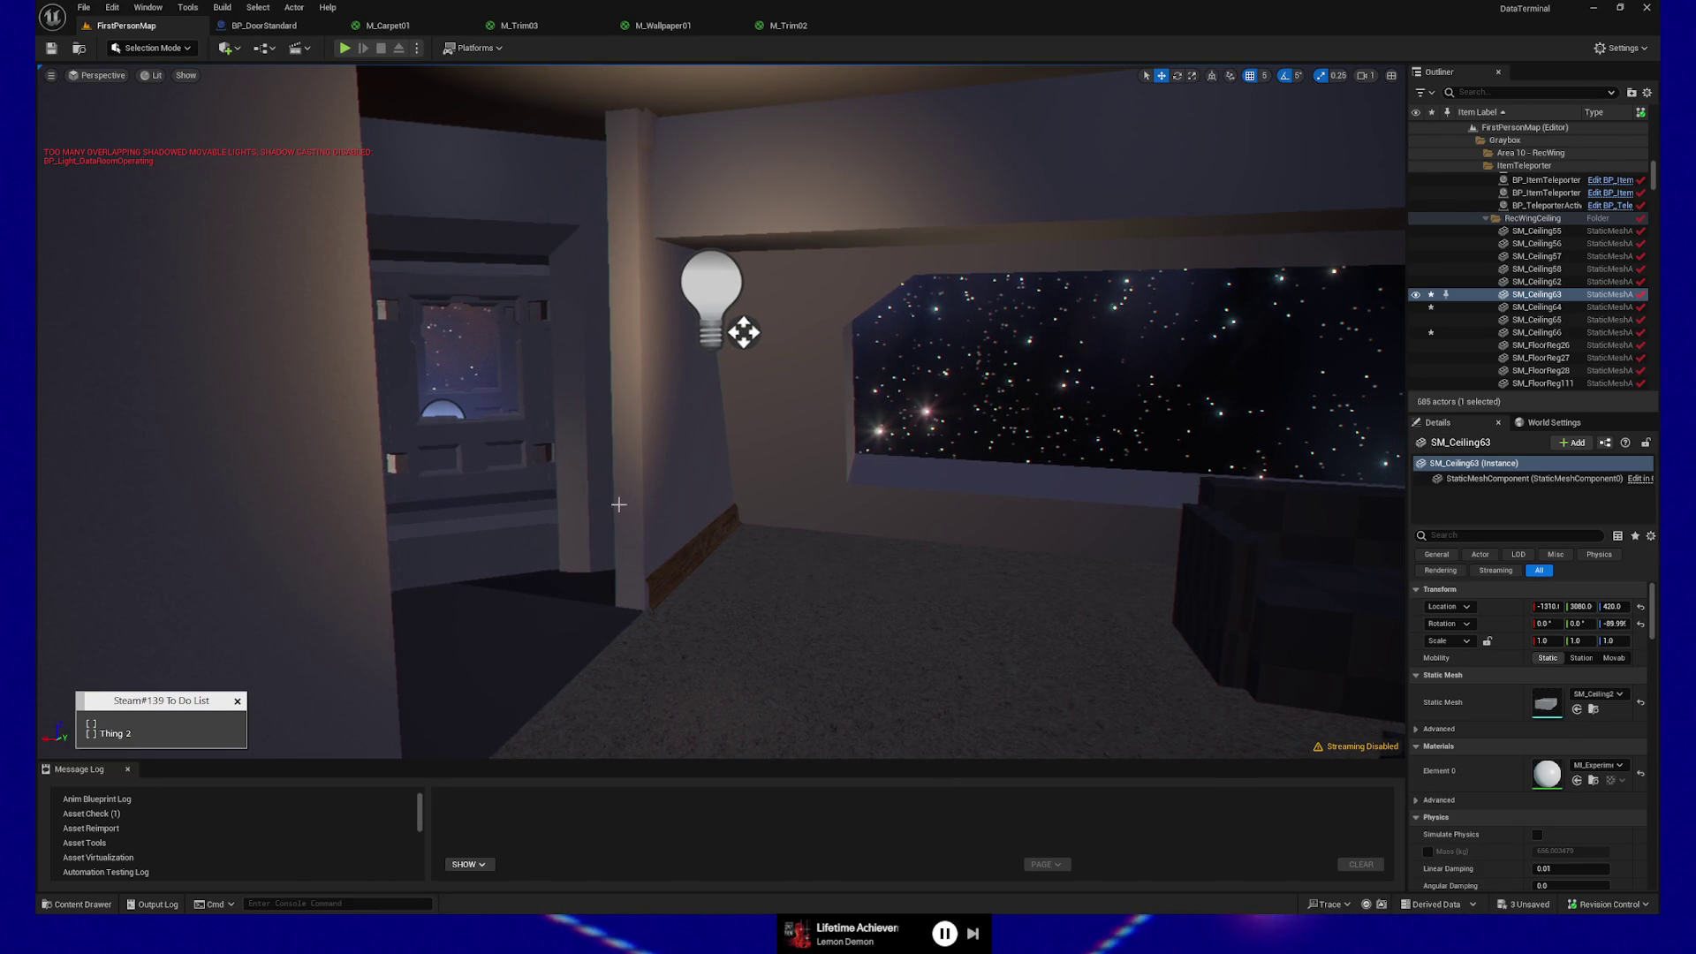
mouse_move(624, 505)
mouse_down()
mouse_move(597, 505)
mouse_move(668, 484)
mouse_up()
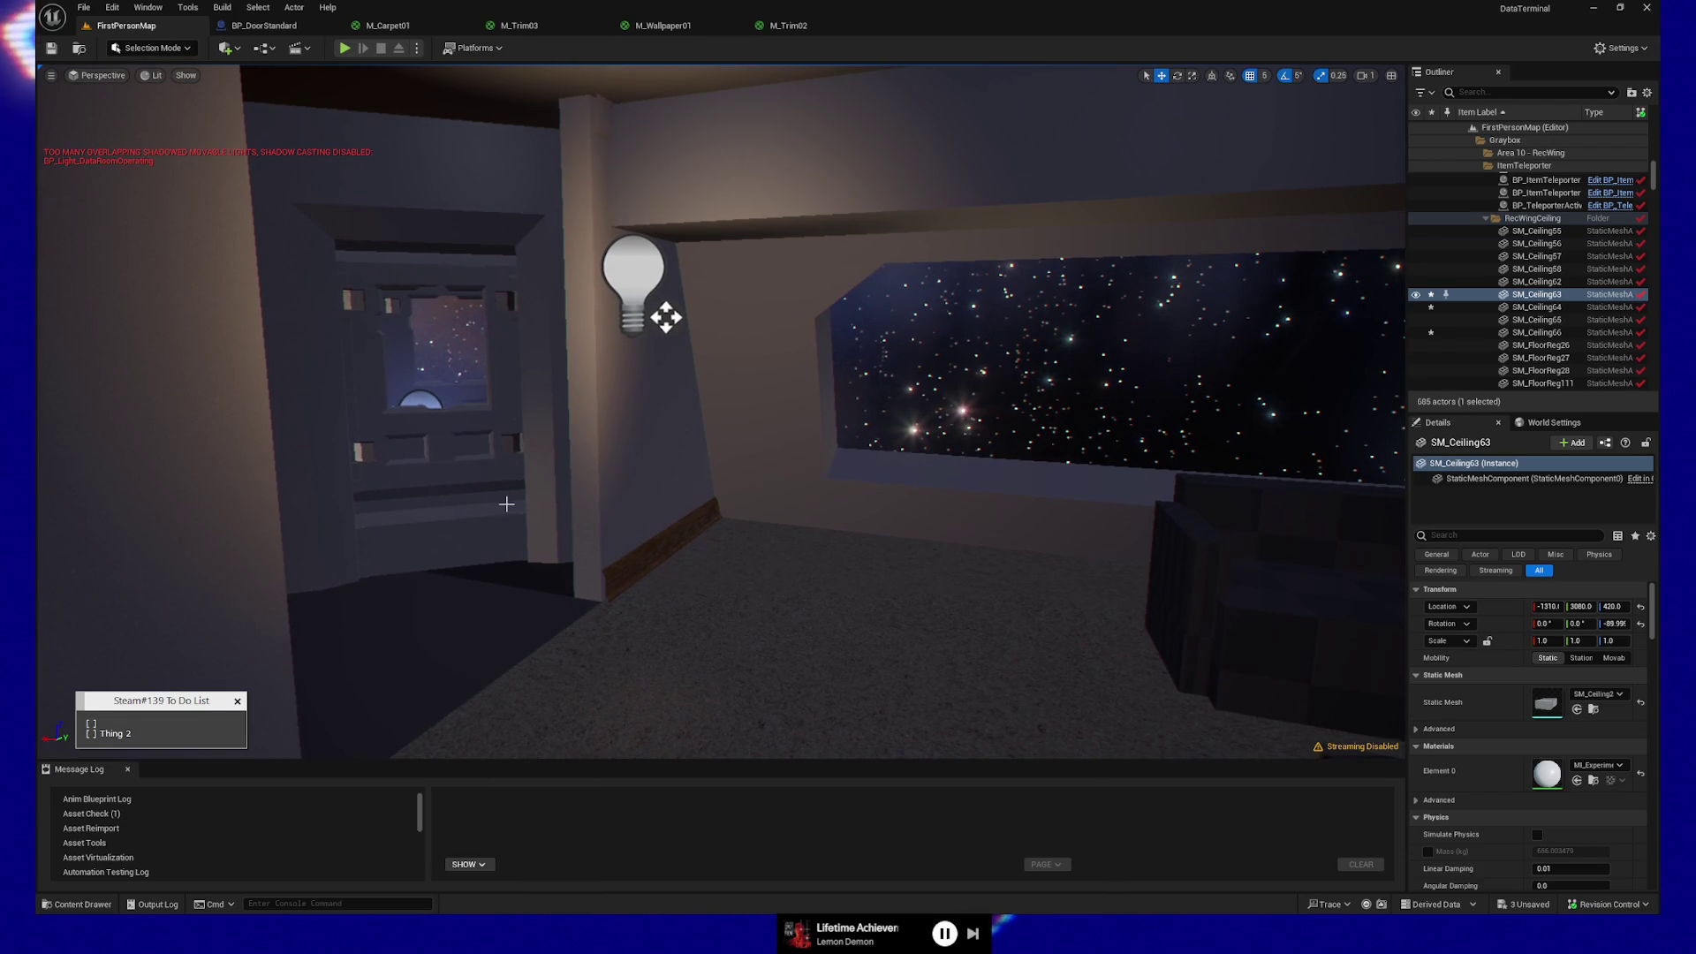
- Add 'Door Tweaks', append 'ceiling' to the first item, and add a '[ ] Scifi pillar' line
click(123, 724)
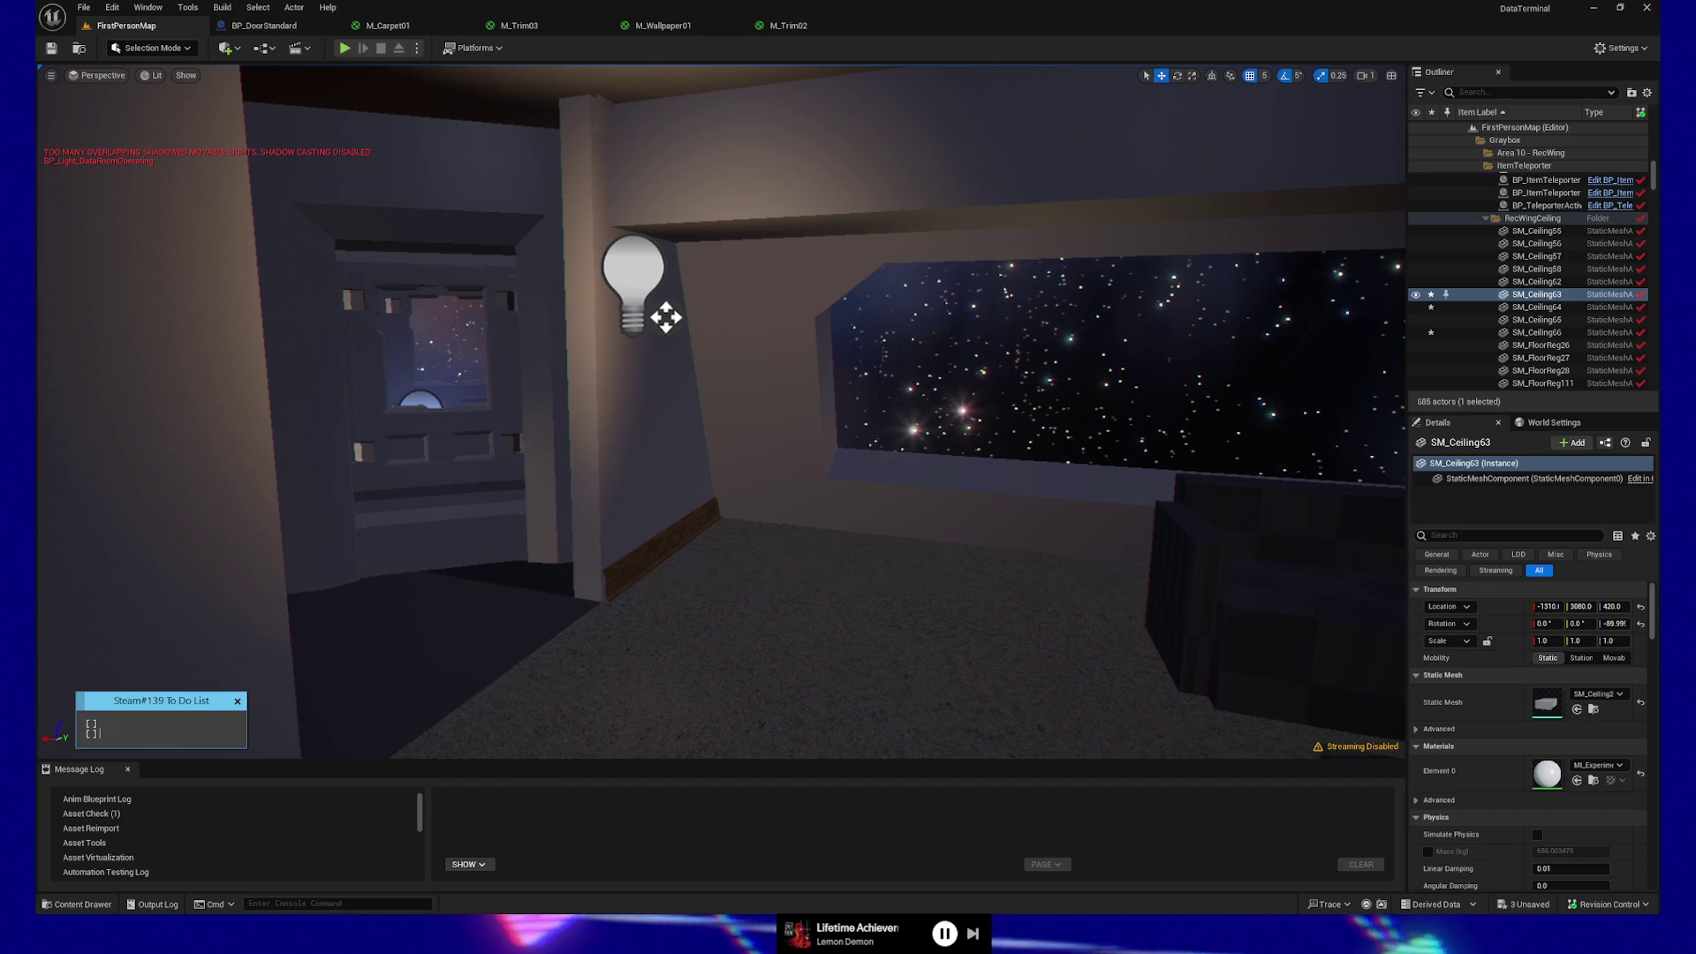
text(Door Tweaks)
text(Scifi floor & drop panel)
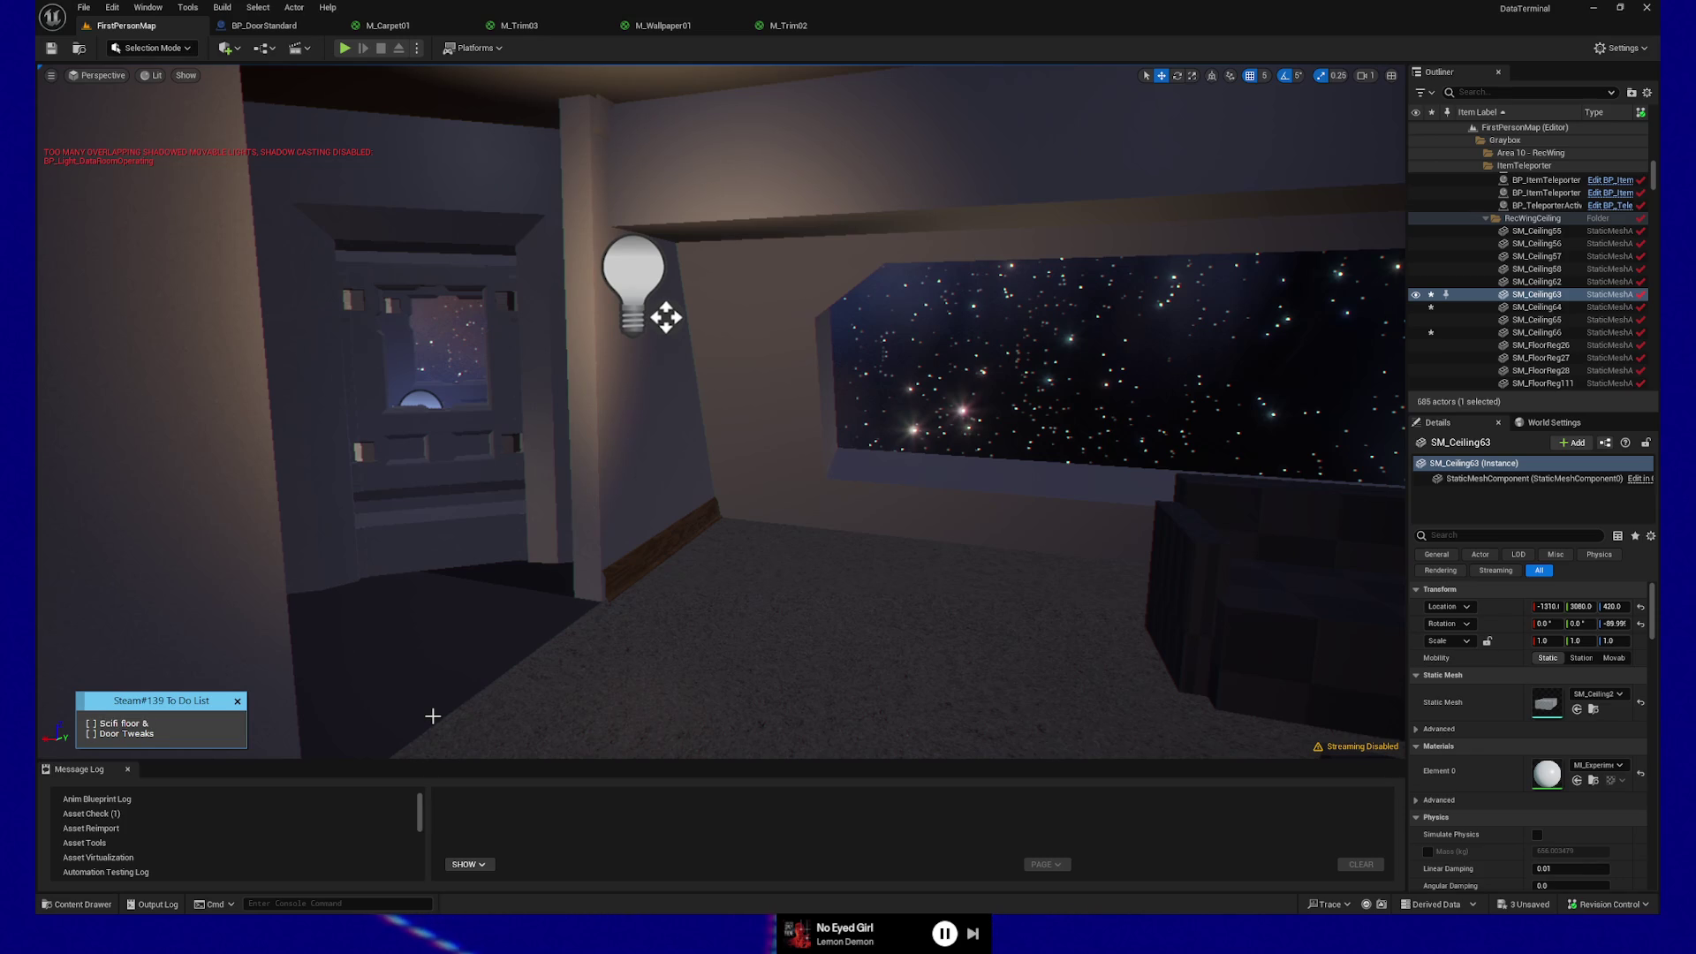
text(ceiling)
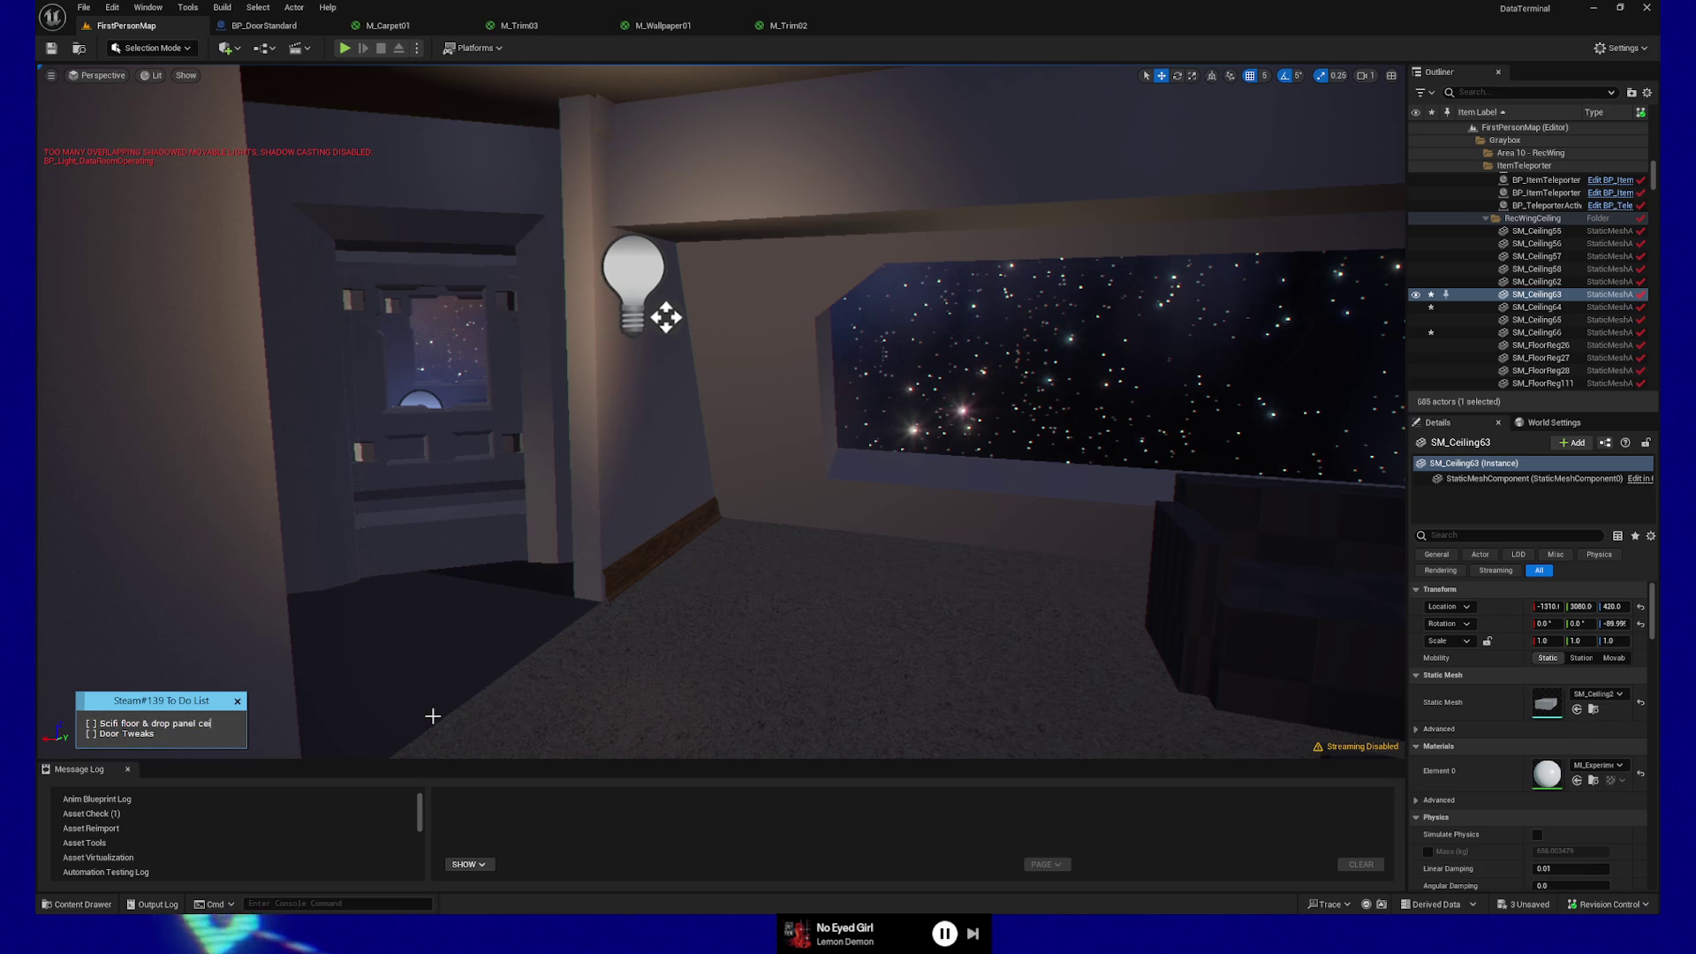
key(Return)
text([ ])
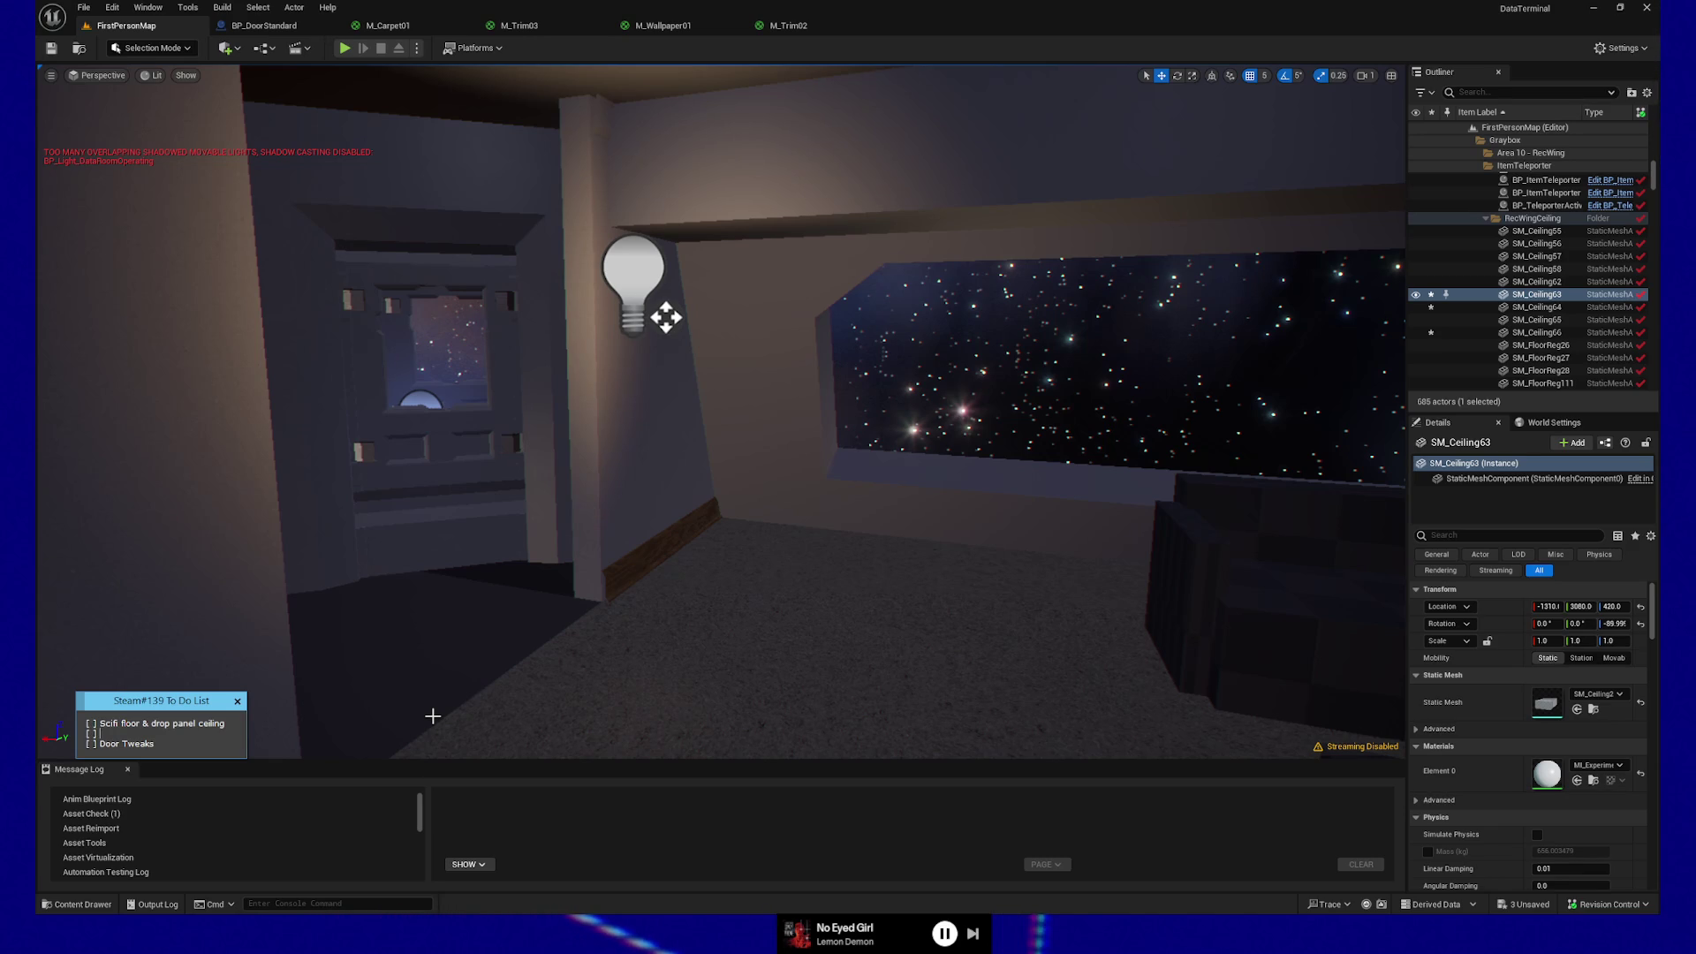
text(Scifi )
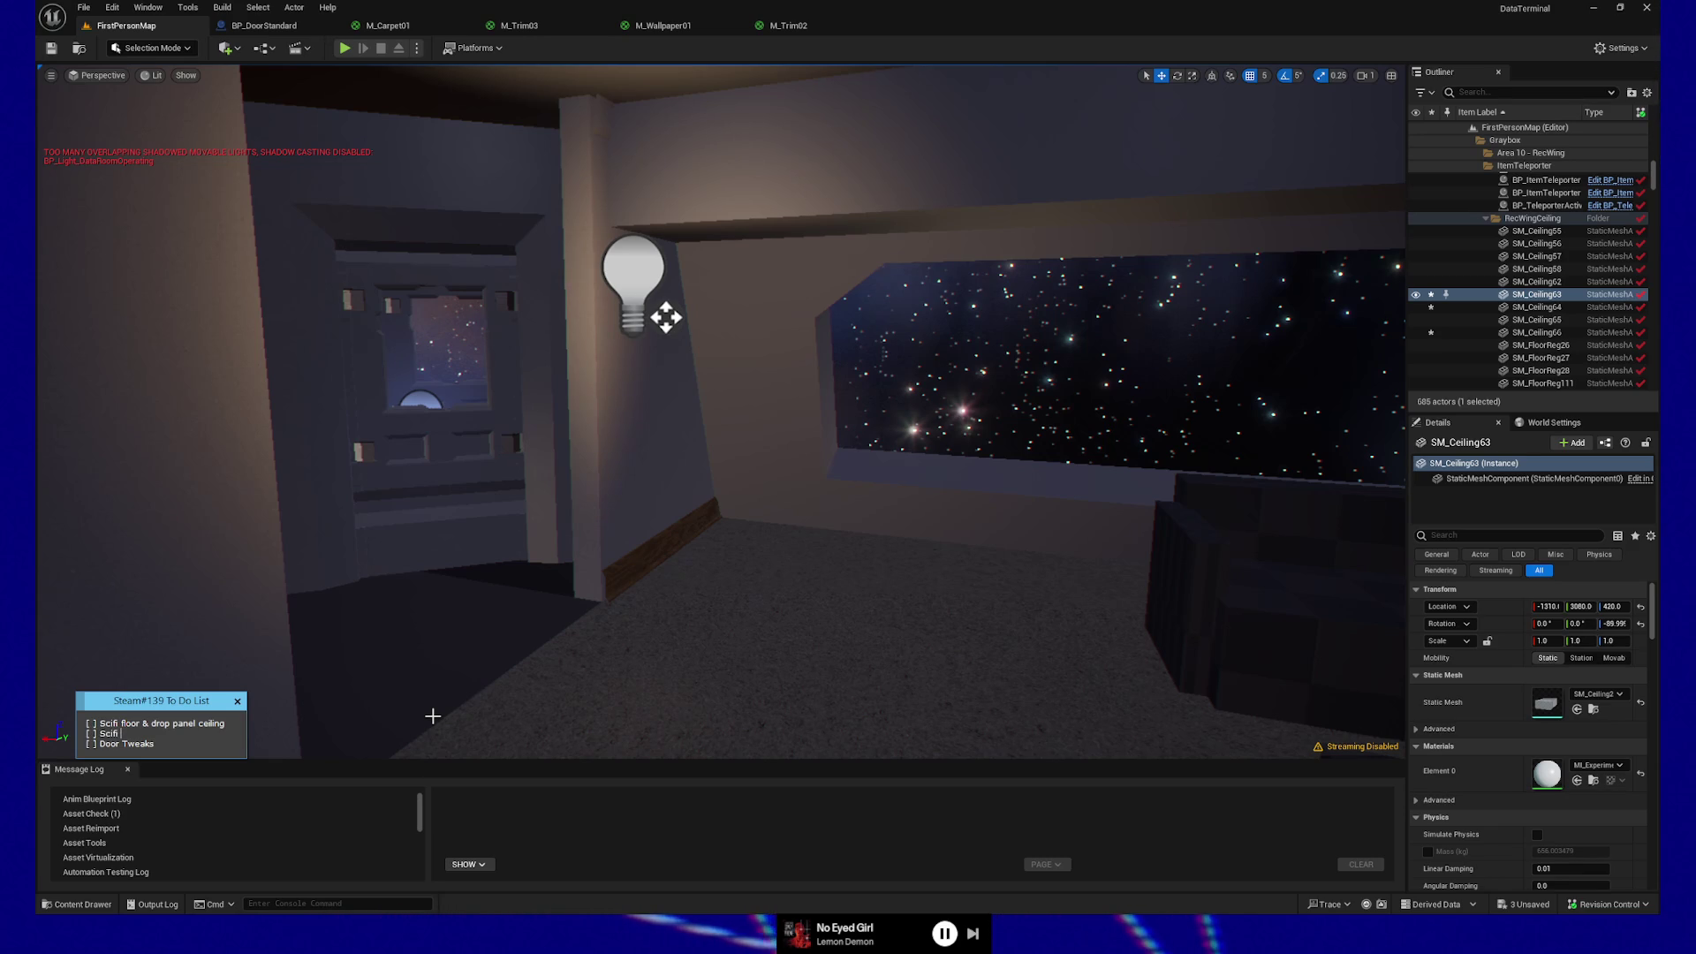
text(pillar)
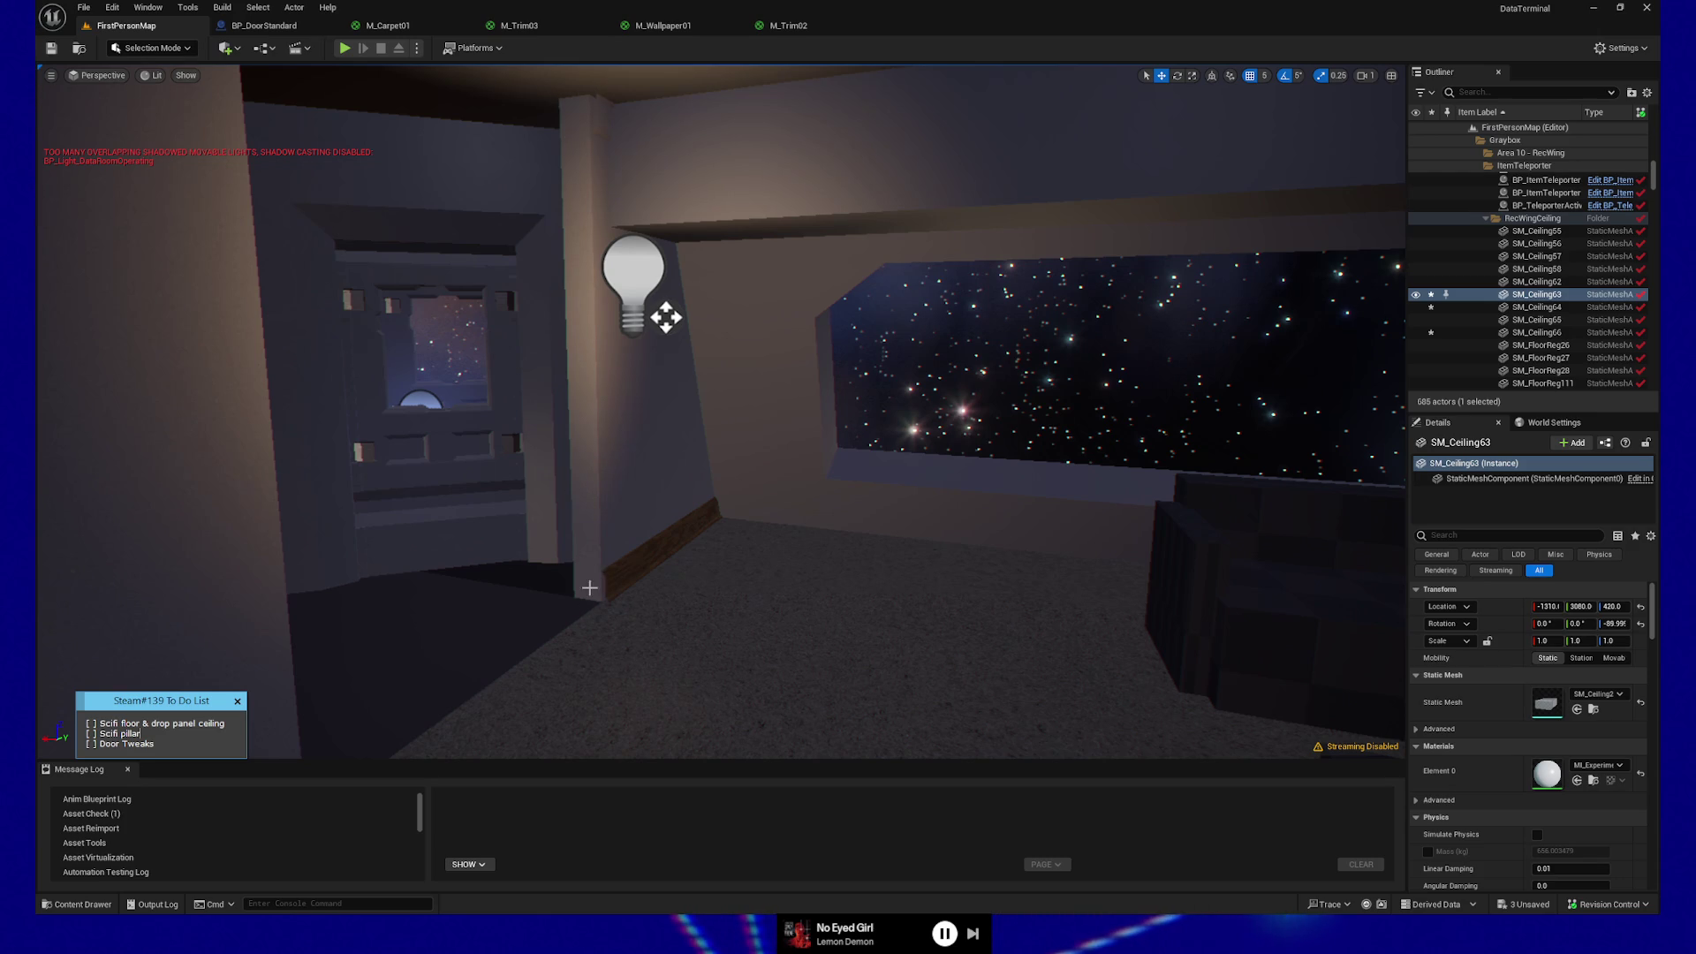
right_click(627, 584)
key(a)
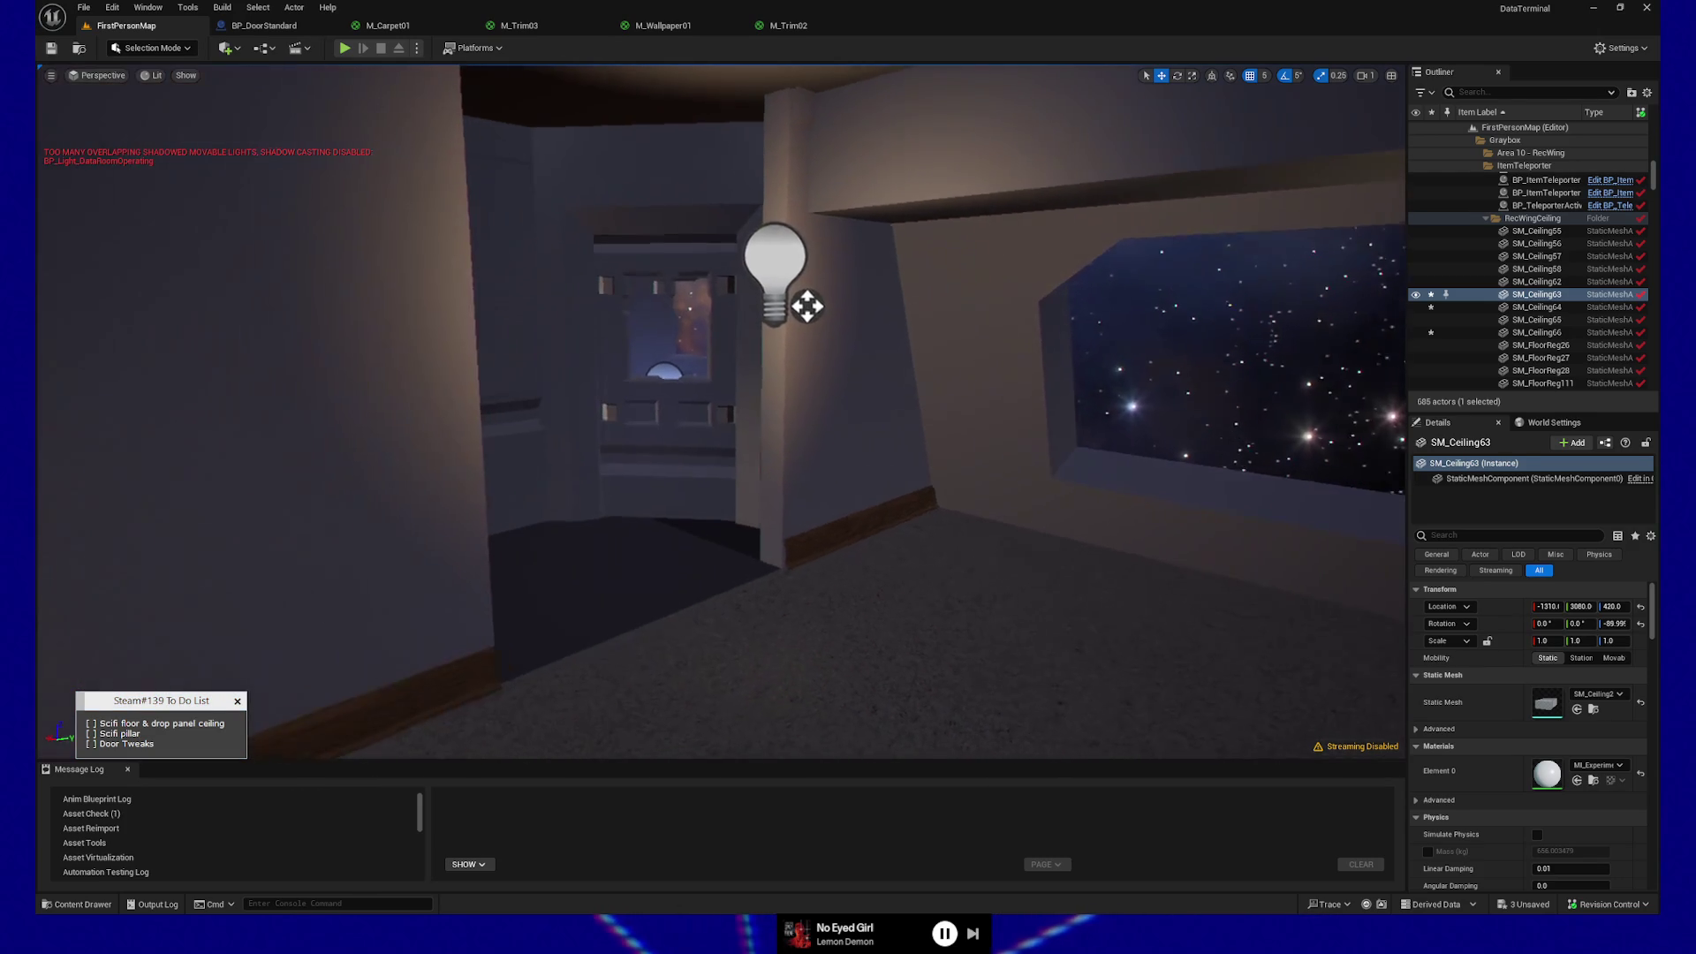
- Frame the rec wing room's glowing ceiling, stairs and carpeted floor beside the starfield window
right_click(788, 593)
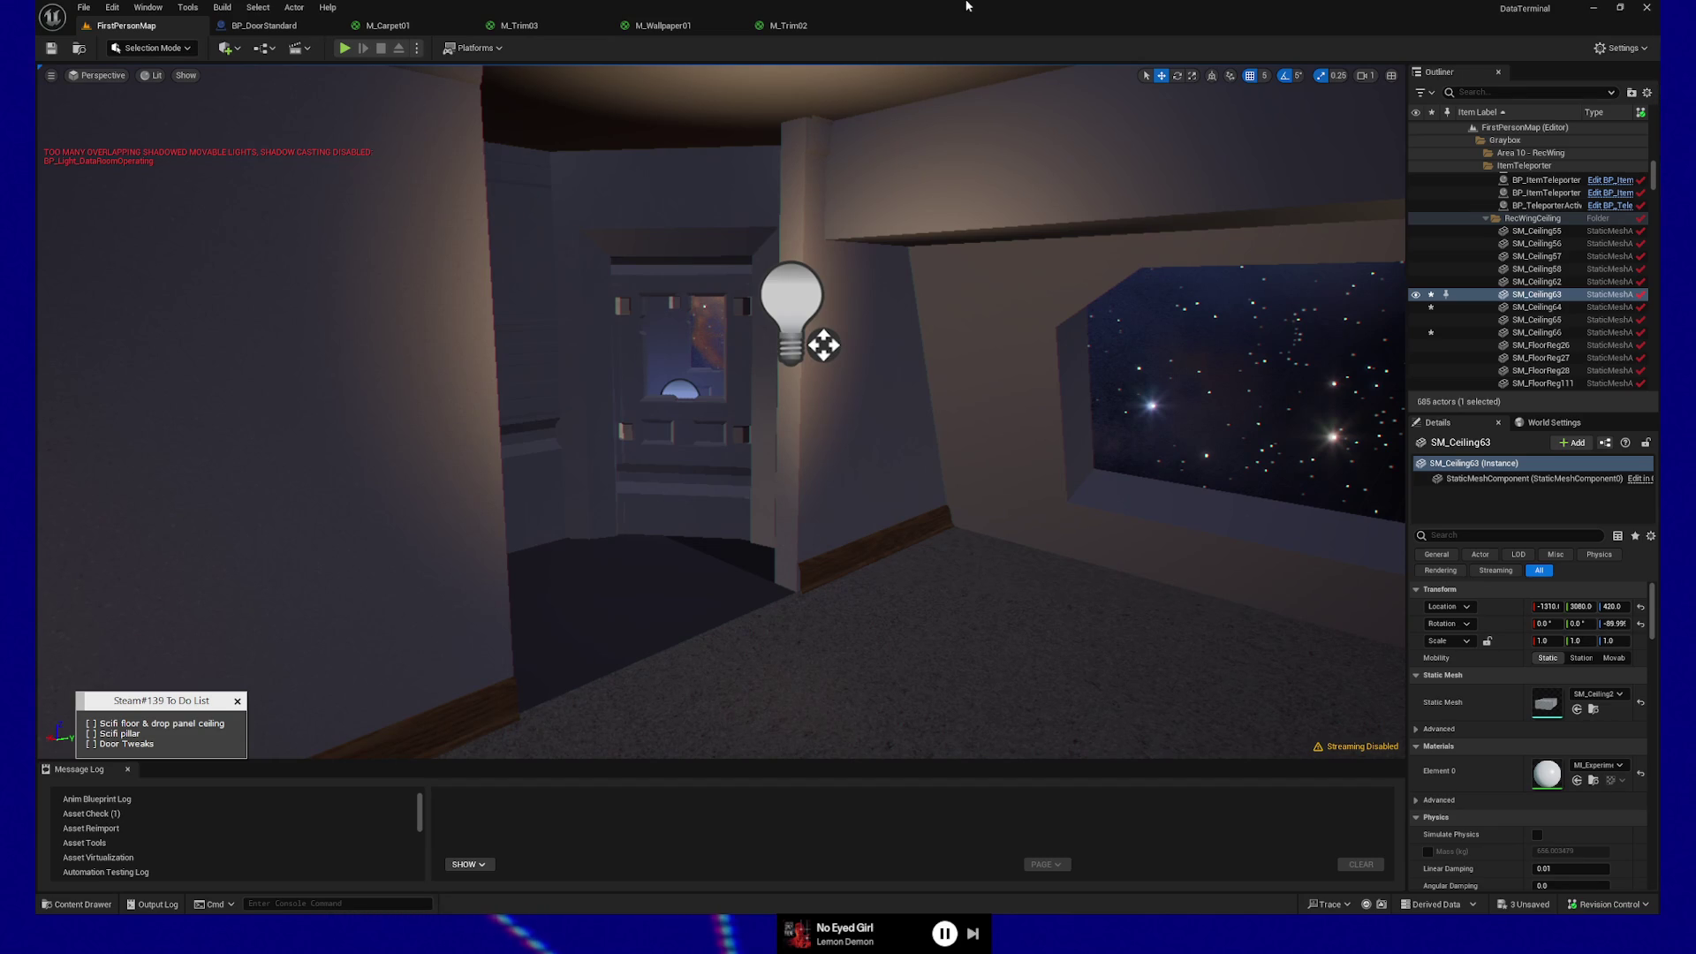
mouse_move(707, 397)
mouse_down()
mouse_move(768, 402)
mouse_move(751, 402)
mouse_move(921, 307)
mouse_move(825, 305)
mouse_up()
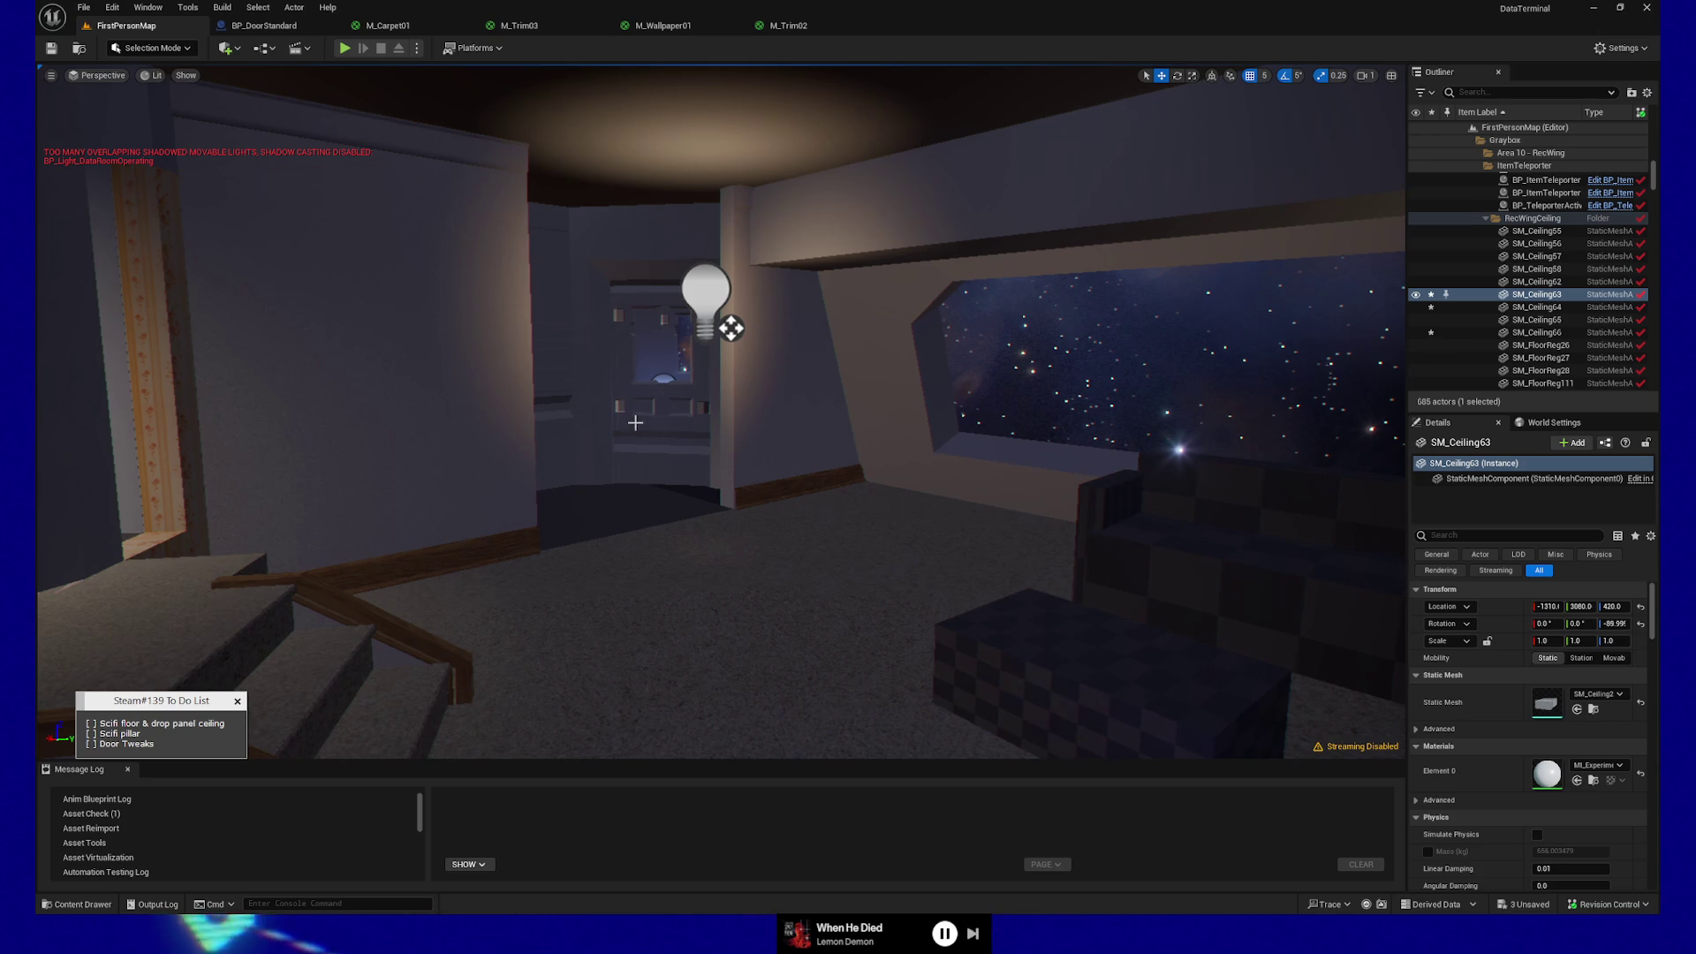
- Bring up the context menu on the rec room floor piece
right_click(688, 716)
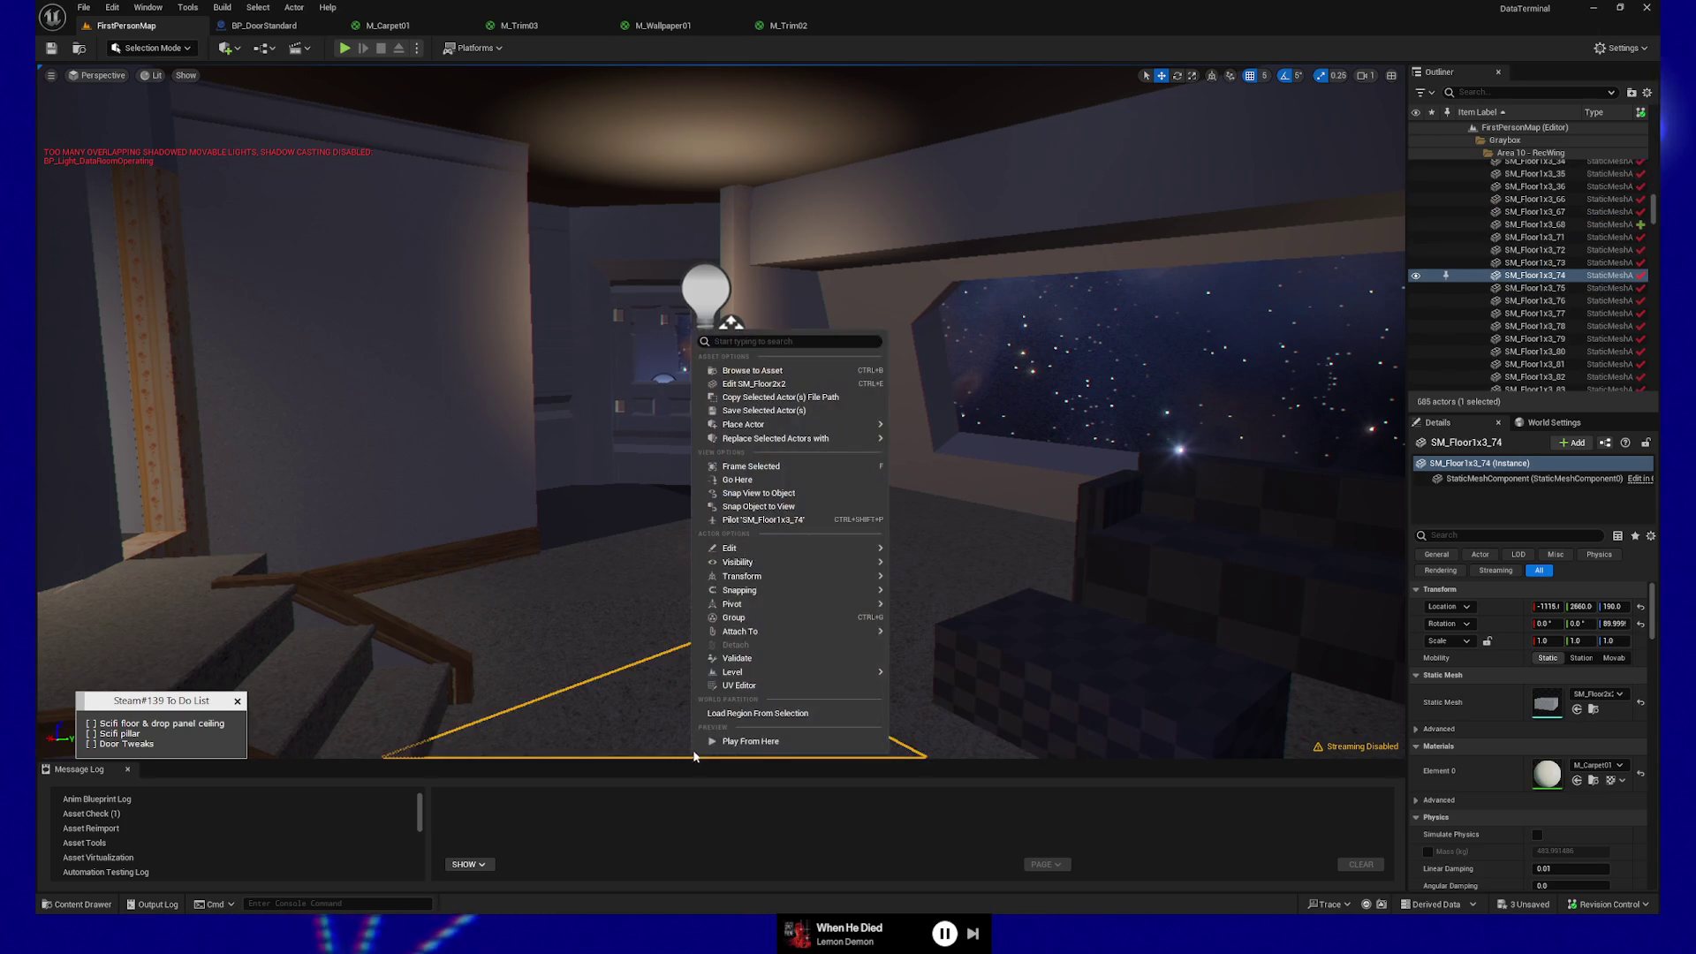
- Play from the rec room floor, walk back and forth toward the window, then pause
click(718, 740)
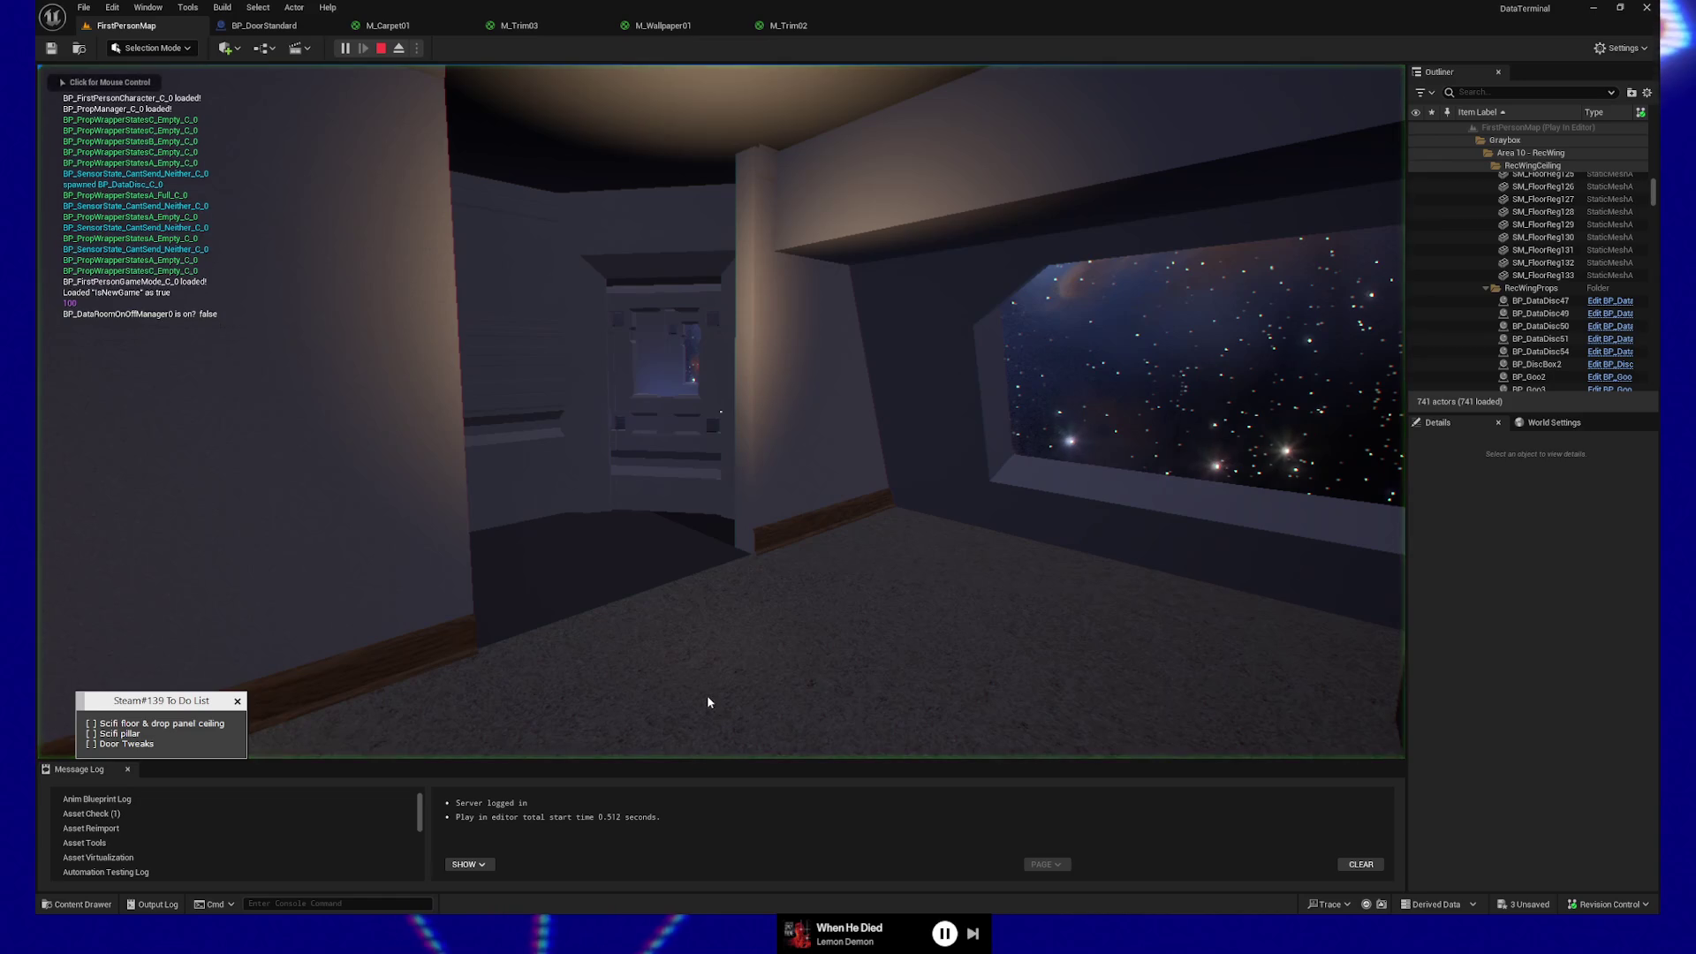
key(s)
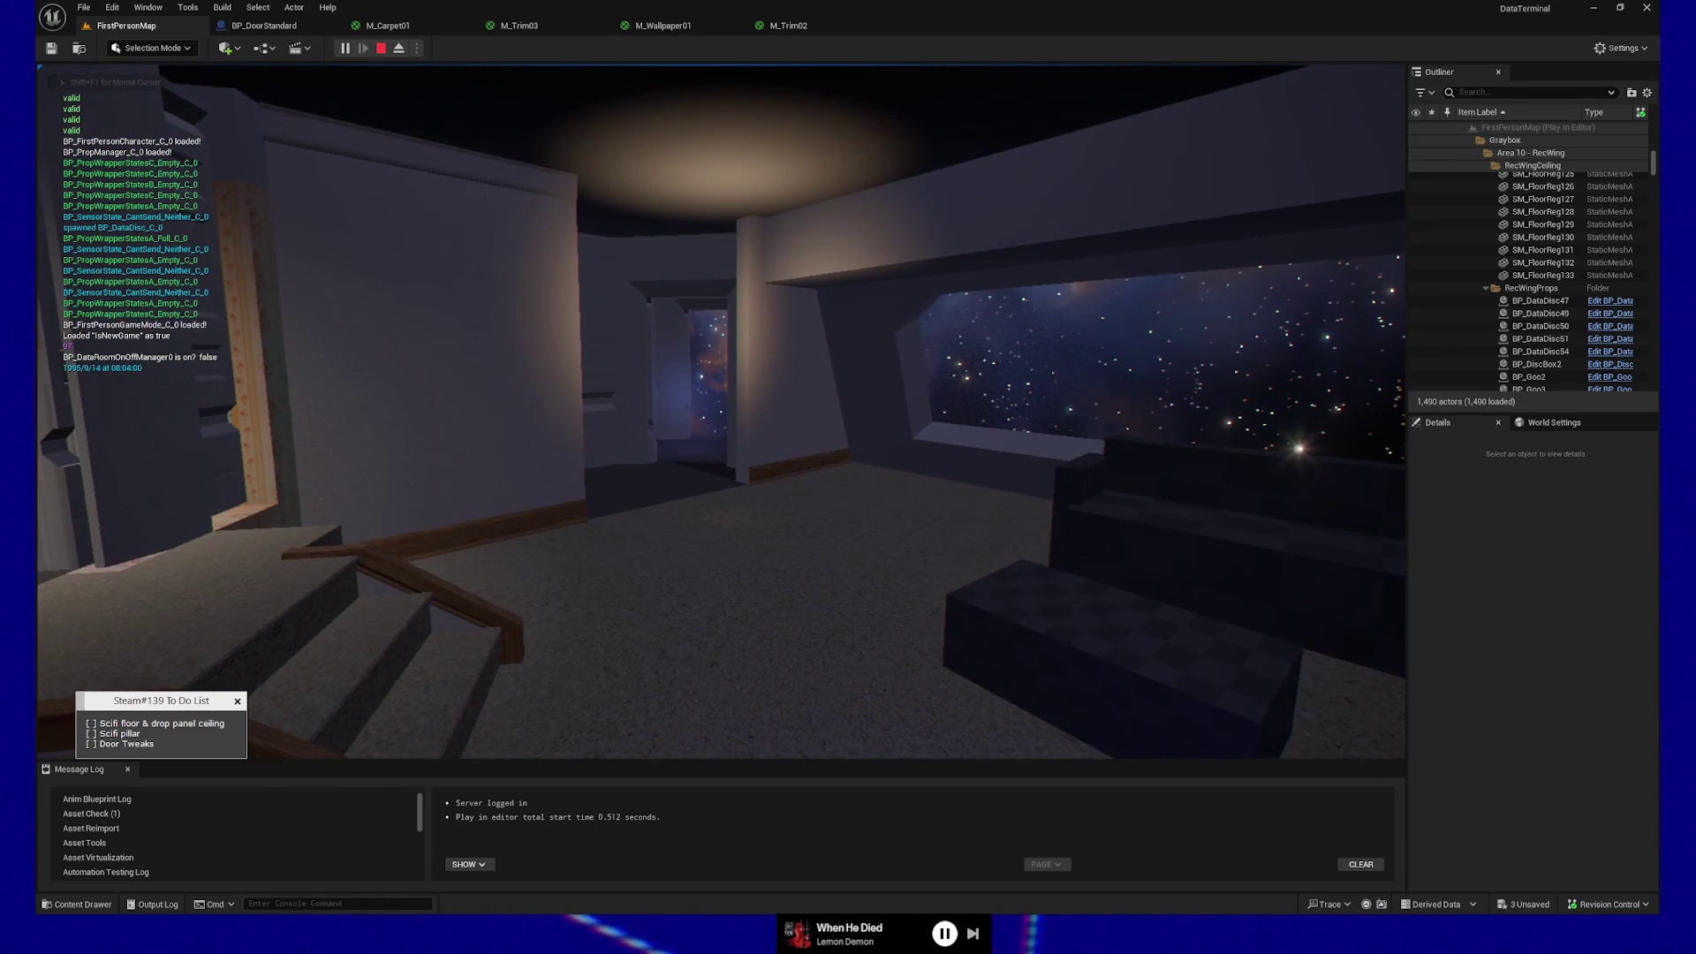
key(w)
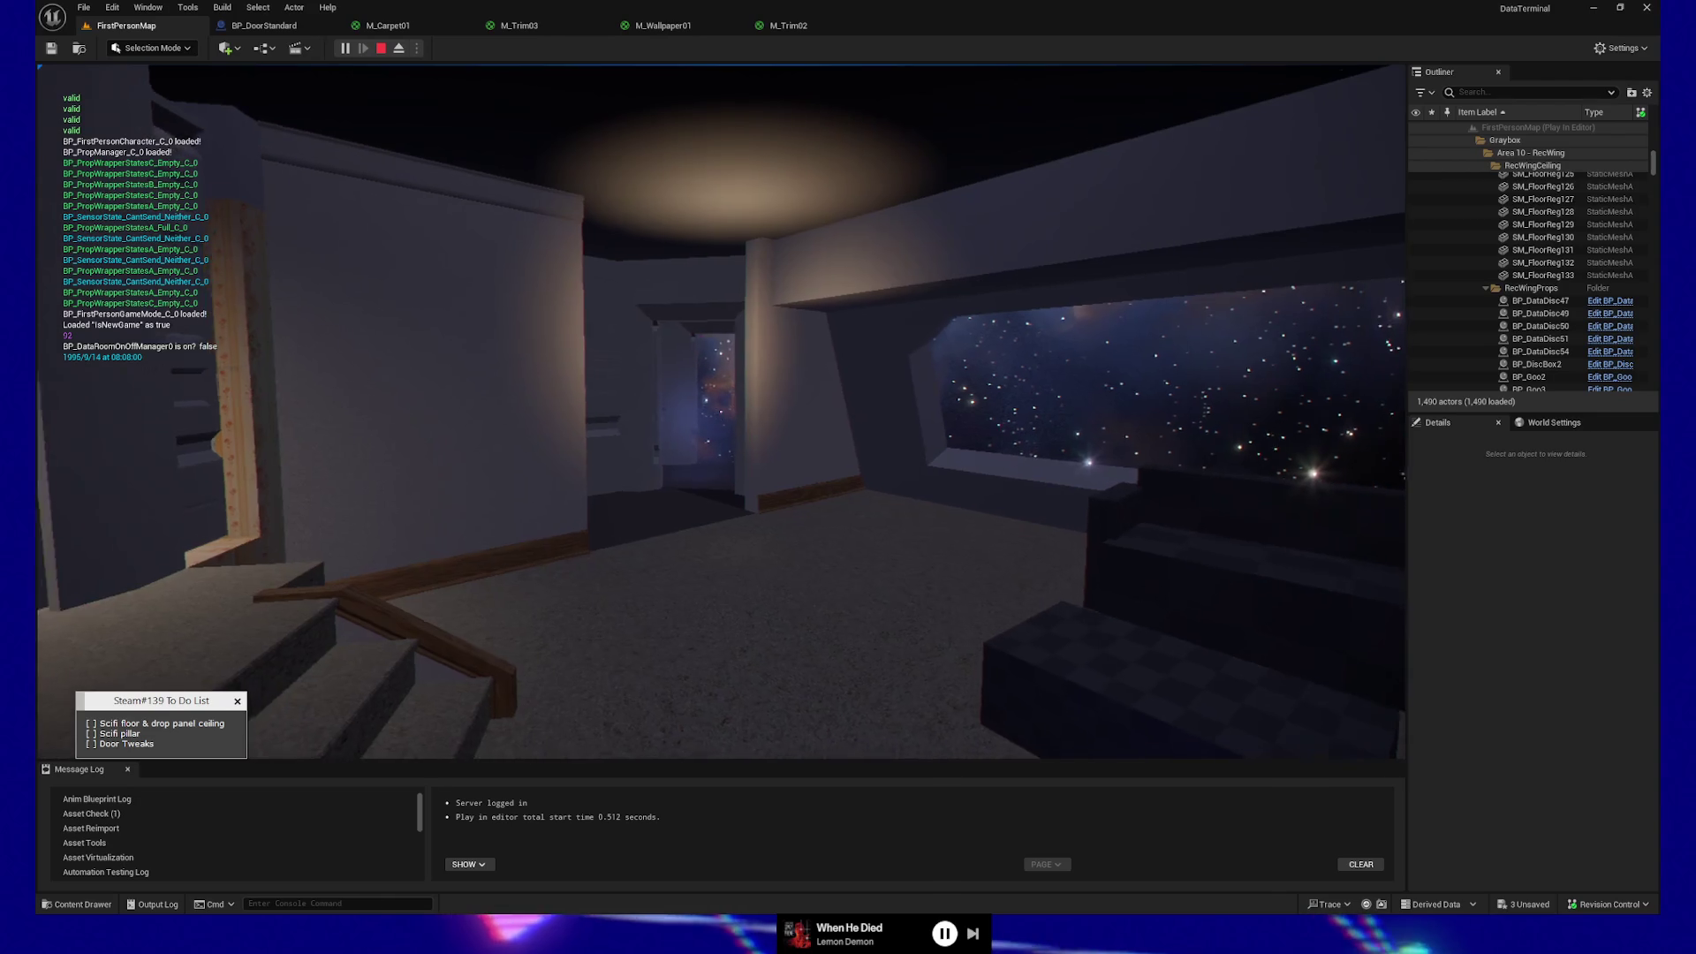
key(s)
key(w)
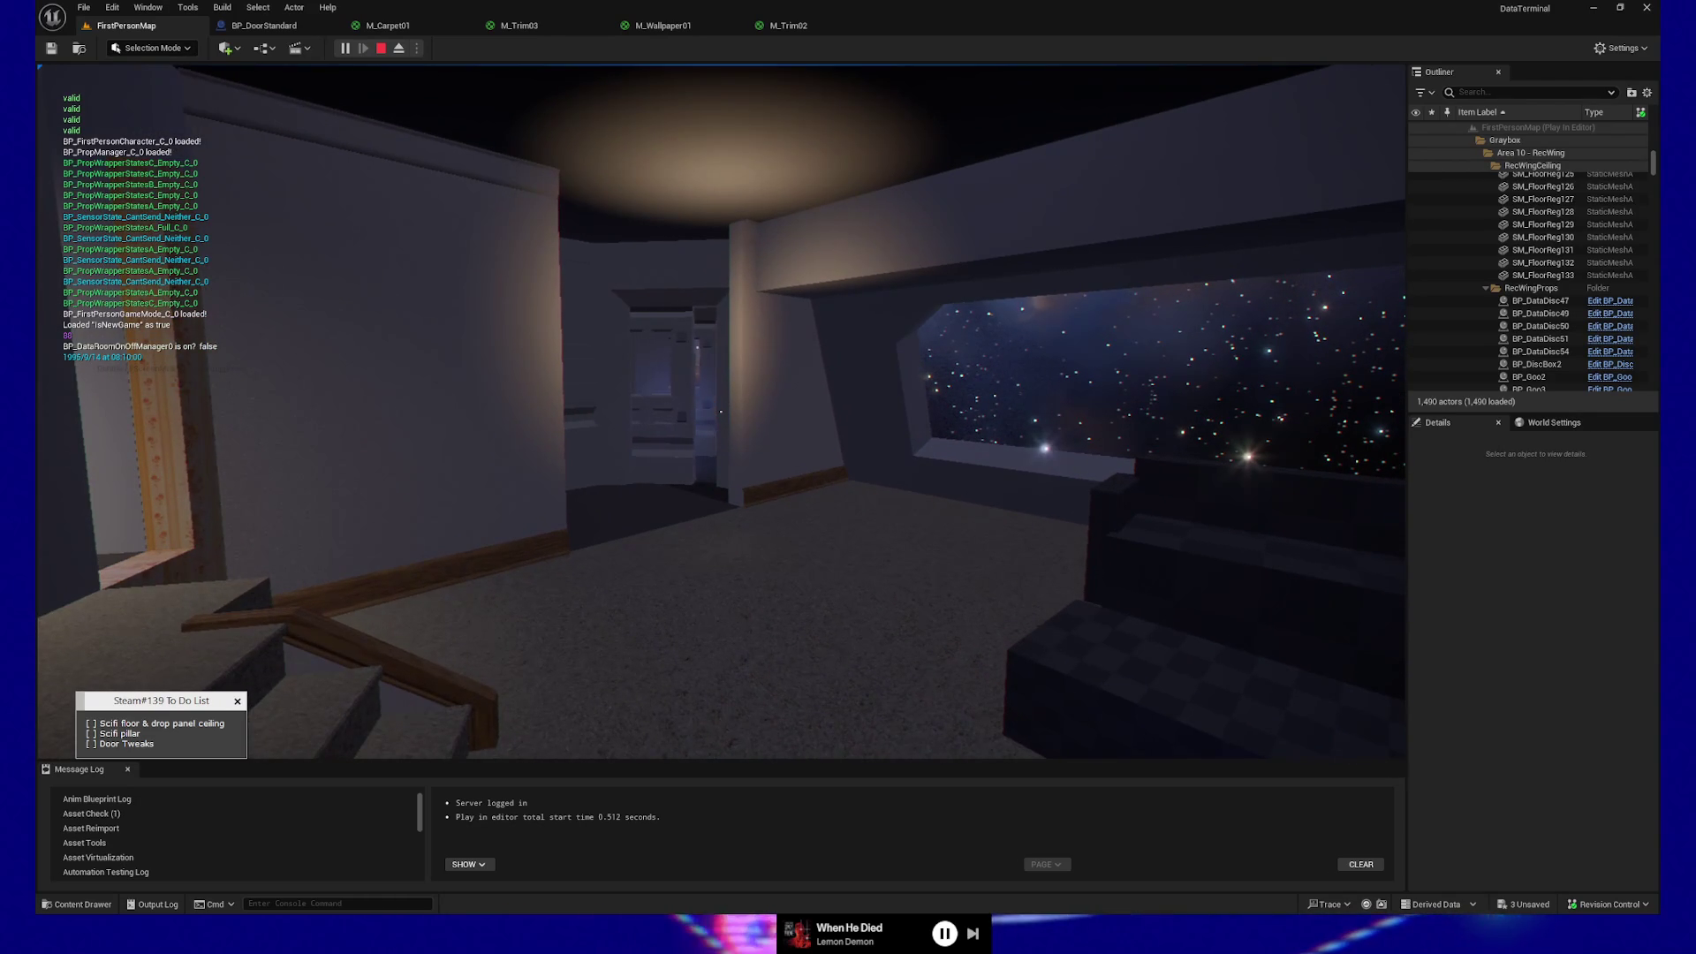
key(w)
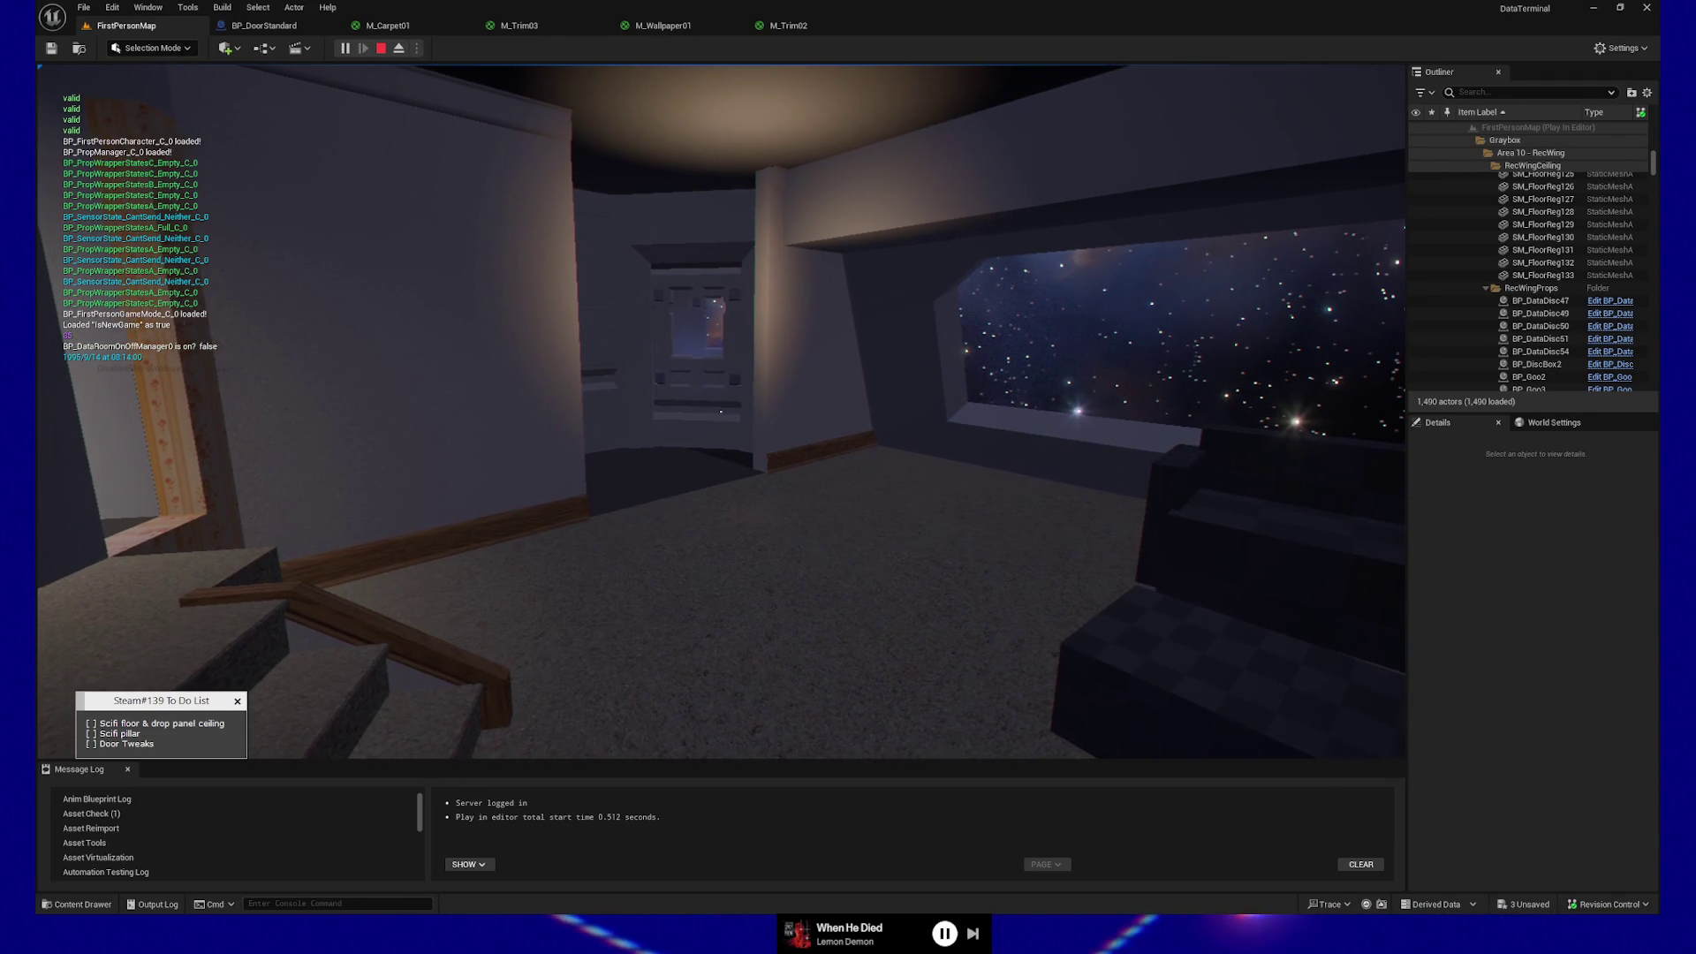
key(Escape)
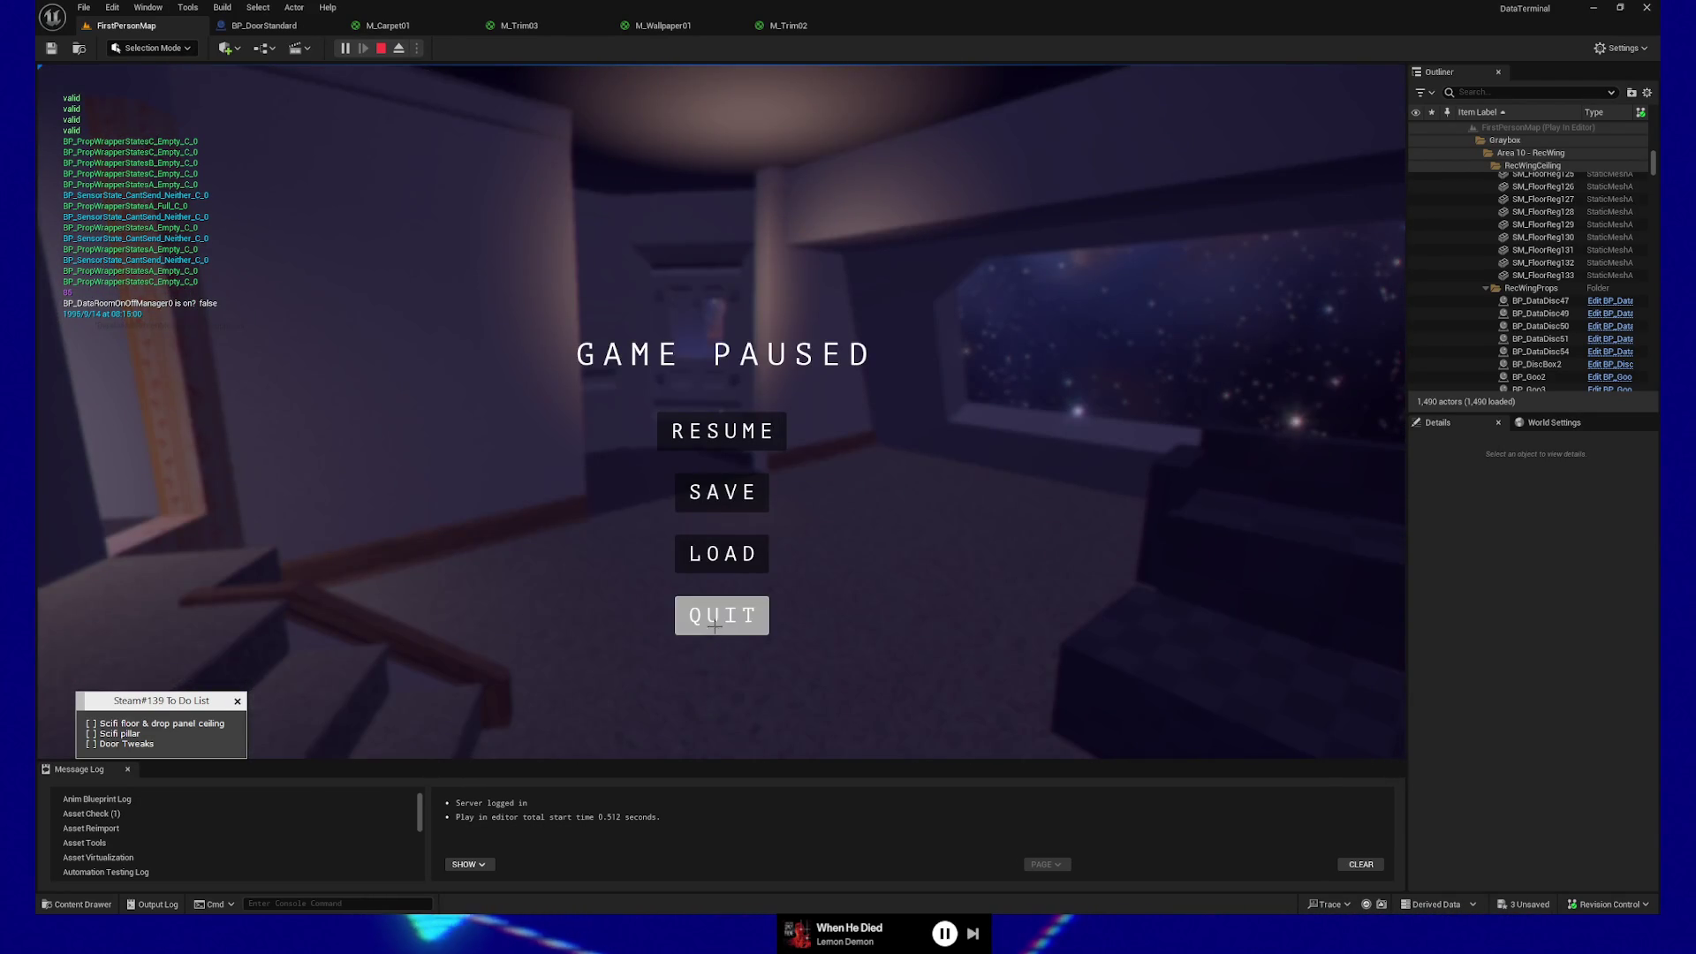
- Quit the play session and select the floor piece rather than the ceiling light
click(716, 618)
drag(716, 617, 716, 617)
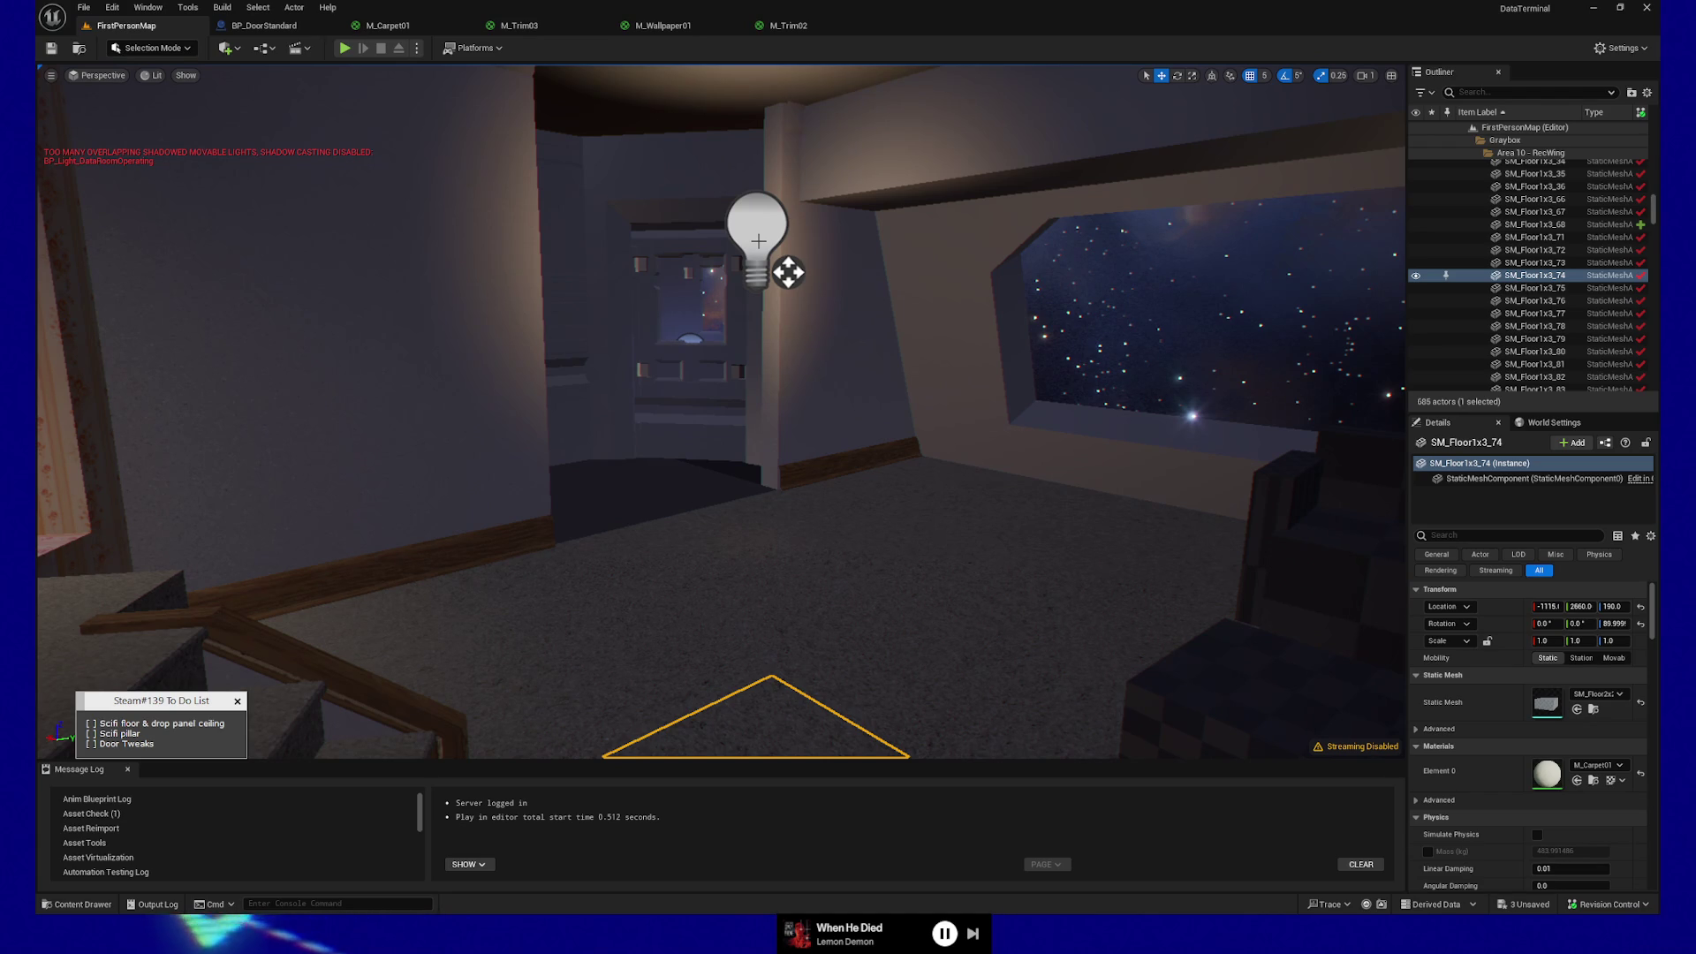
click(734, 252)
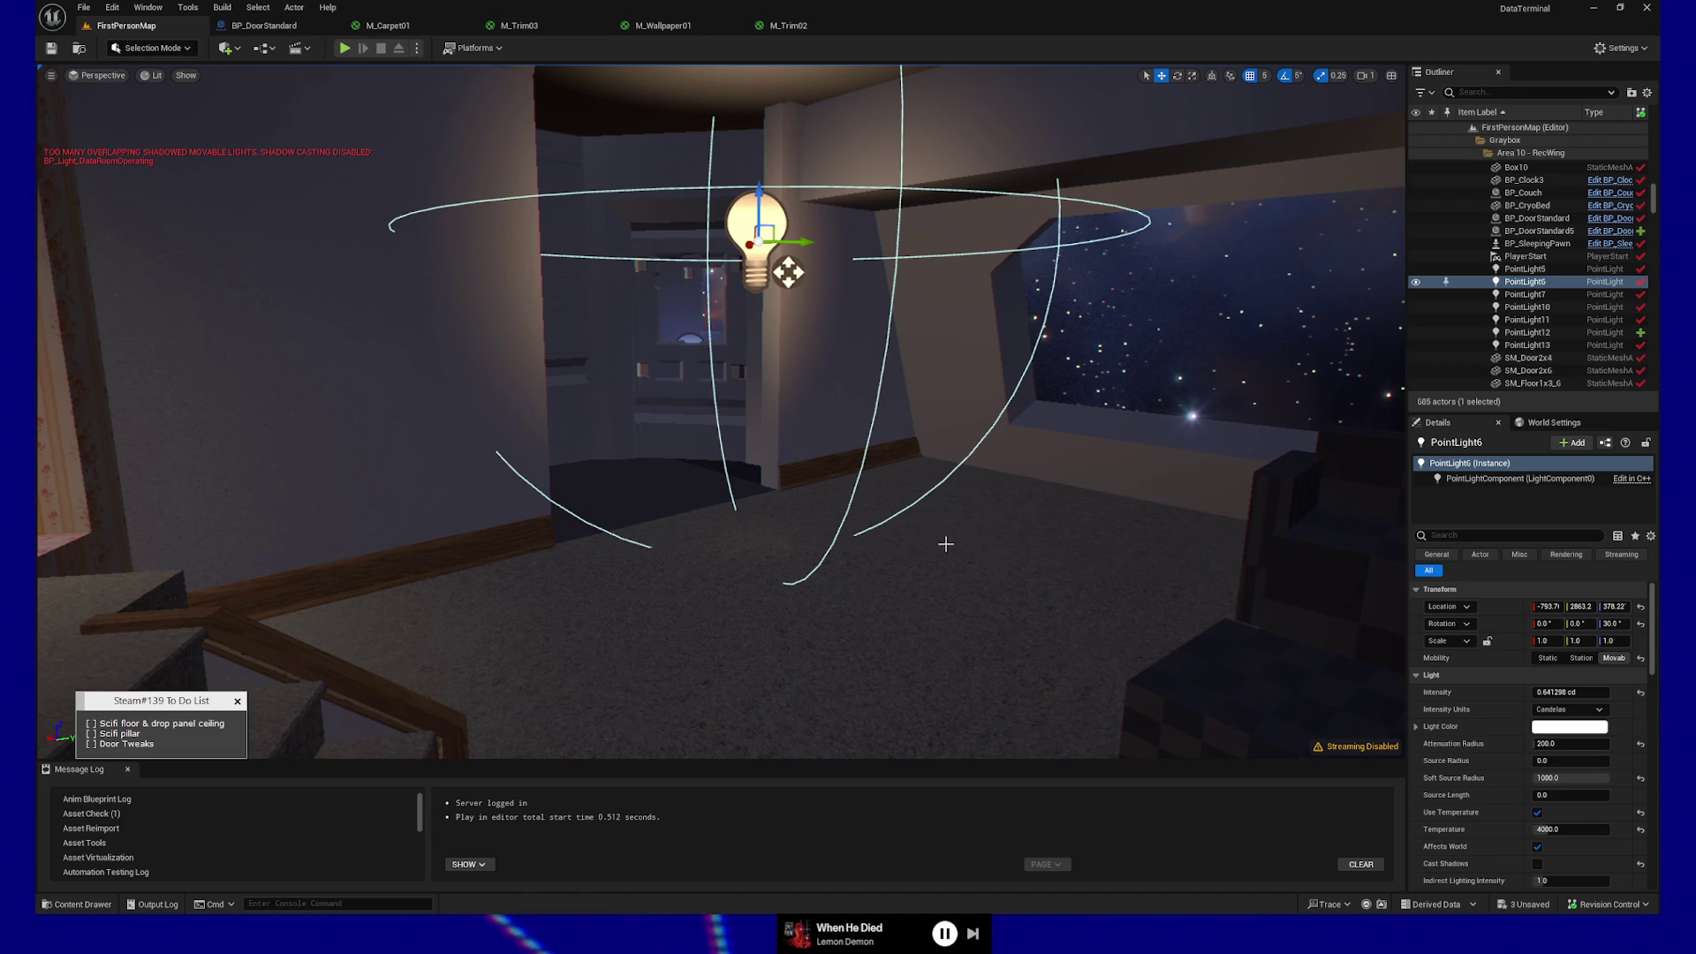
click(759, 680)
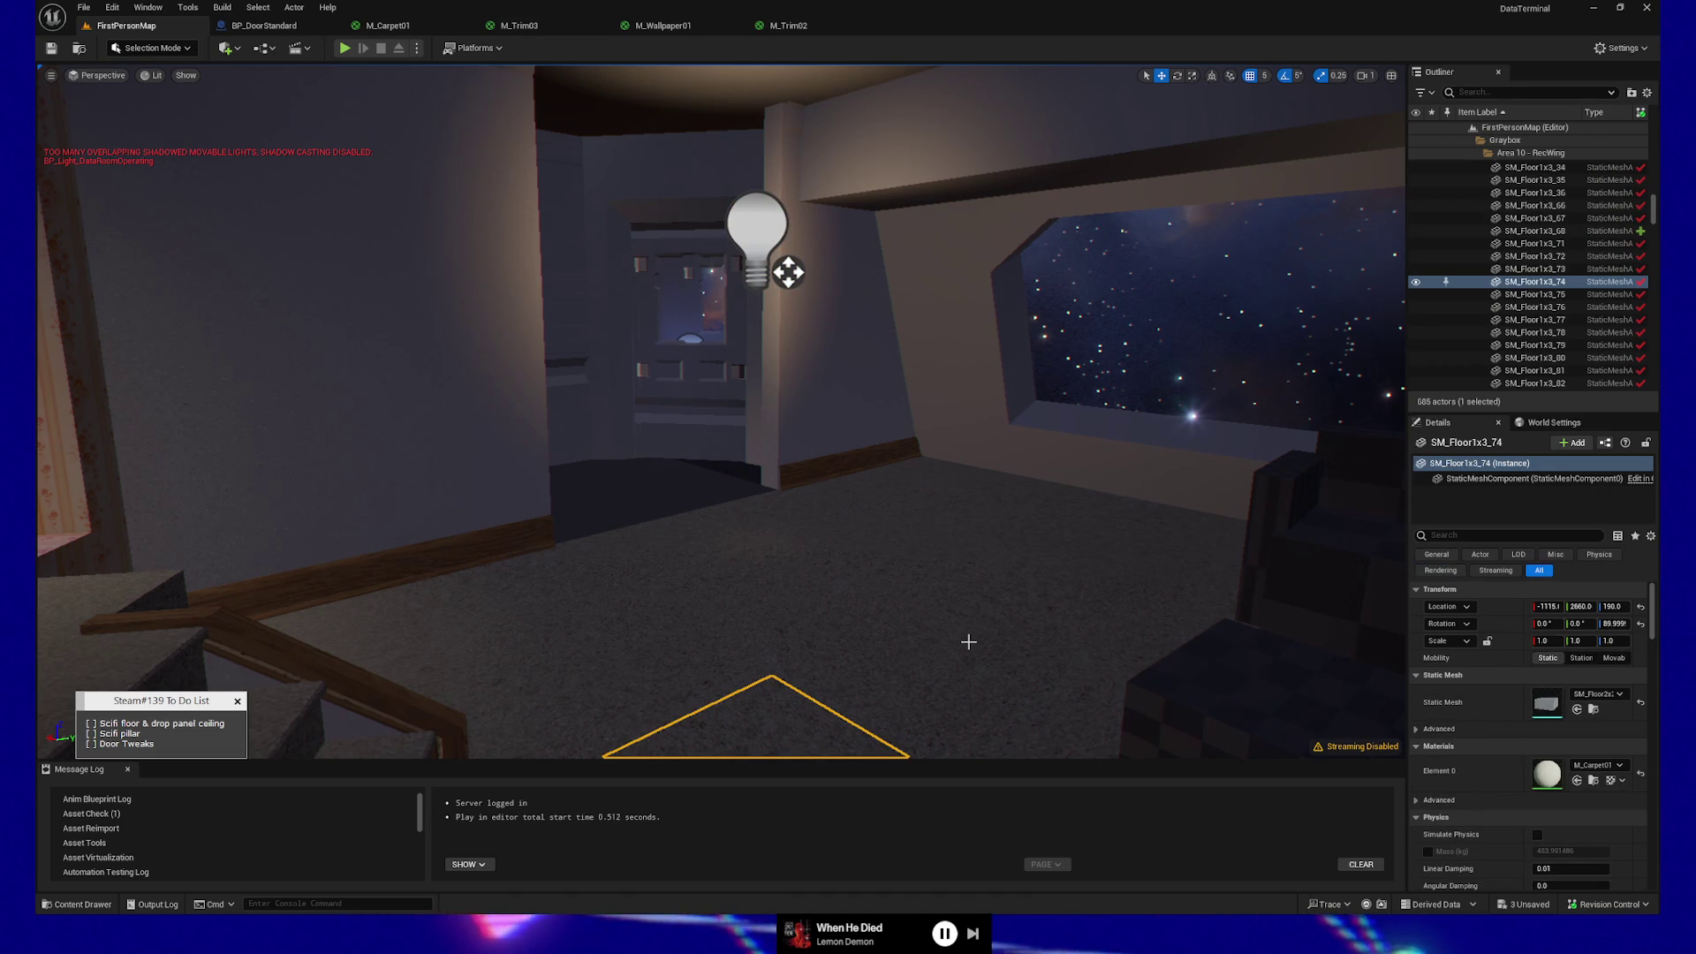
- Hide editor icons with G and capture the rec room viewport as a screenshot
key(g)
key(g)
key(g)
key(g)
key(g)
key(g)
key(g)
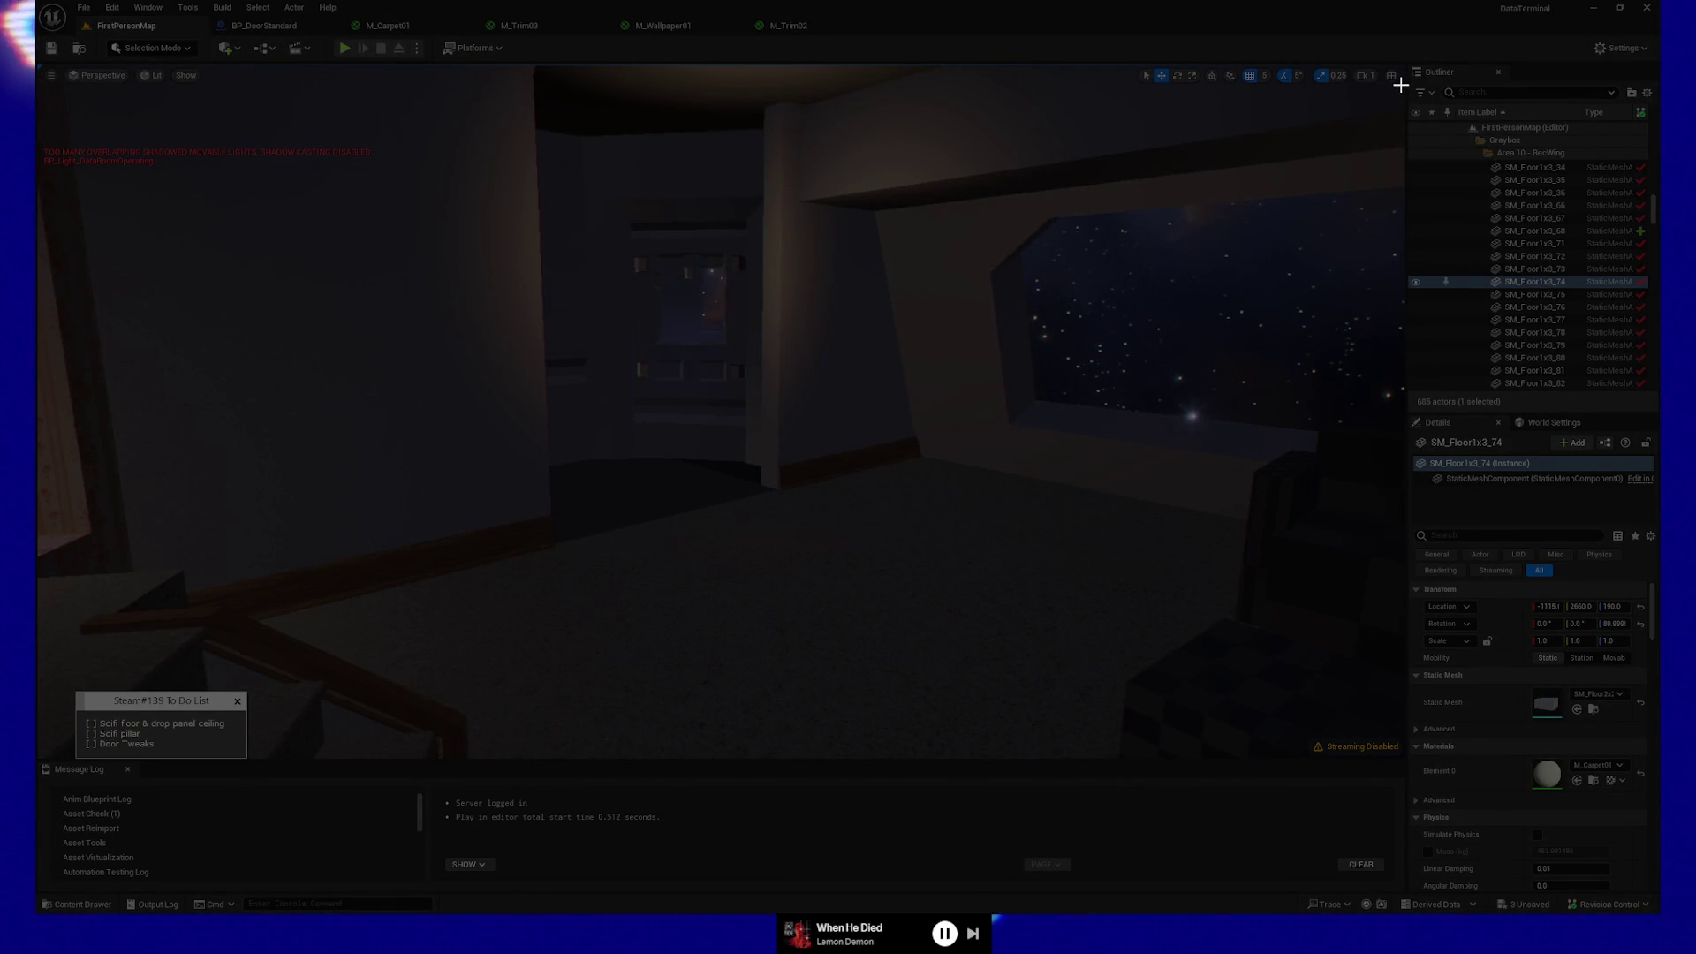
mouse_move(1401, 86)
mouse_down()
mouse_move(345, 680)
mouse_move(39, 759)
mouse_up()
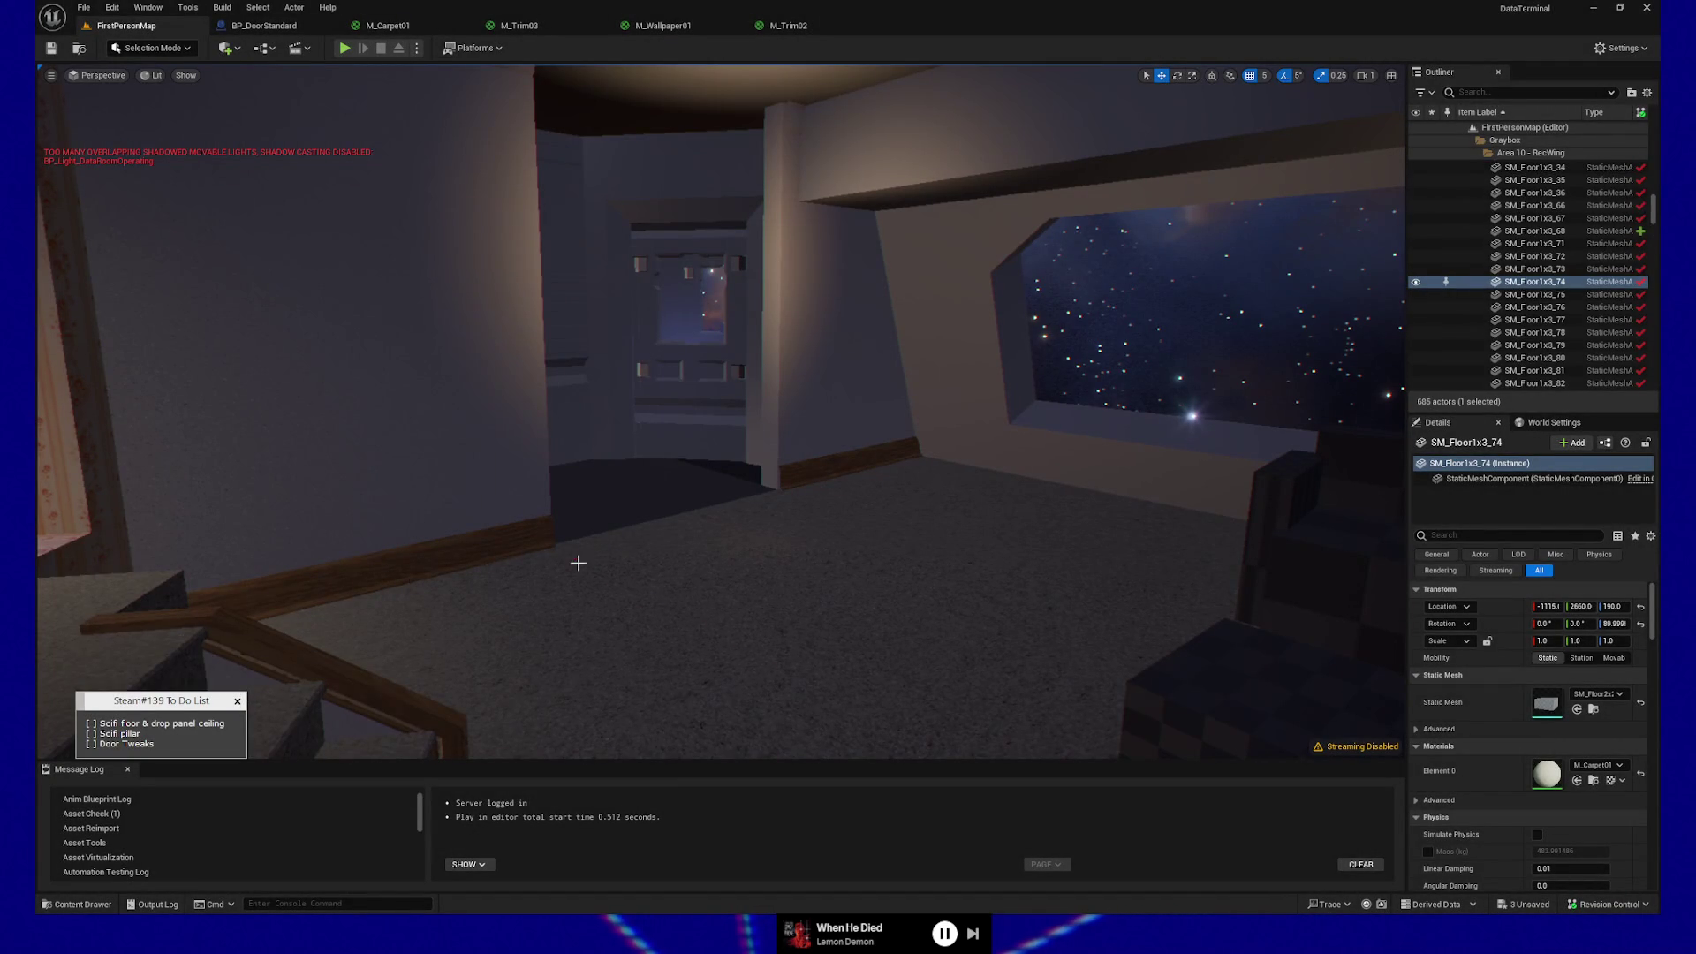
click(578, 562)
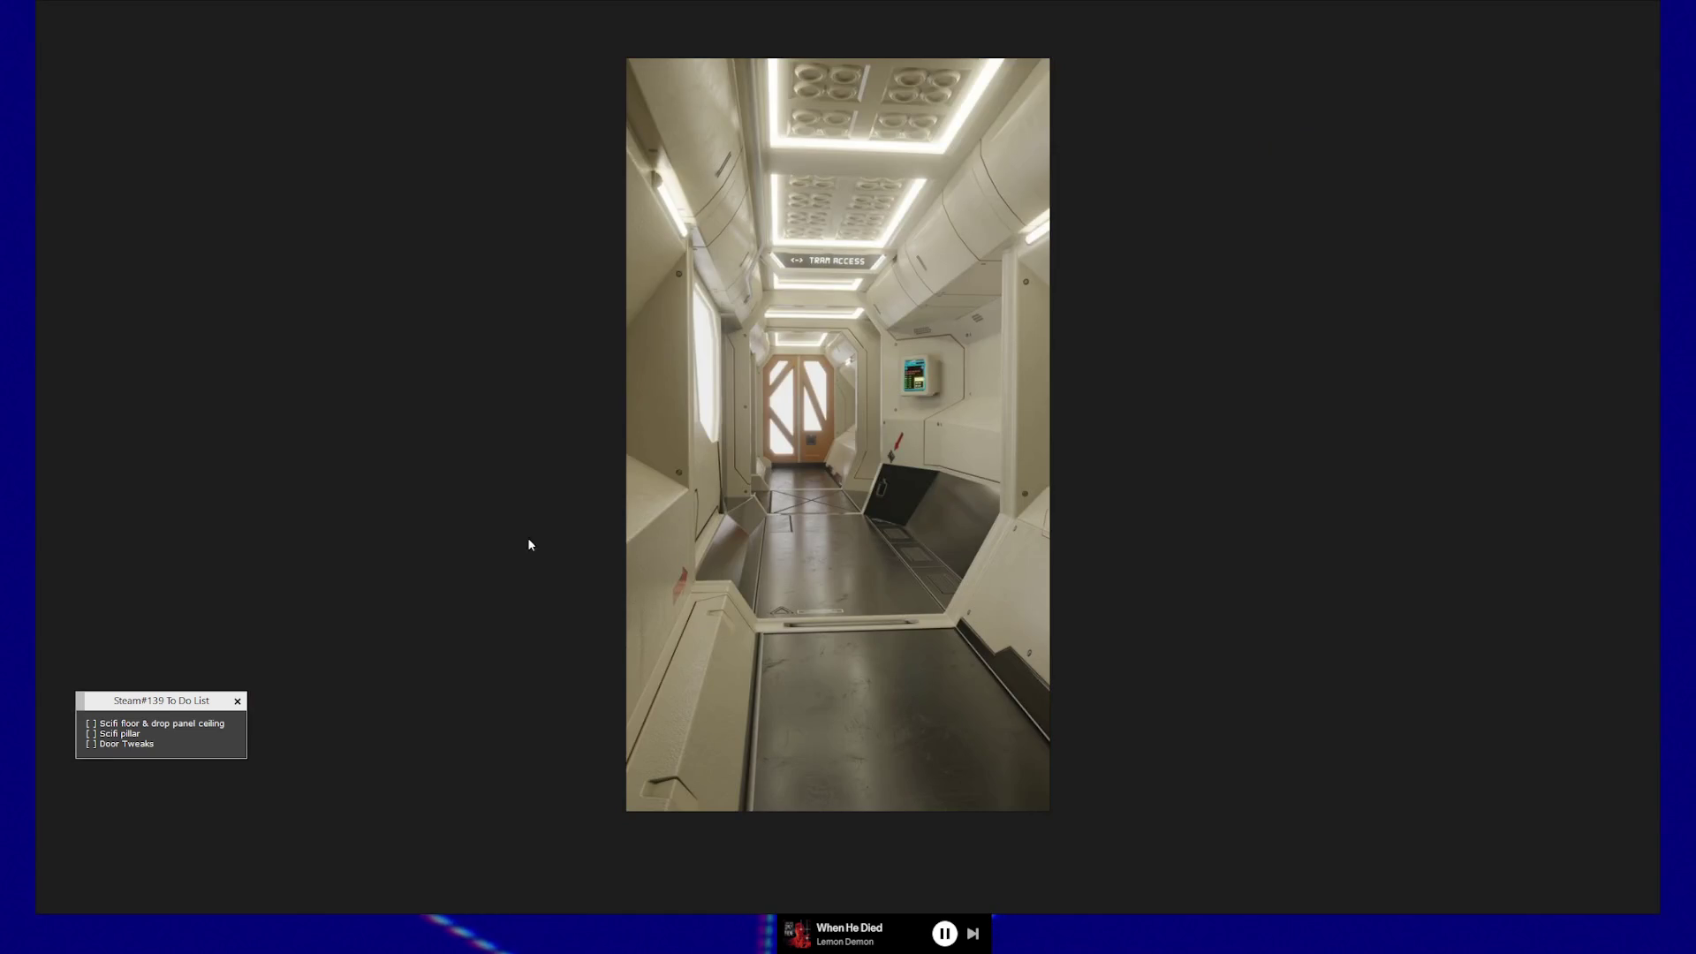
scroll(530, 543, down, 5)
- Paste the rec room screenshot beside the corridor reference and enlarge it to fill the view
drag(859, 496, 527, 499)
key(ctrl+v)
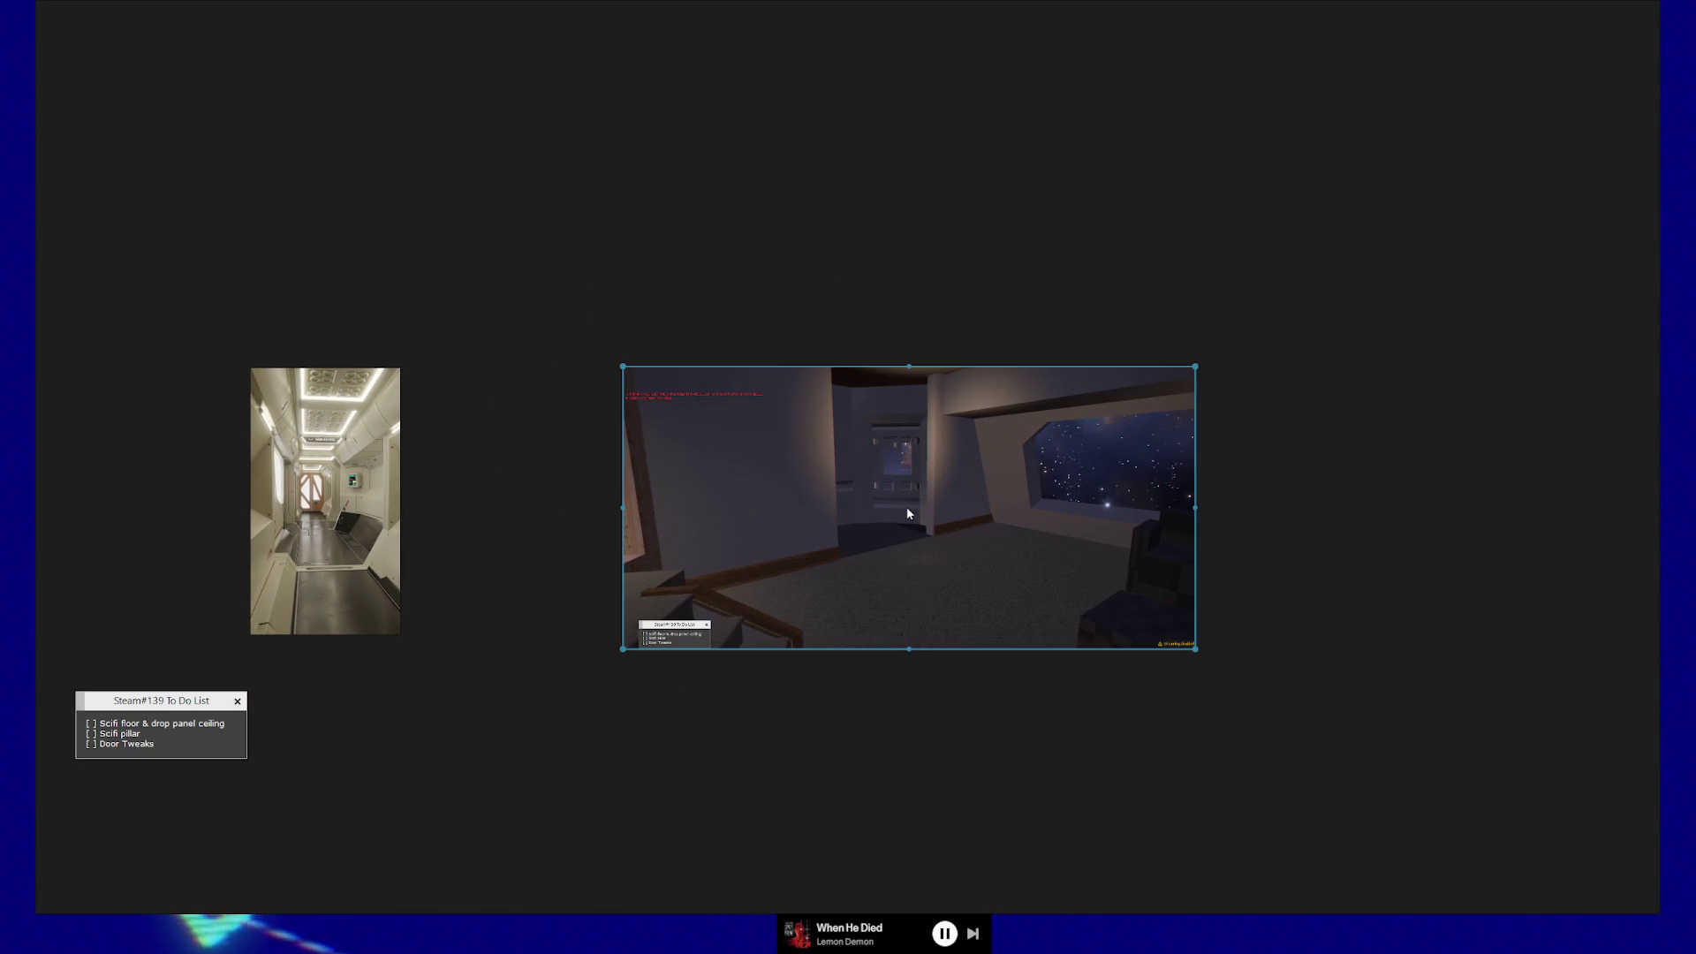
drag(830, 492, 774, 492)
drag(1143, 643, 1457, 768)
mouse_move(567, 359)
mouse_down()
mouse_move(389, 215)
mouse_move(331, 235)
mouse_up()
mouse_move(534, 394)
mouse_down()
mouse_move(629, 367)
mouse_move(658, 385)
mouse_move(492, 353)
mouse_move(518, 344)
mouse_up()
drag(1351, 720, 1645, 863)
mouse_move(1063, 507)
mouse_down()
mouse_move(977, 462)
mouse_move(968, 510)
mouse_up()
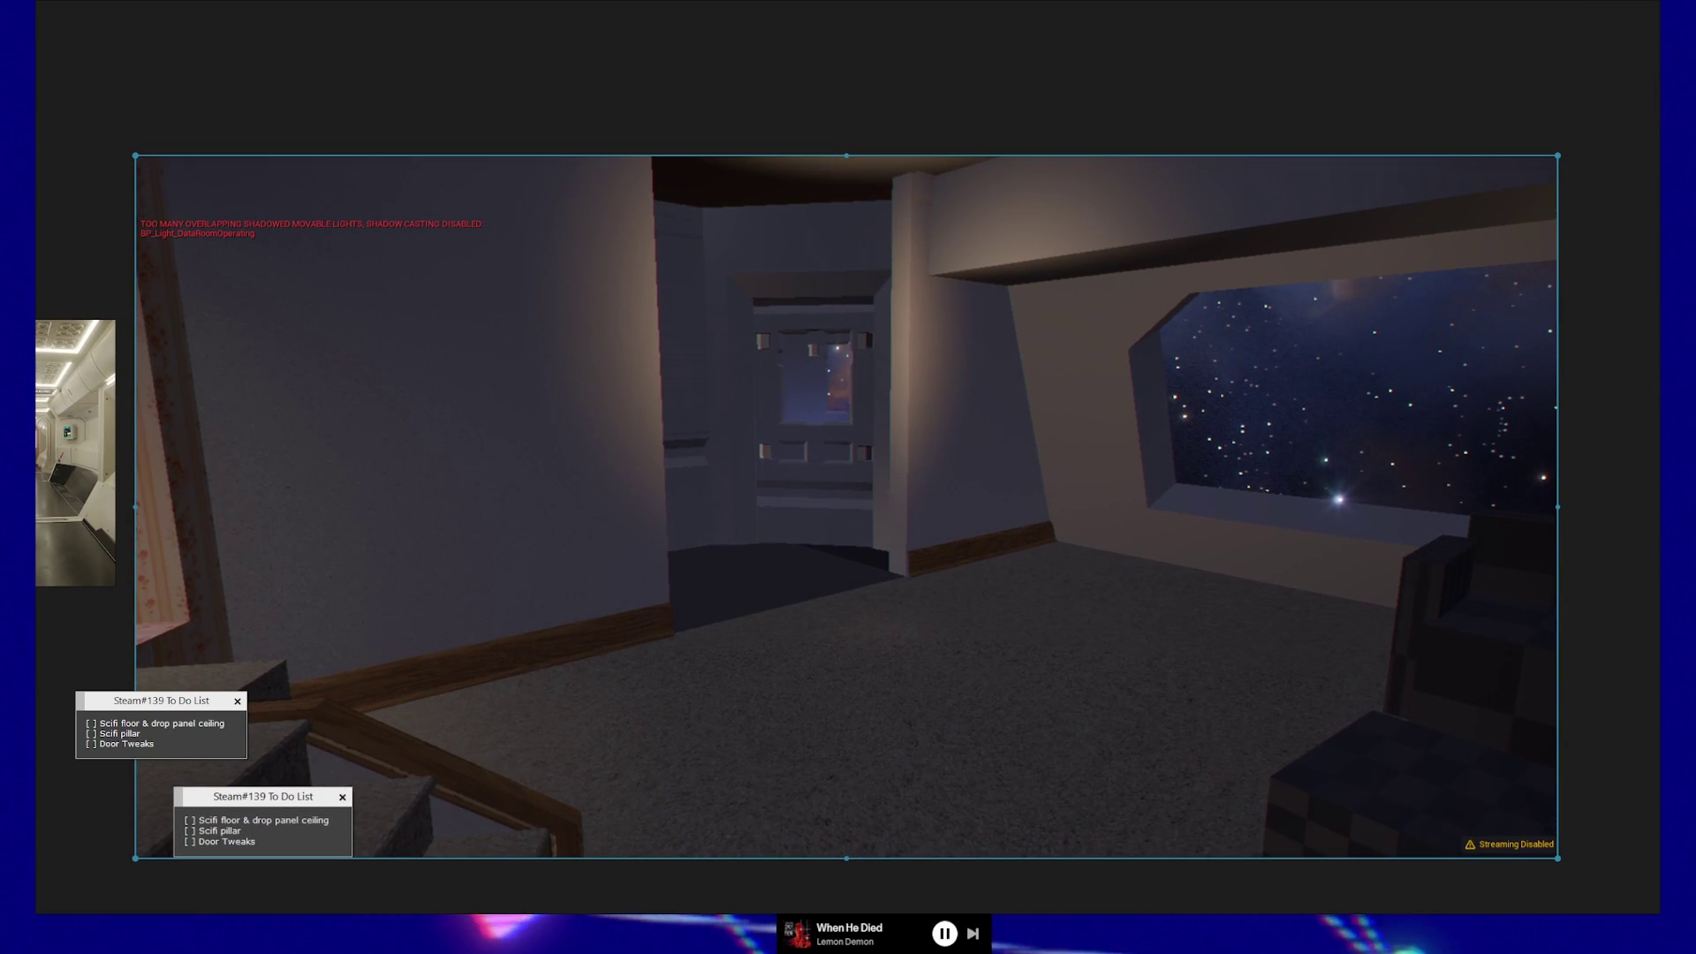
drag(1558, 155, 1637, 104)
drag(1514, 224, 1491, 226)
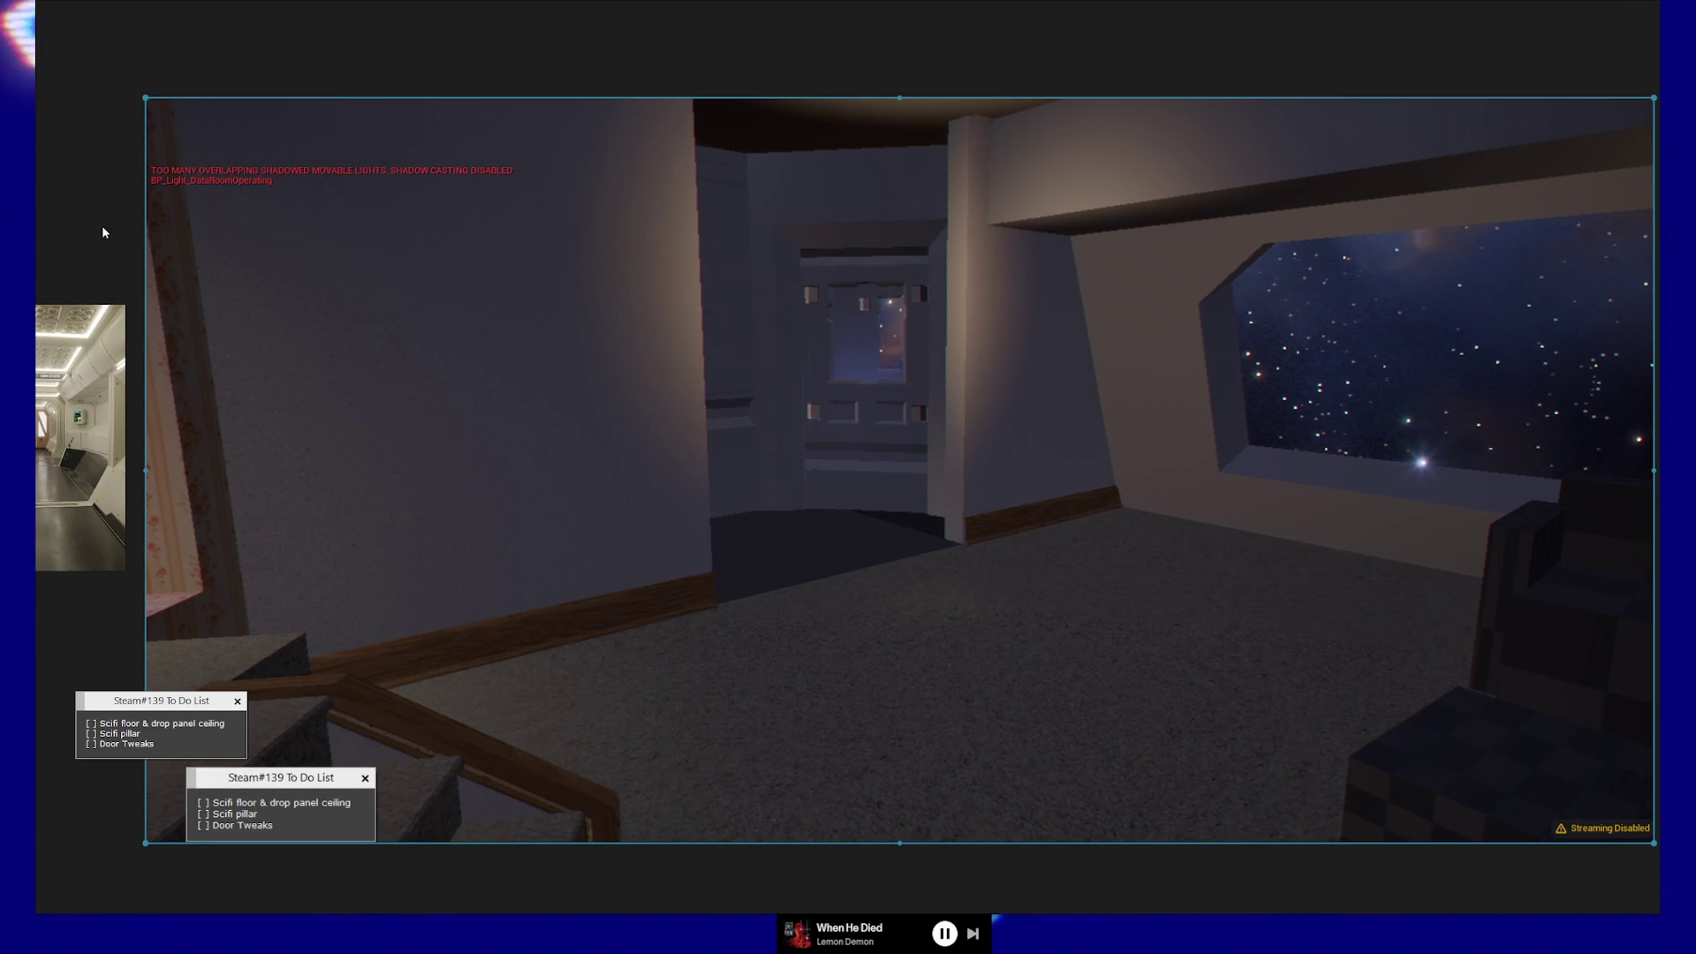
- Switch the board to Note drawing mode over the screenshot
right_click(104, 229)
click(149, 384)
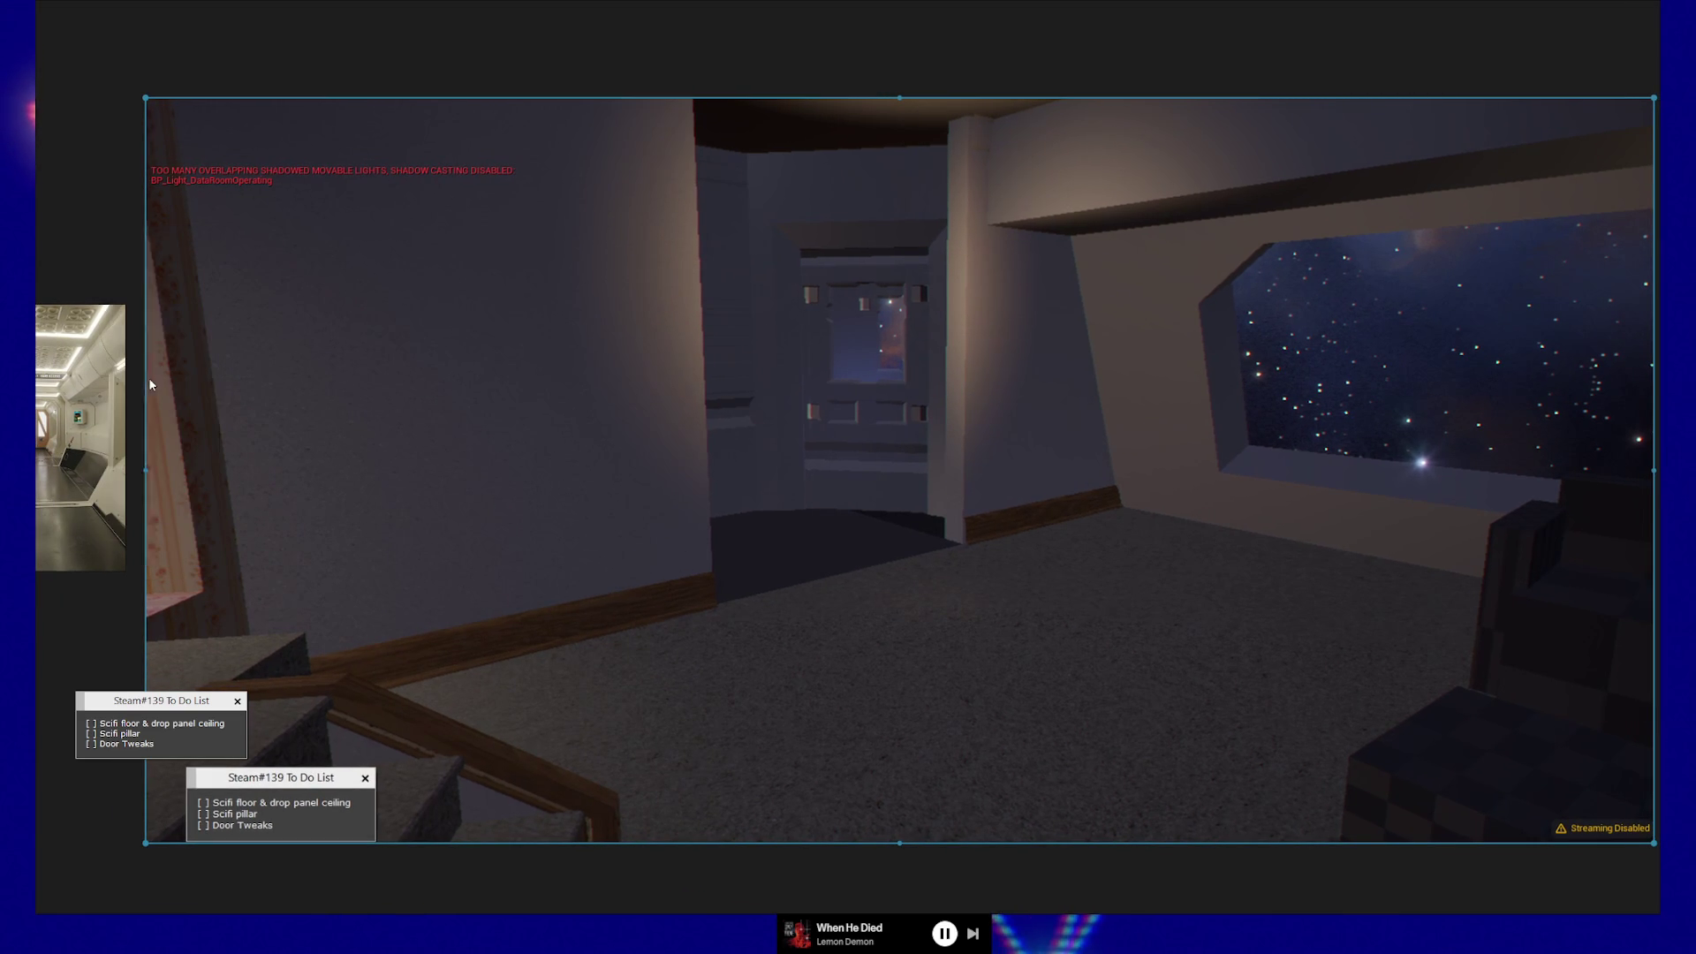
click(168, 244)
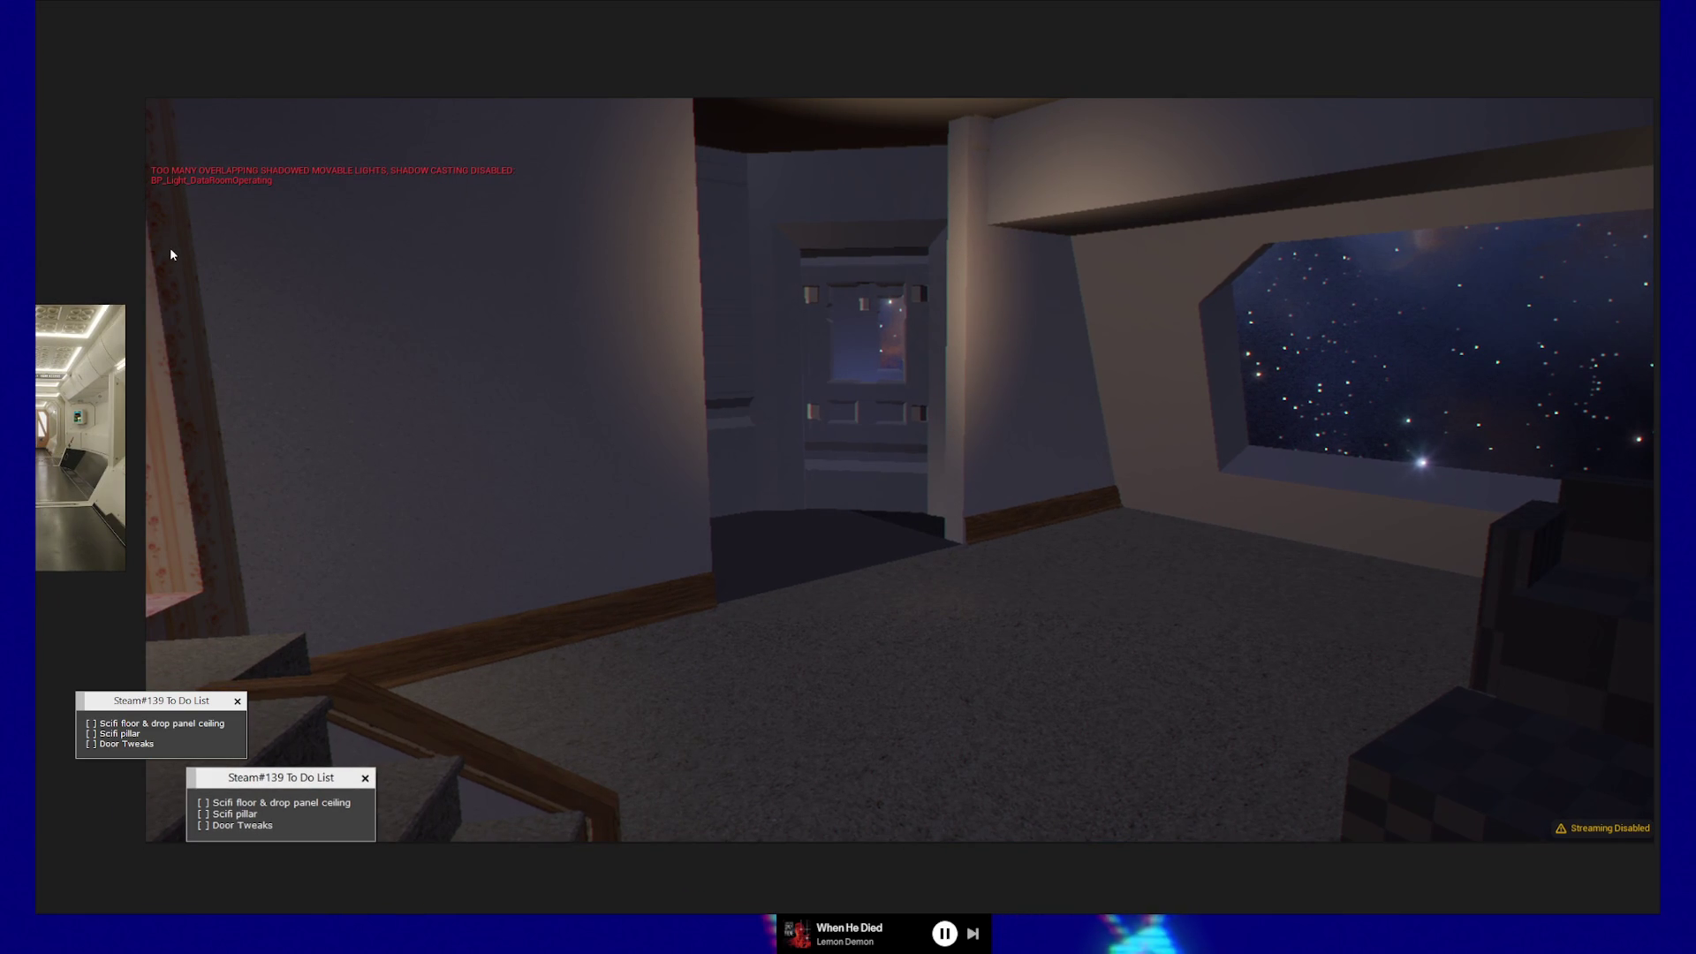
right_click(103, 228)
click(148, 383)
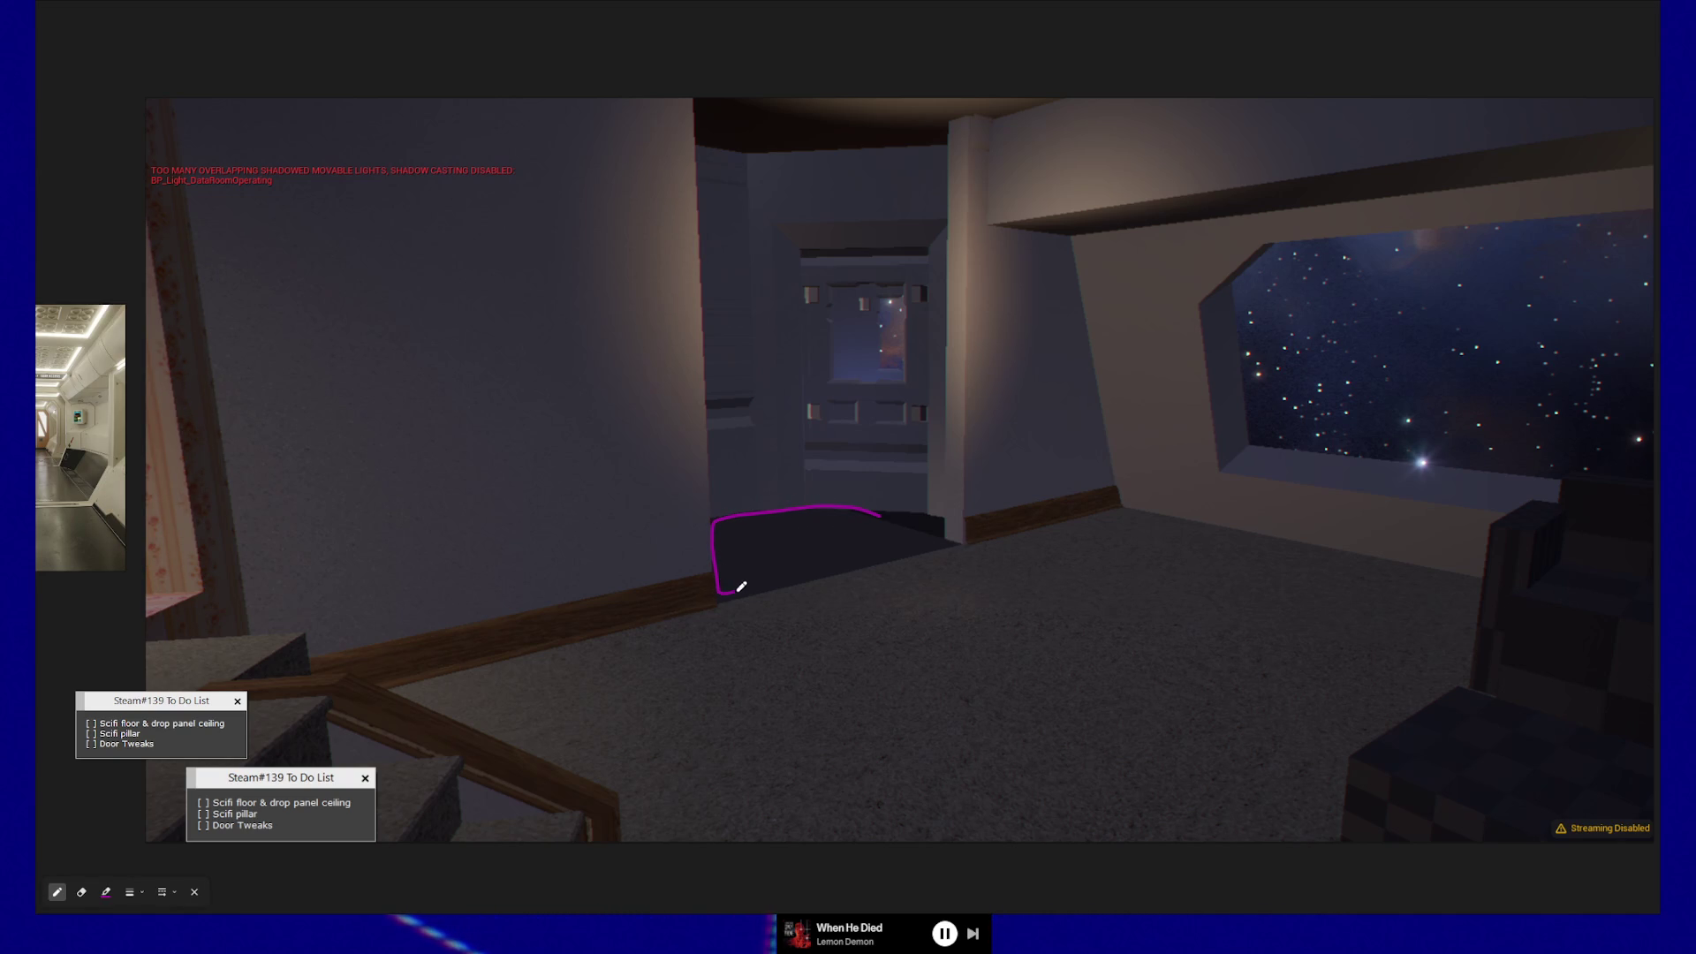
- Outline the dark floor by the doorway in magenta and extend the squiggle inside the ceiling panel
mouse_move(910, 546)
mouse_down()
mouse_move(947, 525)
mouse_move(895, 509)
mouse_up()
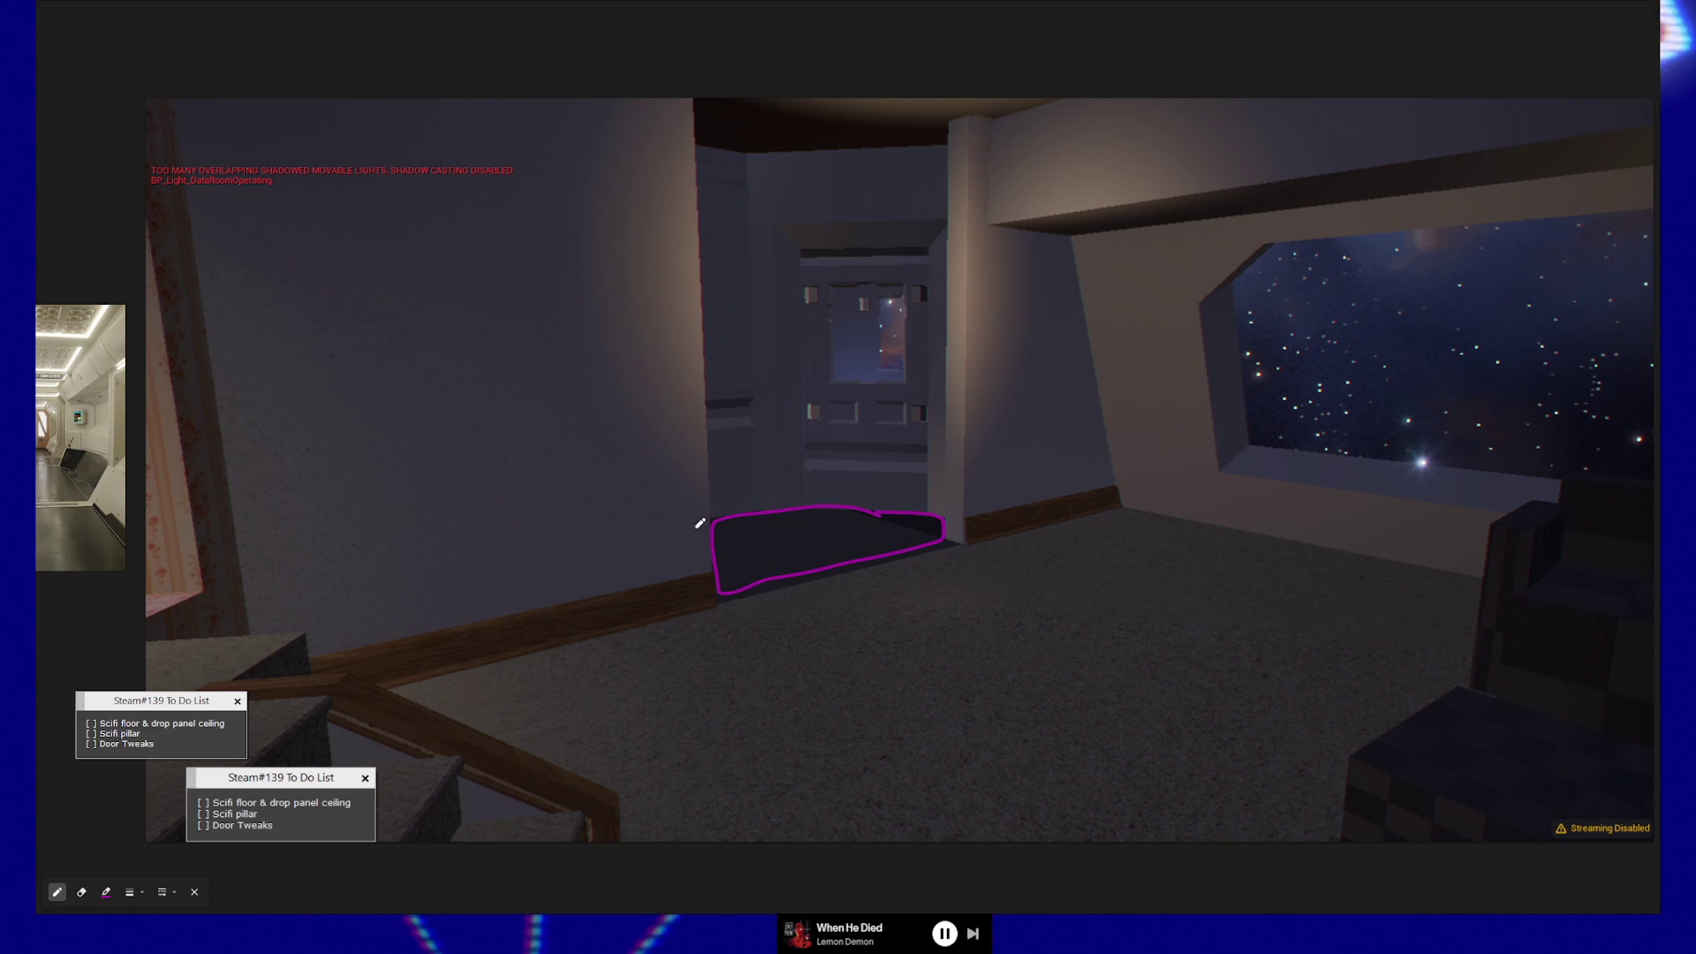
drag(719, 534, 766, 531)
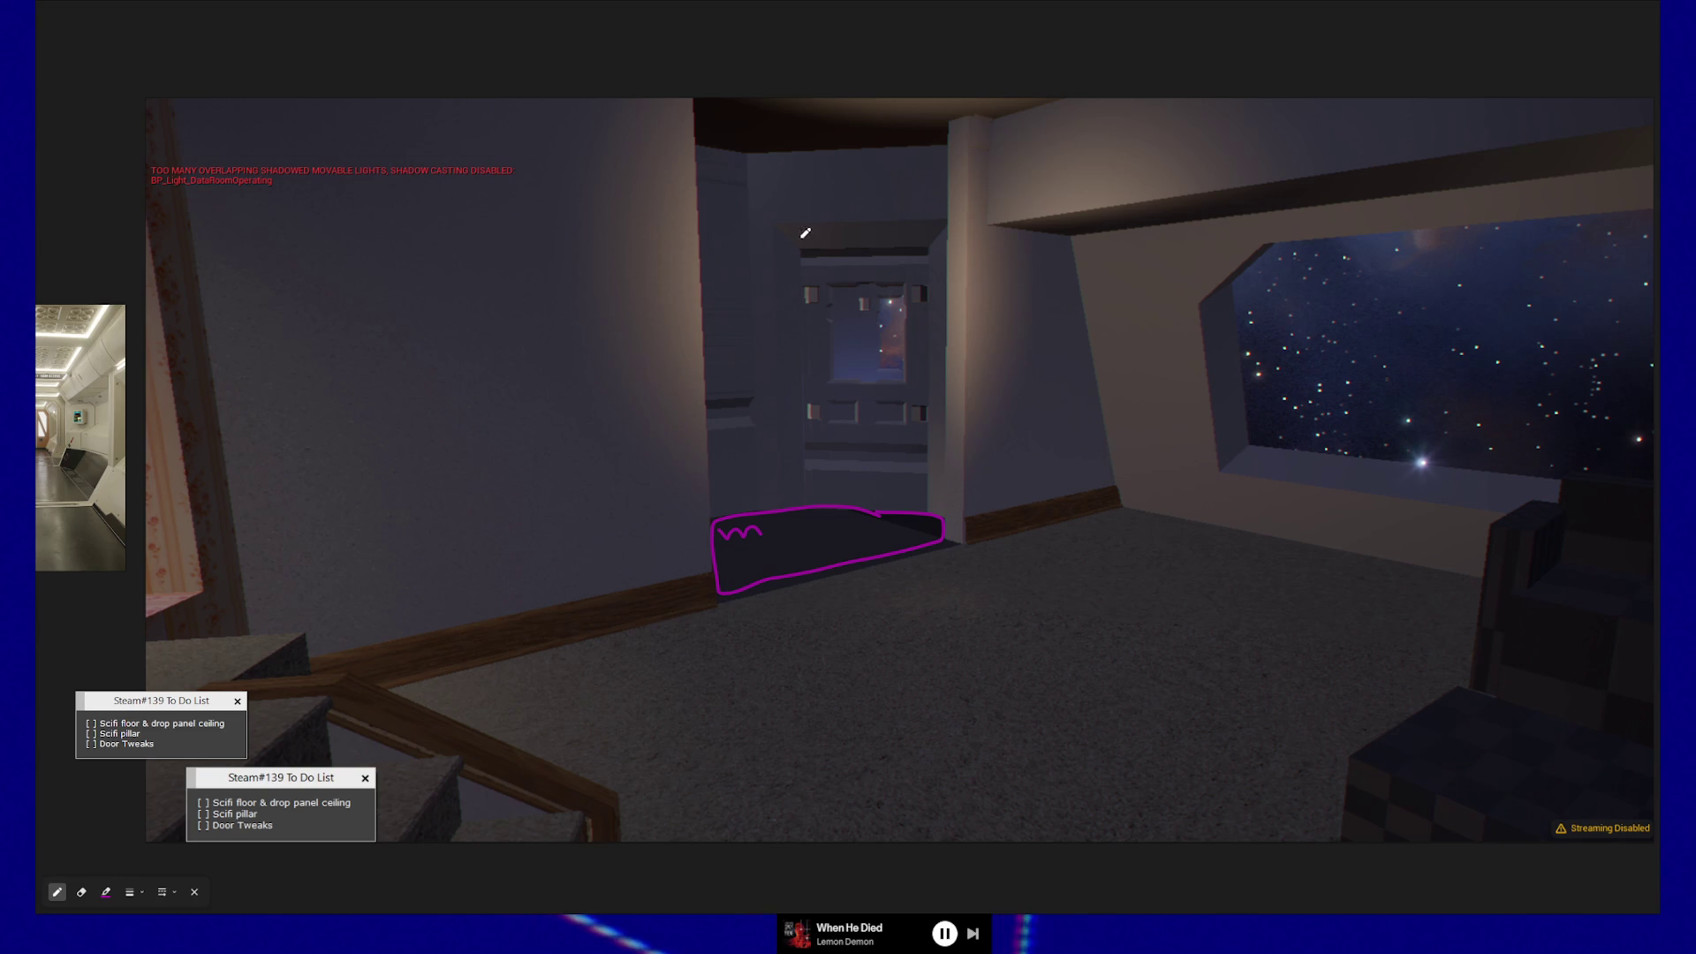
mouse_move(1065, 96)
mouse_down()
mouse_move(952, 136)
mouse_move(747, 147)
mouse_move(694, 94)
mouse_move(1065, 96)
mouse_up()
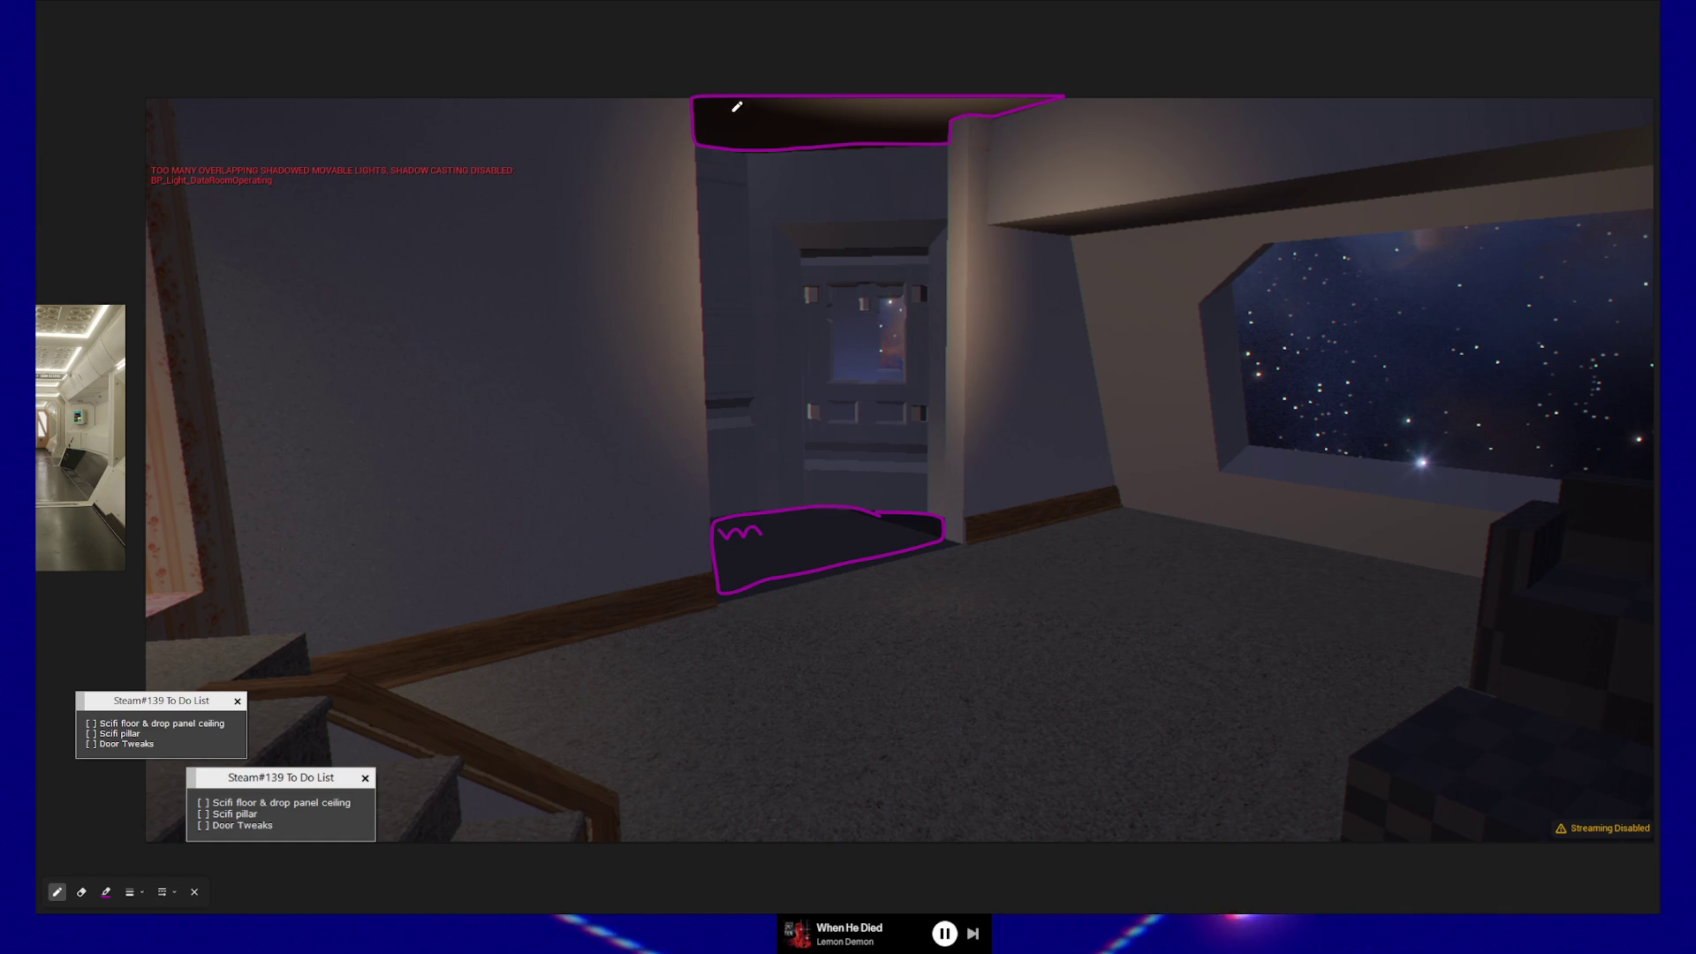
drag(739, 104, 757, 107)
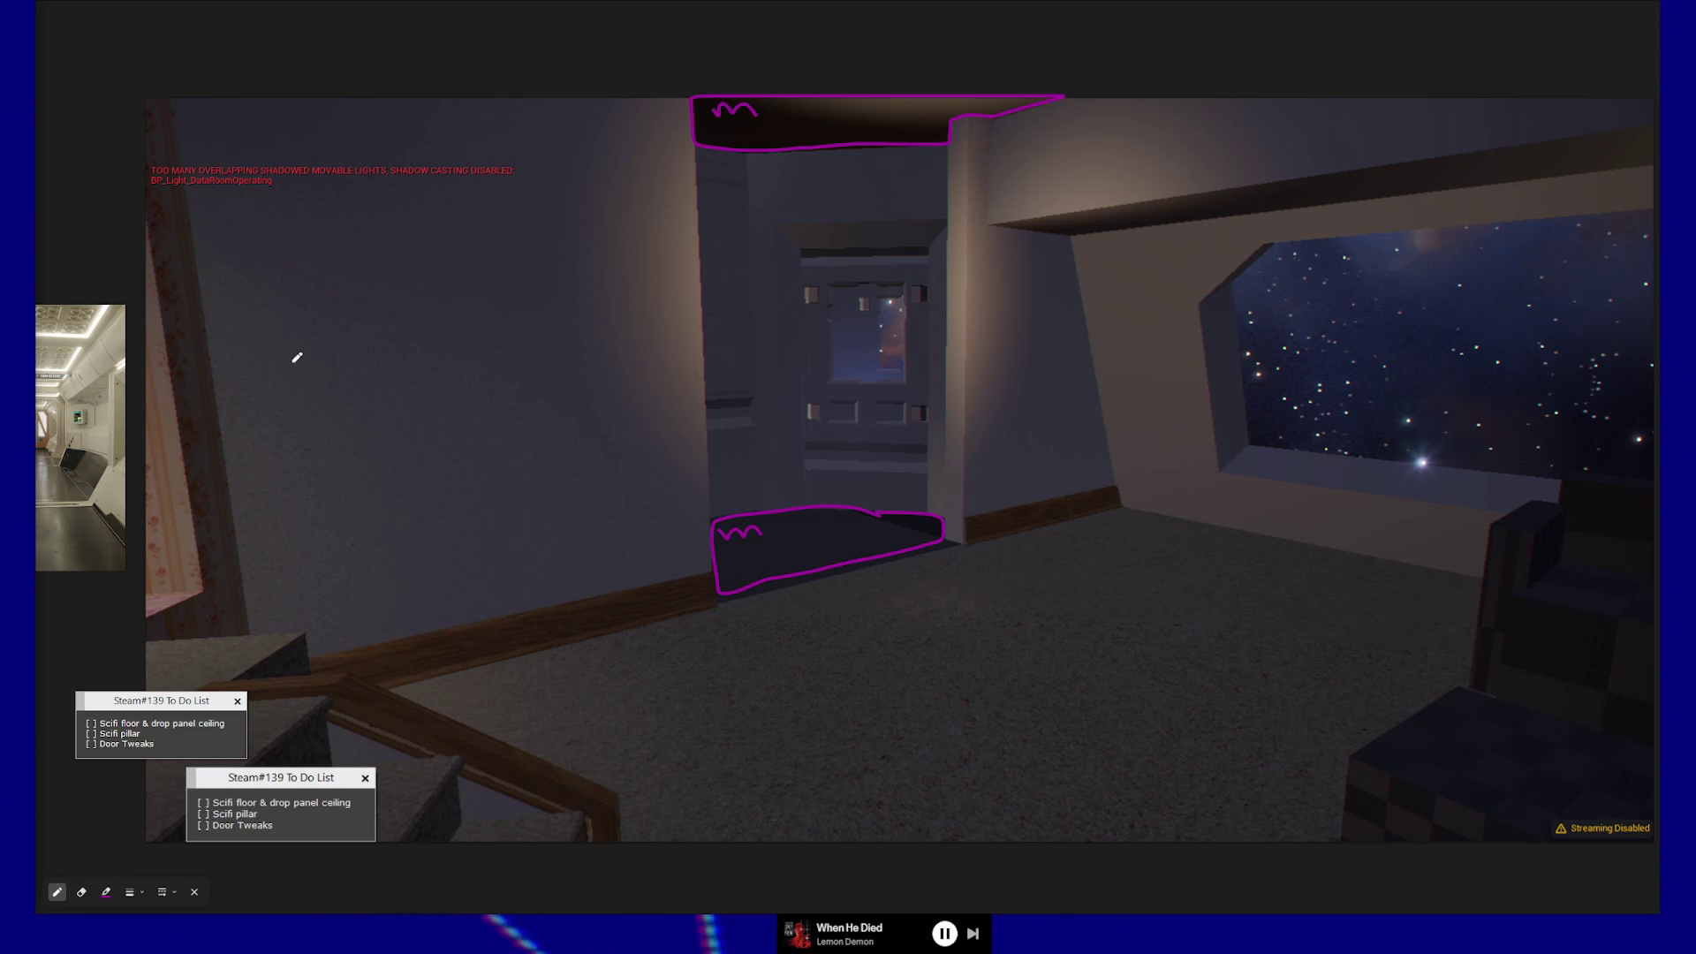
click(108, 893)
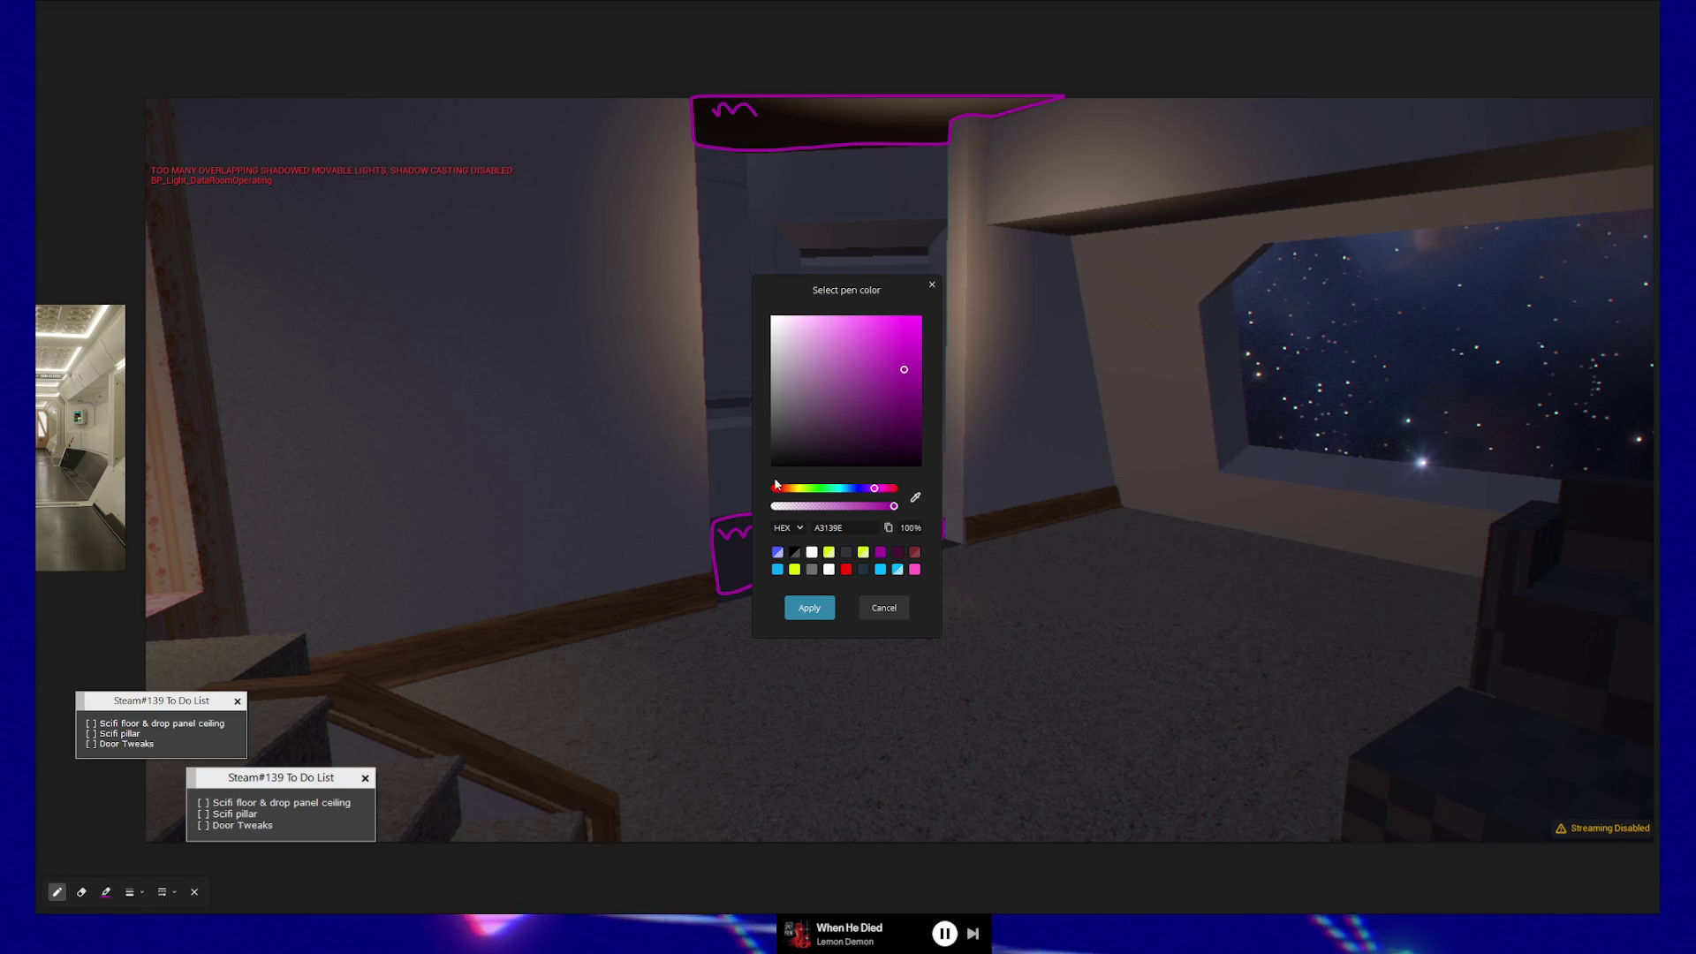
- Switch the pen to yellow-green and outline both doorway pillars and the floor edge
click(829, 552)
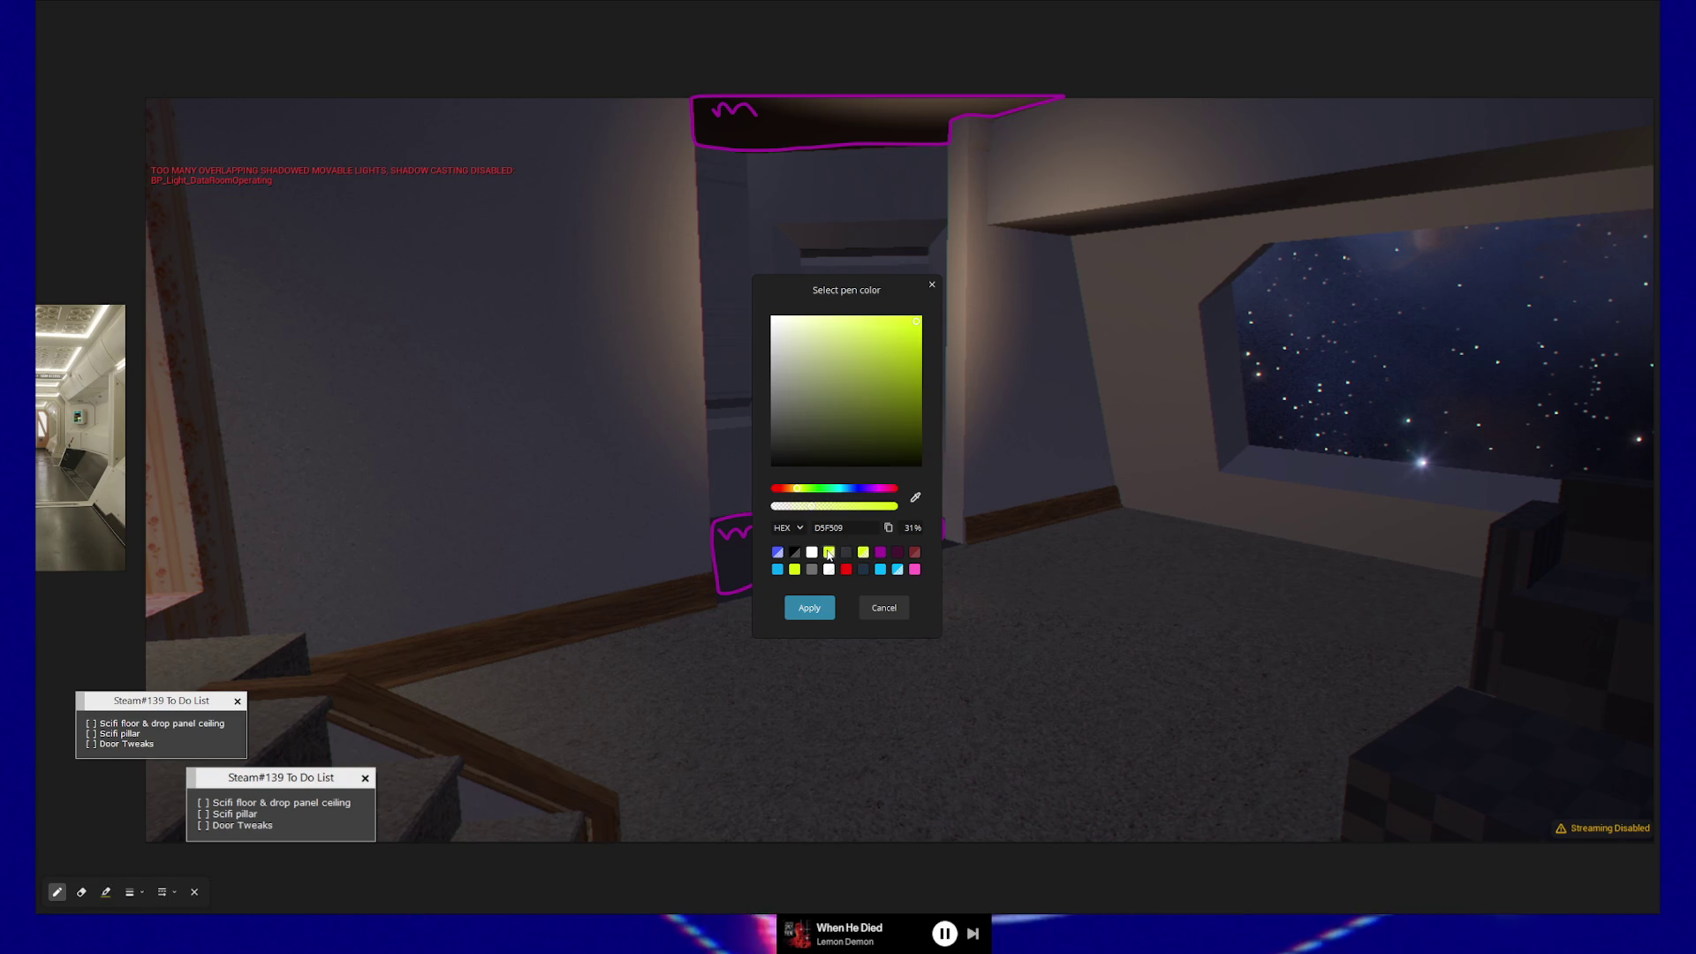
click(810, 608)
drag(962, 544, 946, 477)
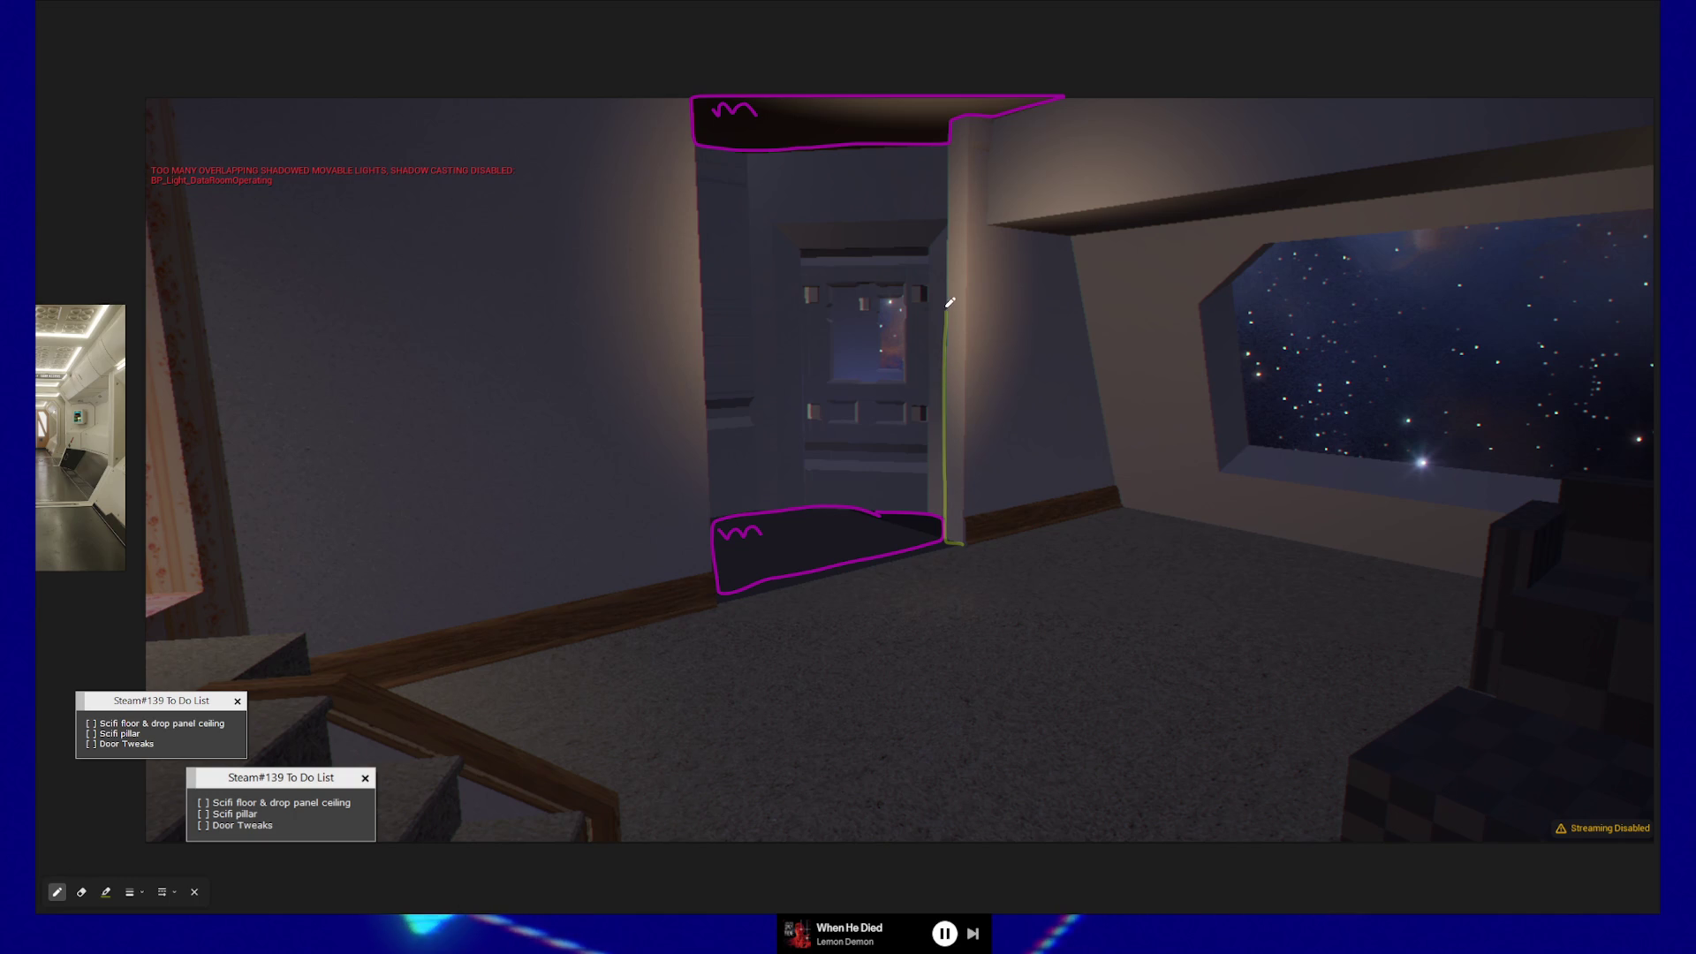
drag(947, 369, 955, 116)
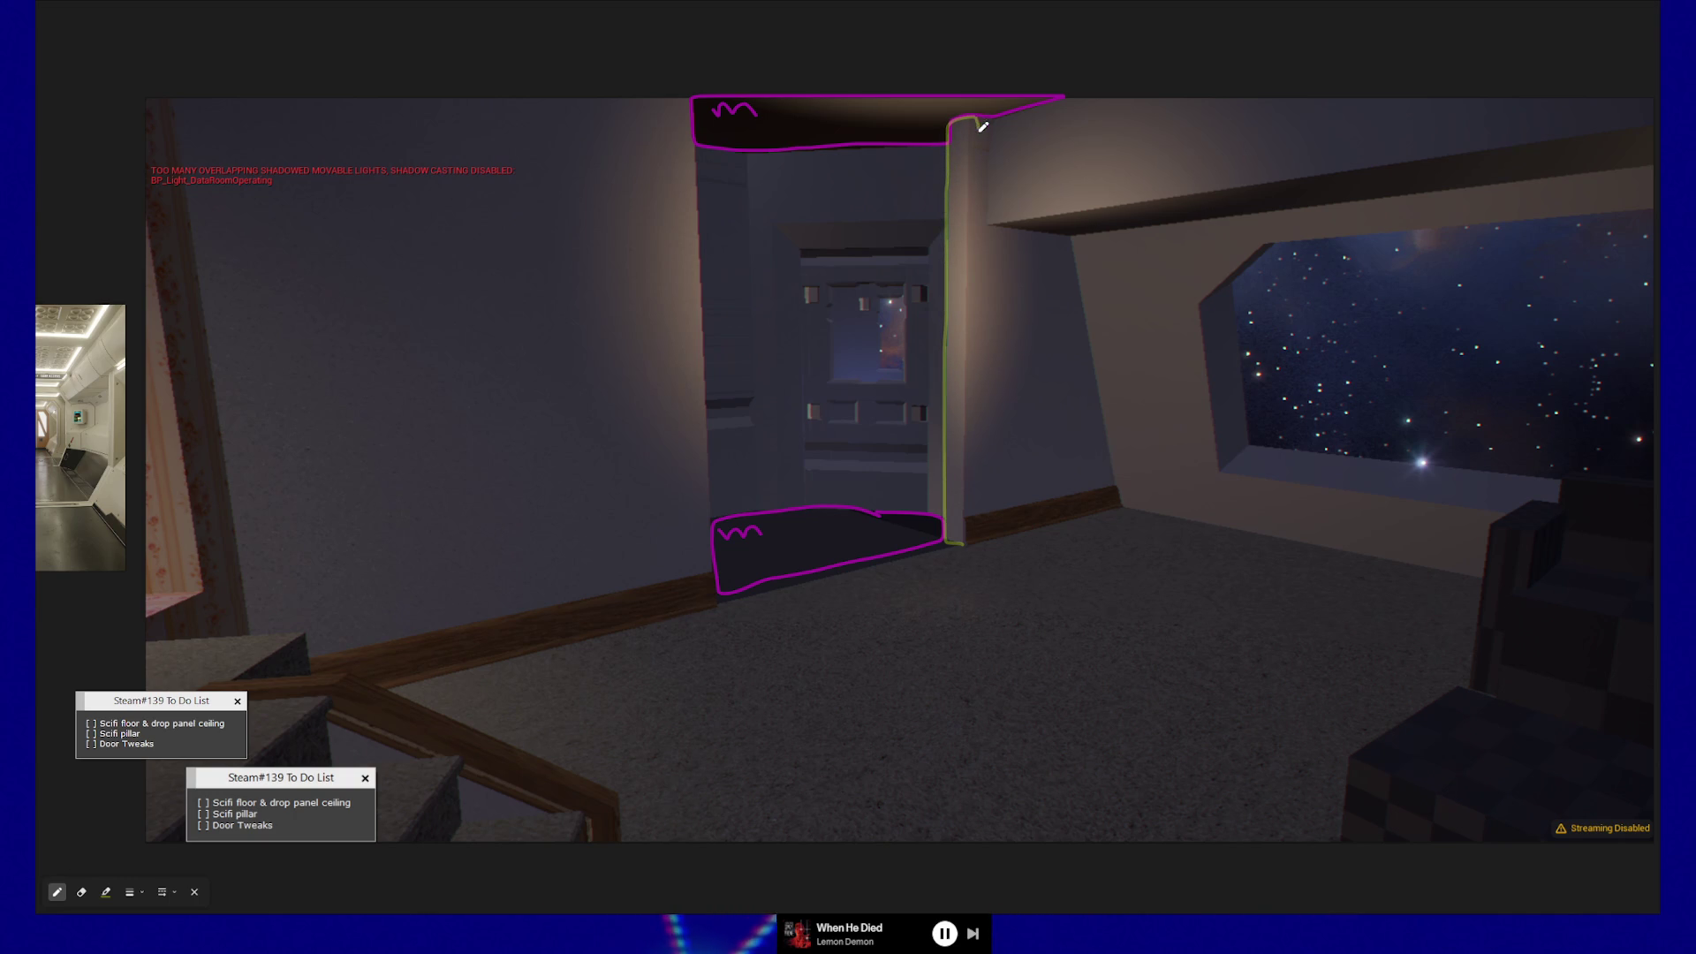
drag(981, 296, 982, 521)
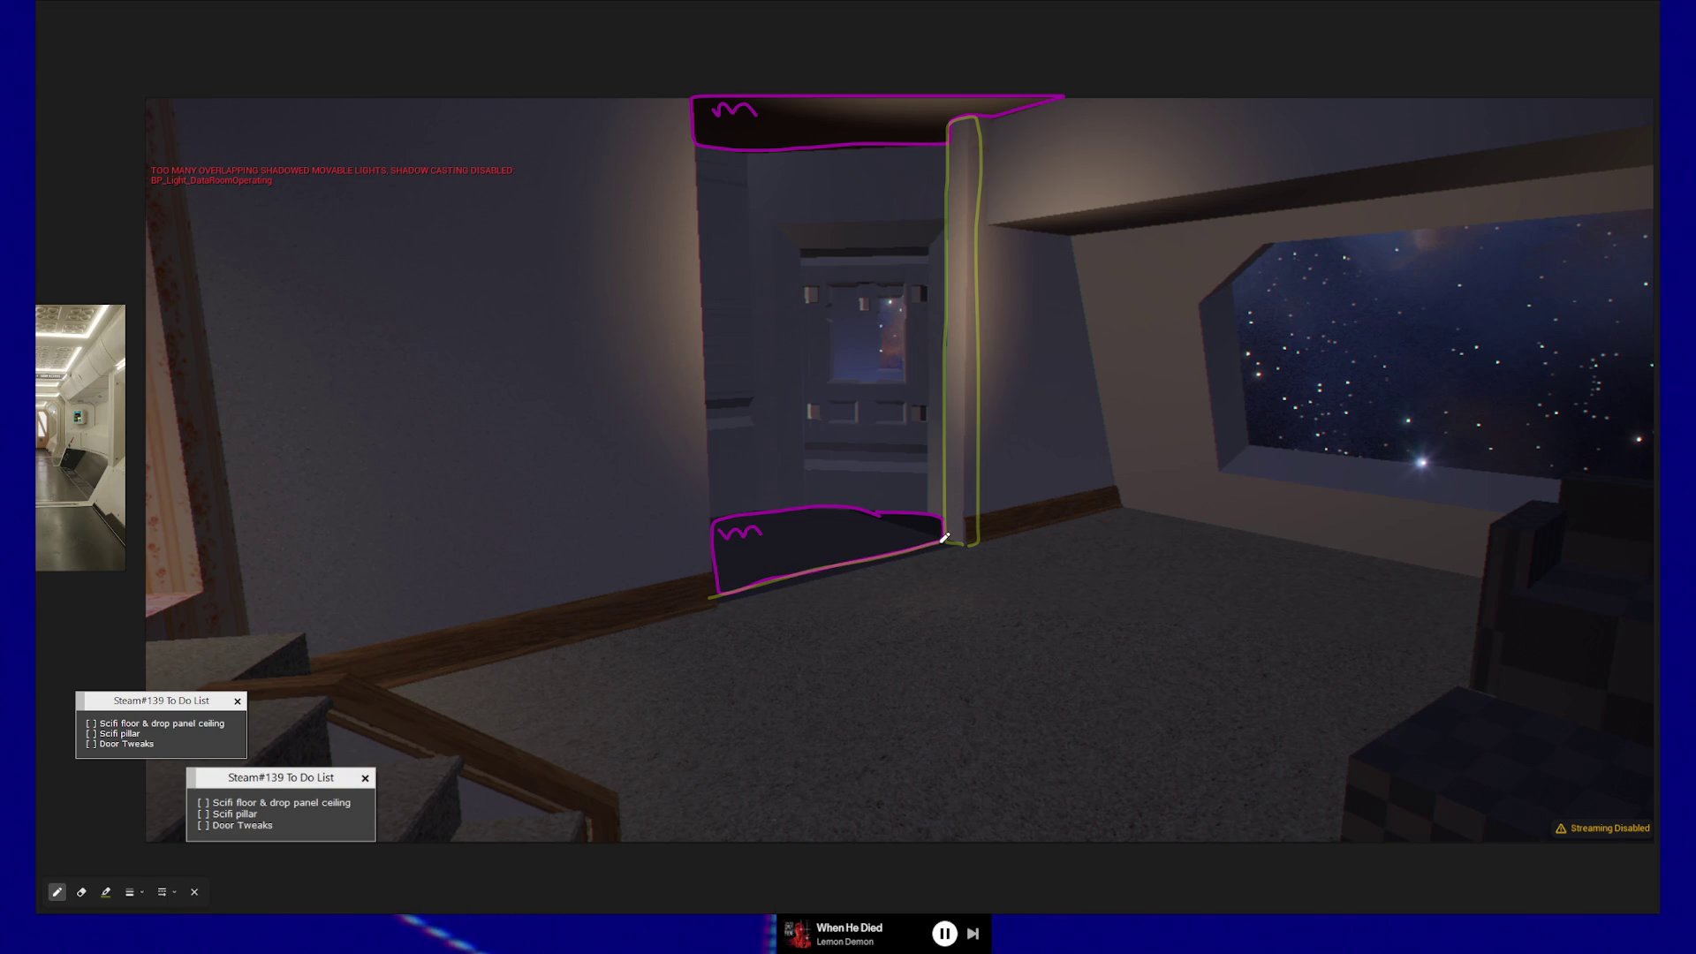
drag(943, 552, 720, 604)
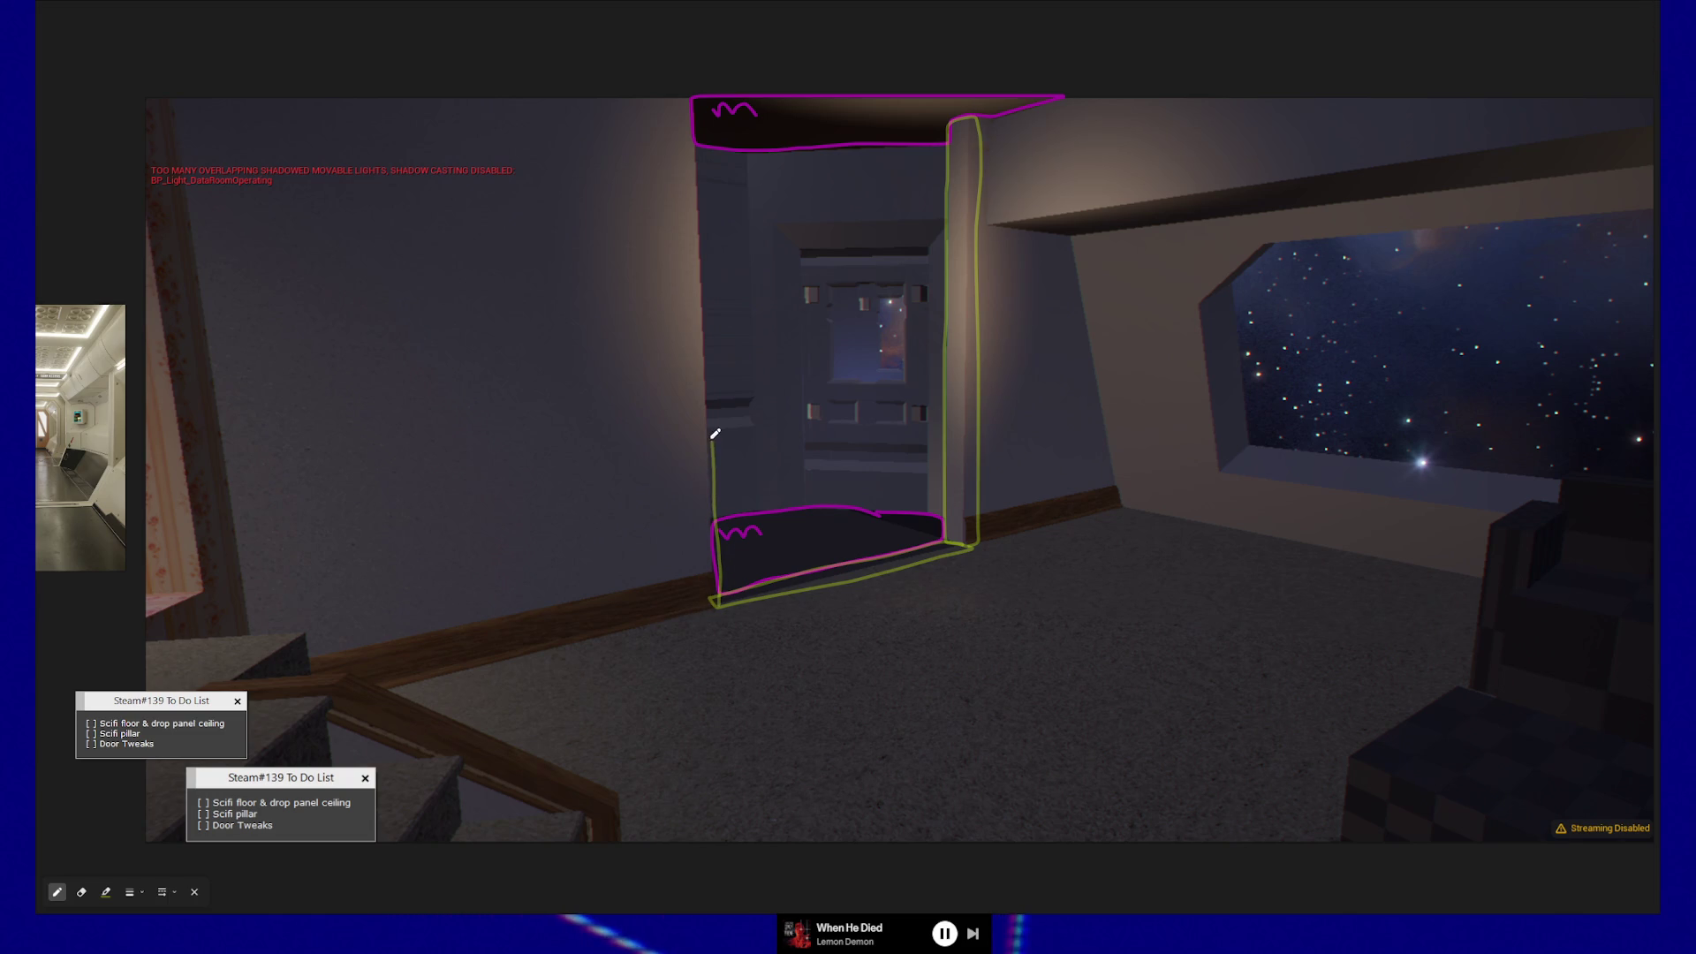
mouse_move(712, 334)
mouse_down()
mouse_move(702, 129)
mouse_move(686, 141)
mouse_move(705, 608)
mouse_up()
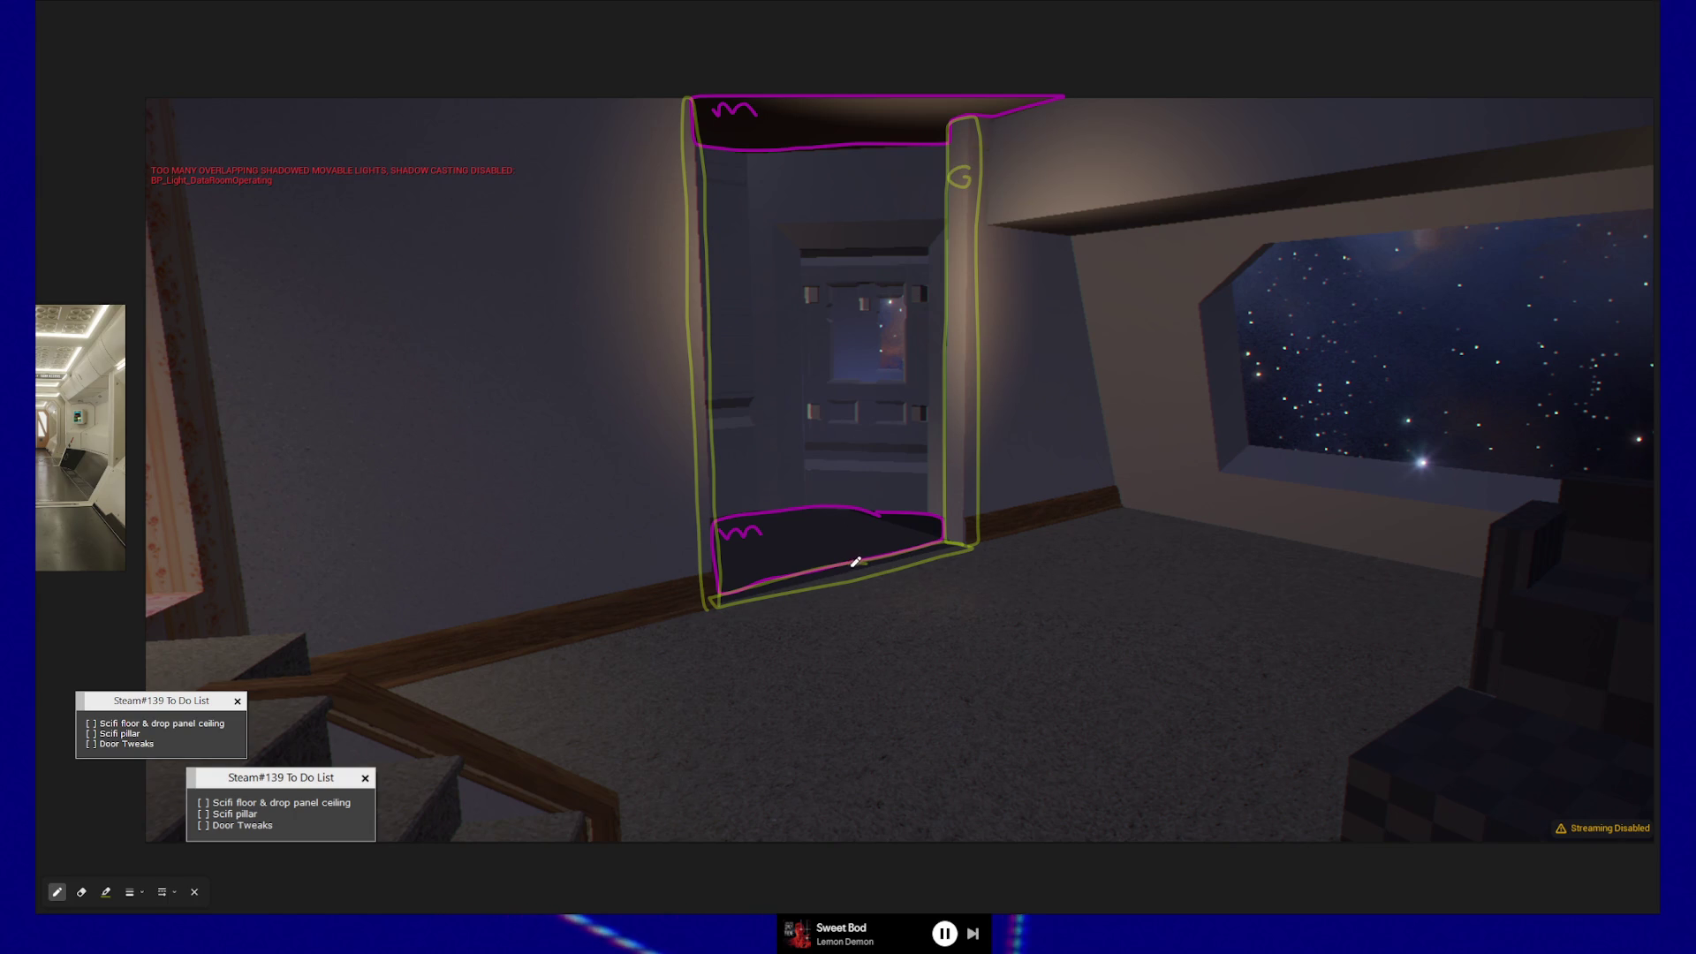
- Write G and m labels on the yellow-green pillar and base outlines
drag(861, 565, 867, 571)
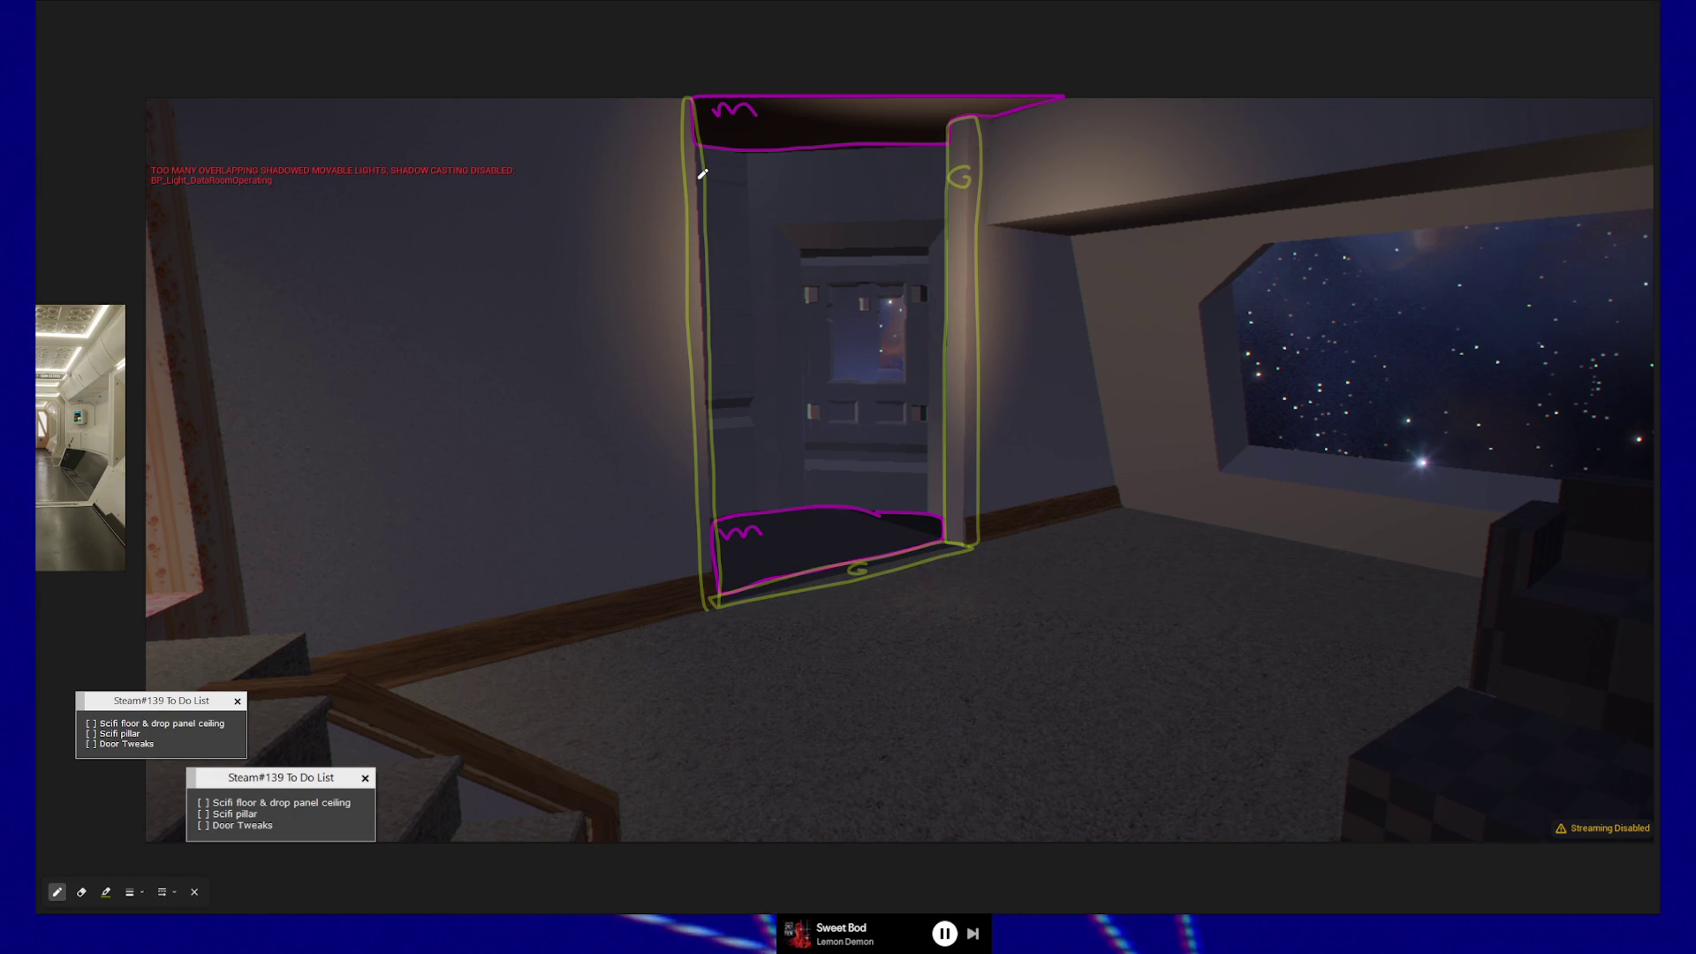
drag(700, 179, 702, 188)
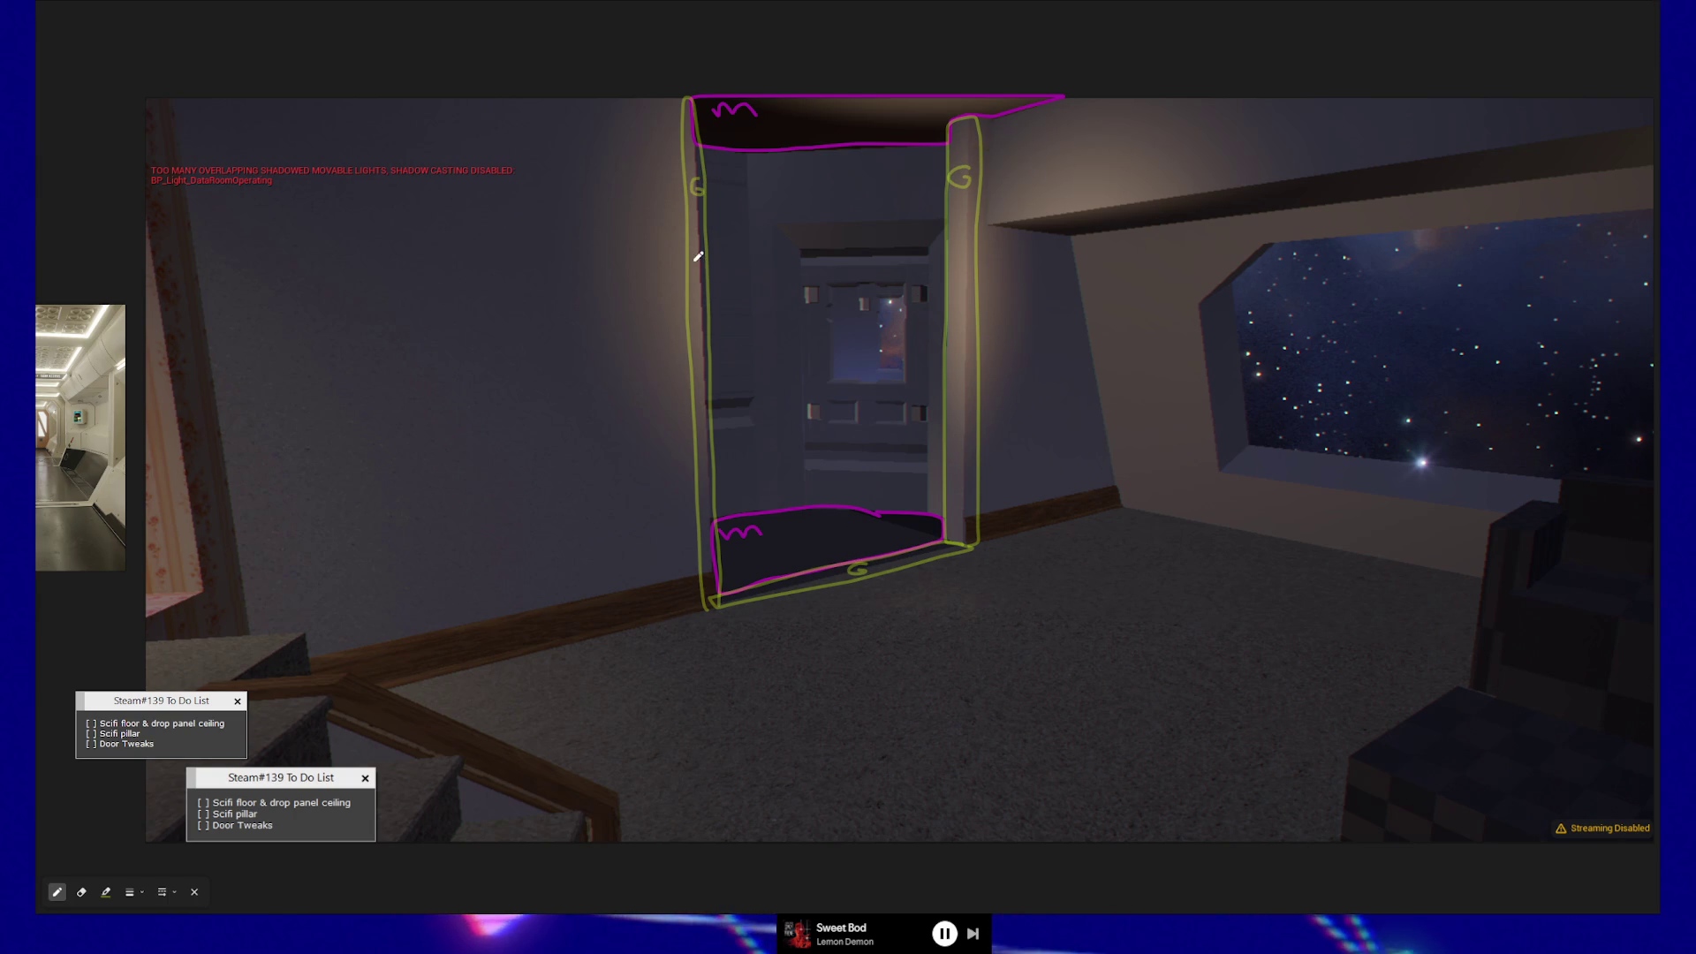
drag(957, 241, 975, 235)
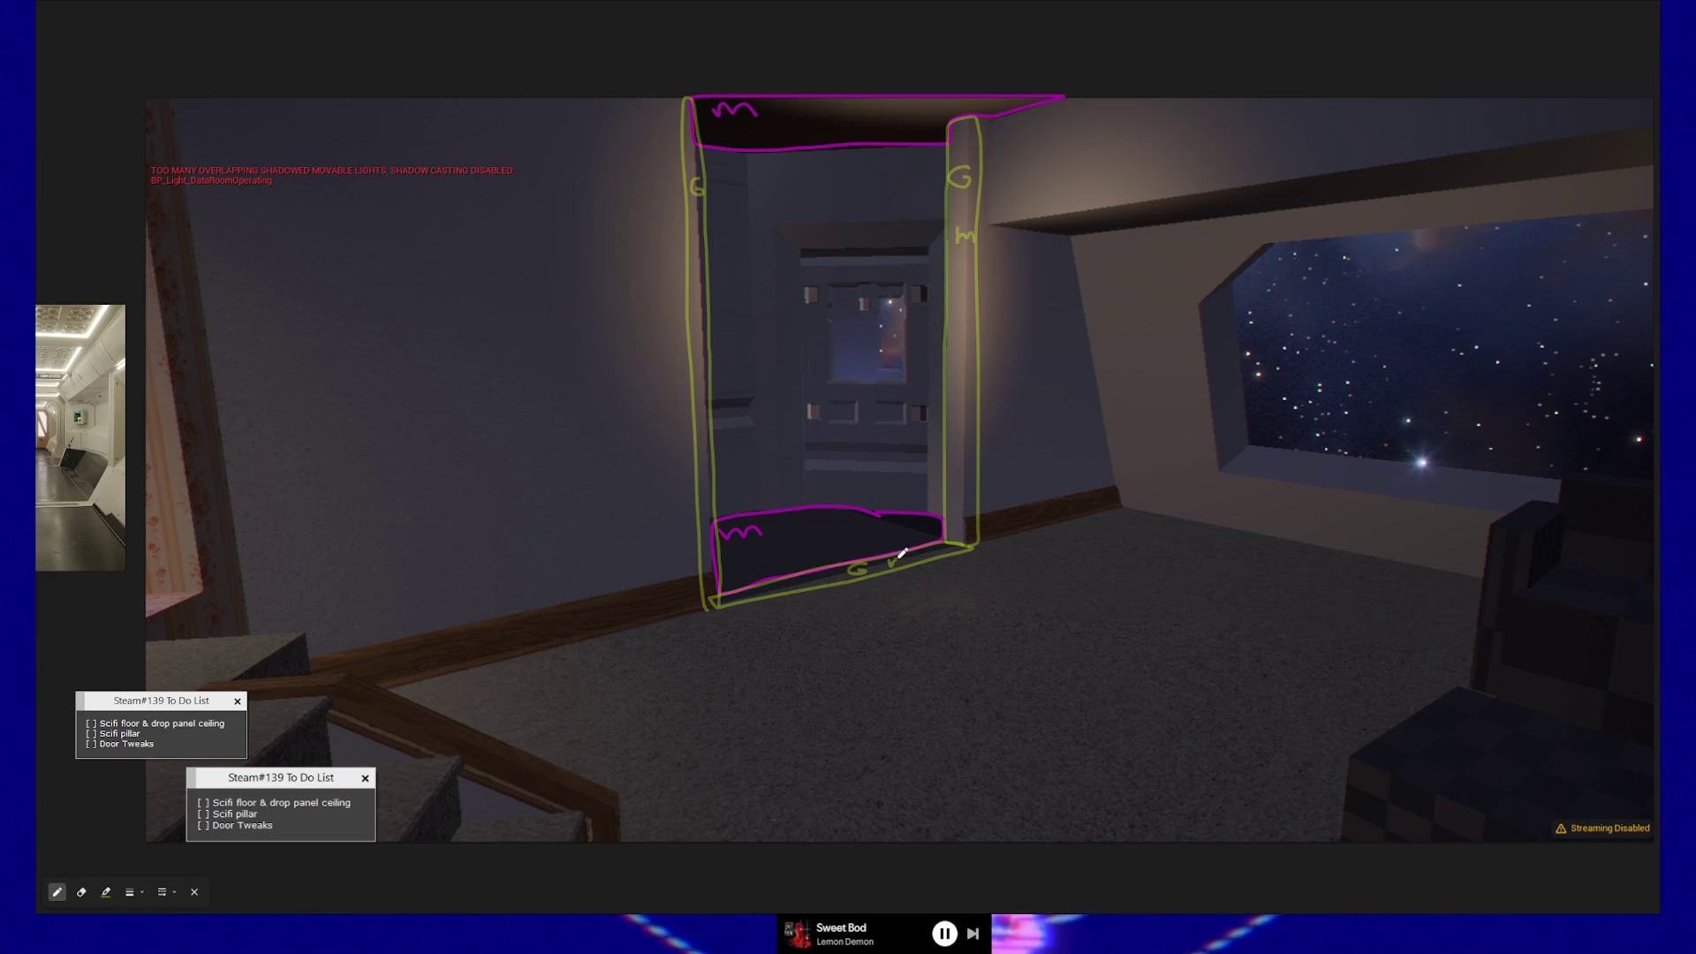
drag(888, 565, 924, 545)
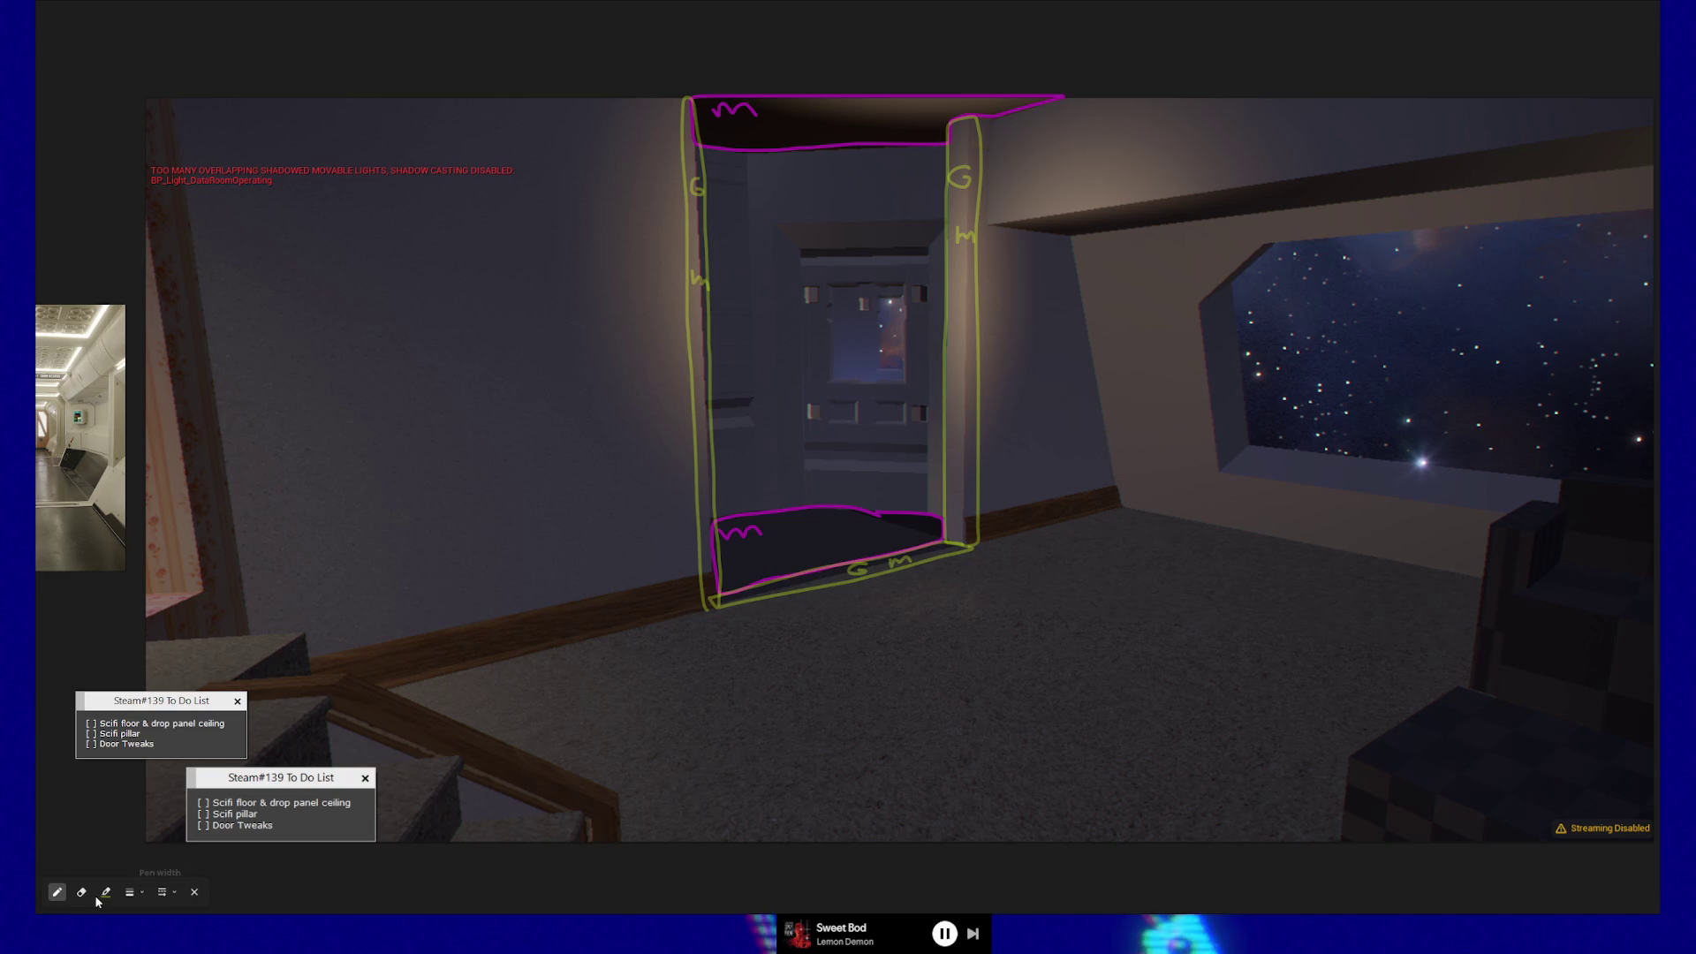
click(56, 892)
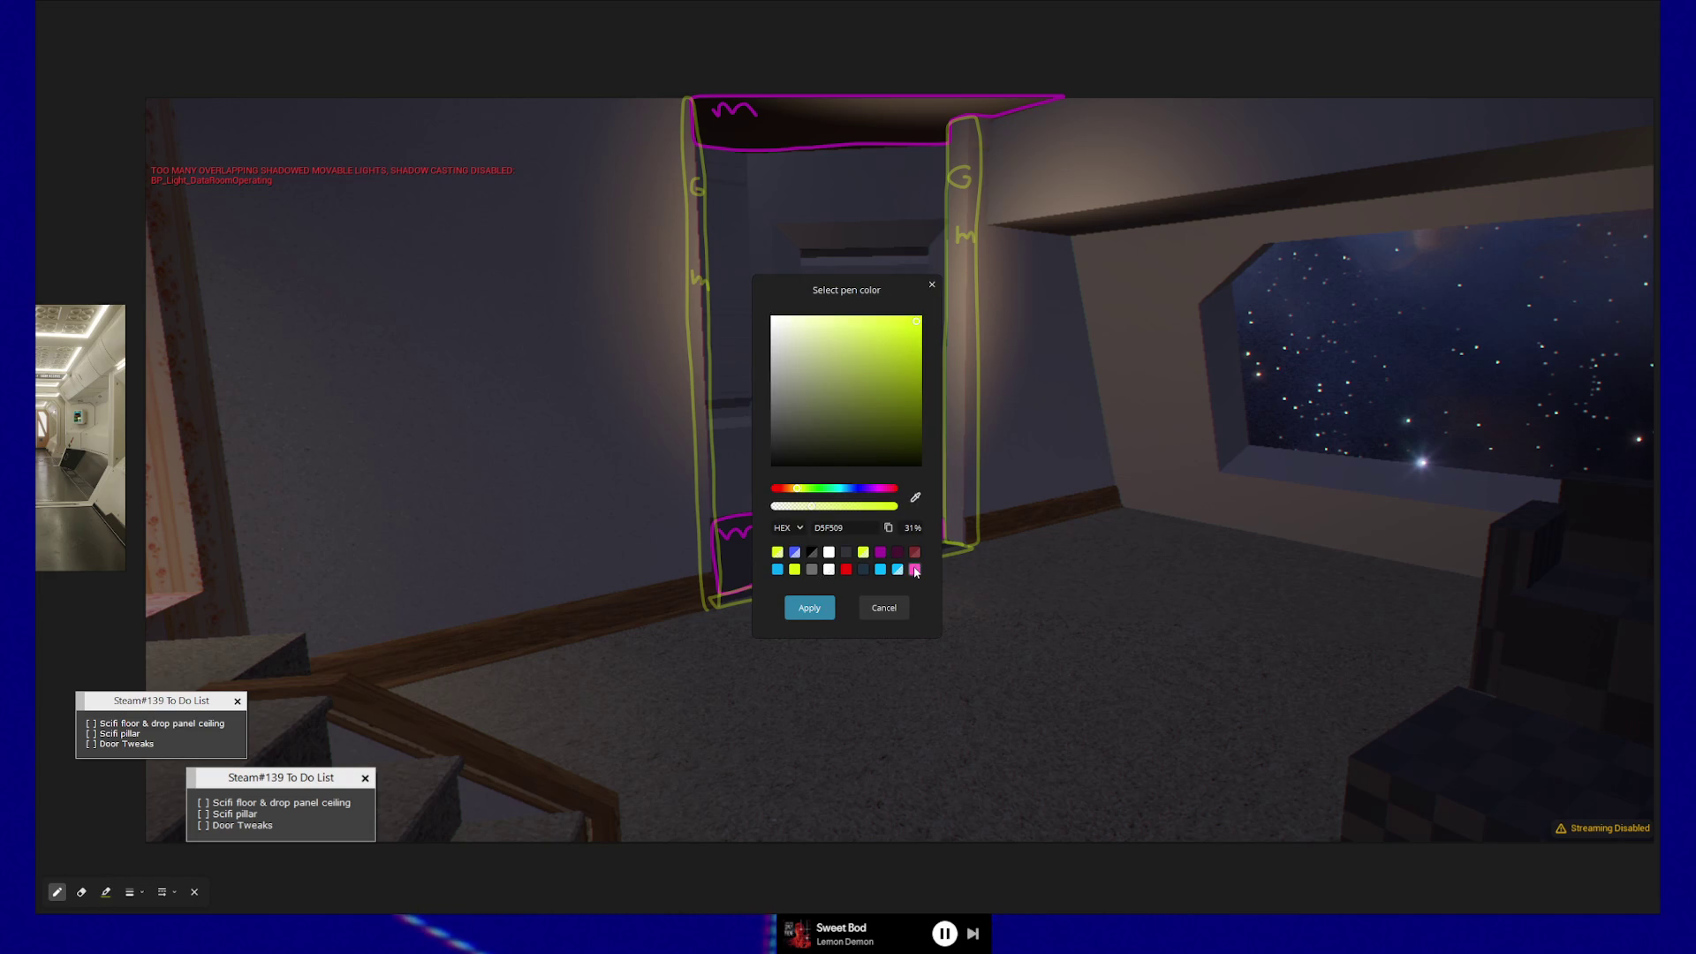
- Switch the pen to pink, draw a trial S-stroke right of the doorway, and undo it
click(915, 572)
click(809, 607)
mouse_move(1092, 403)
mouse_down()
mouse_move(1069, 428)
mouse_move(1096, 543)
mouse_up()
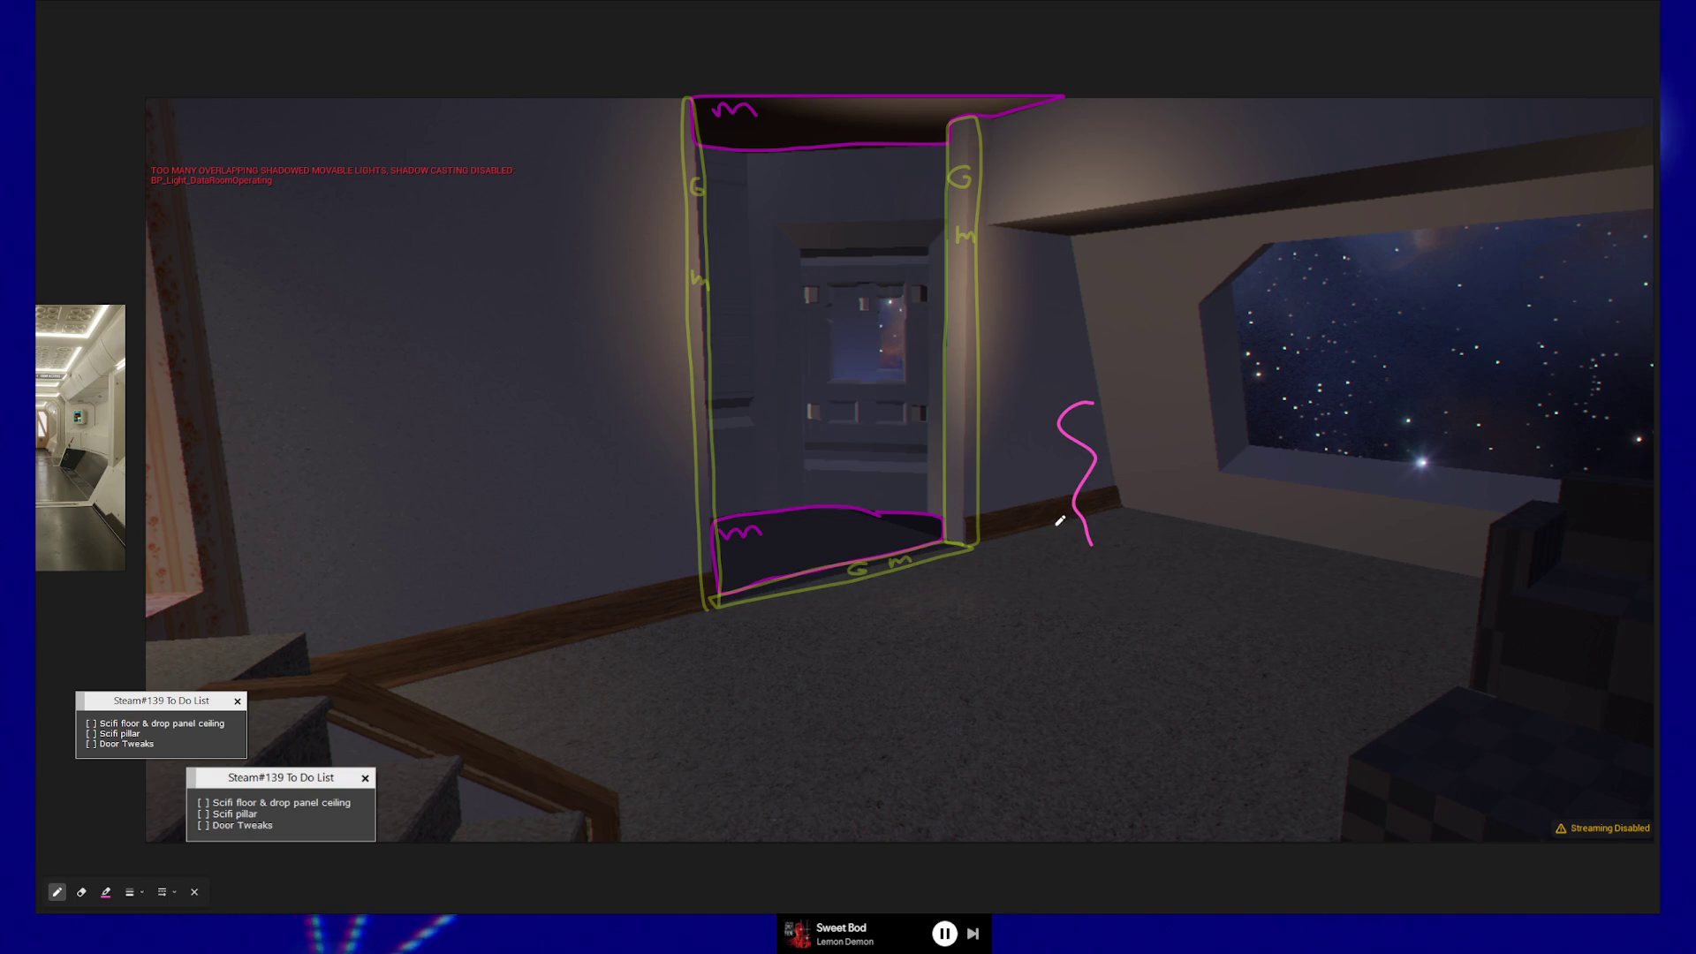
key(ctrl+z)
- Draw more pink trial strokes by the doorway and pillar, then erase them
click(105, 892)
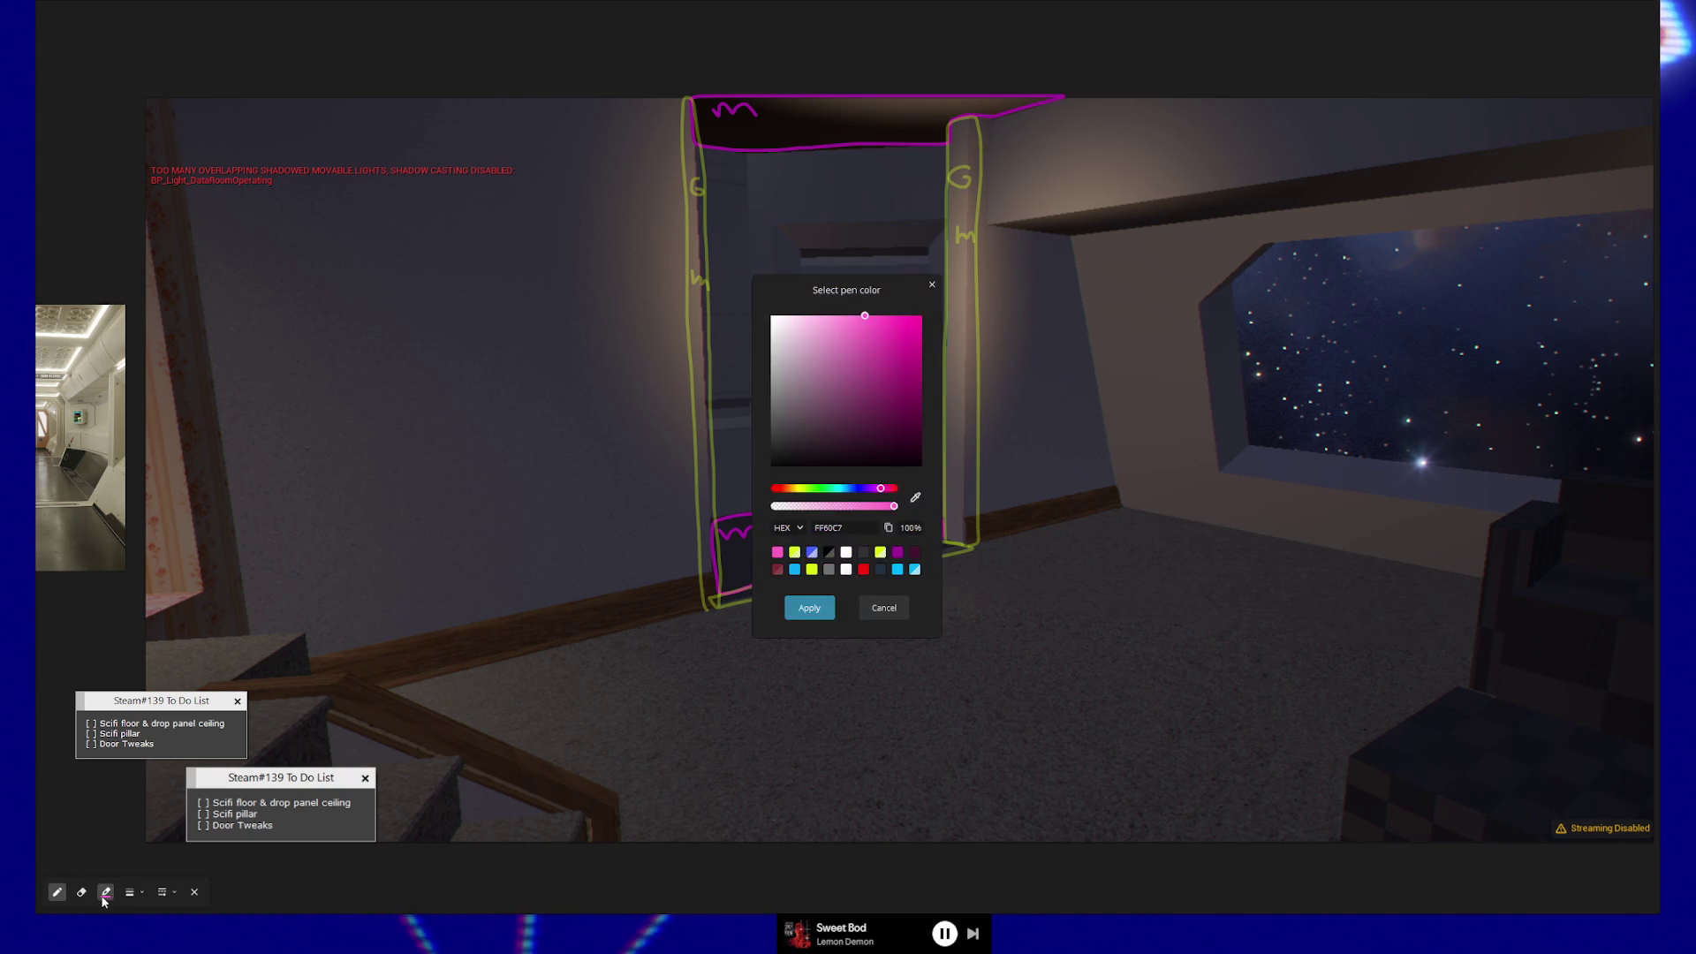
drag(1048, 382, 1019, 461)
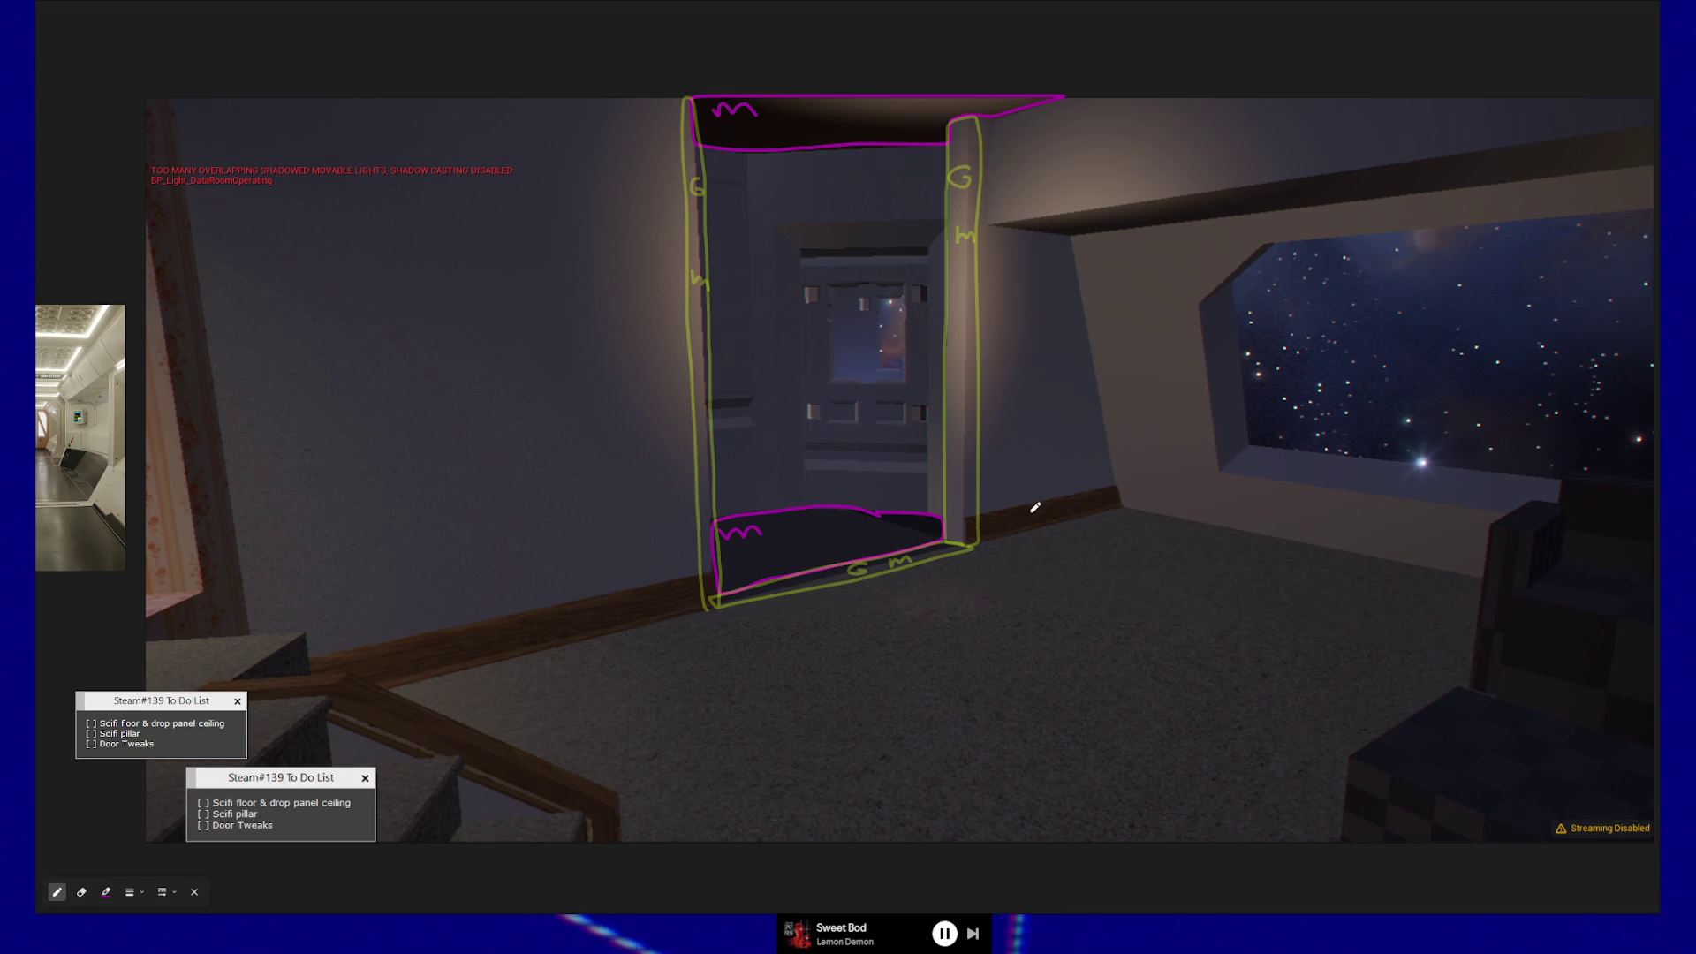
mouse_move(986, 119)
mouse_down()
mouse_move(991, 218)
mouse_move(1188, 221)
mouse_move(1634, 164)
mouse_up()
key(e)
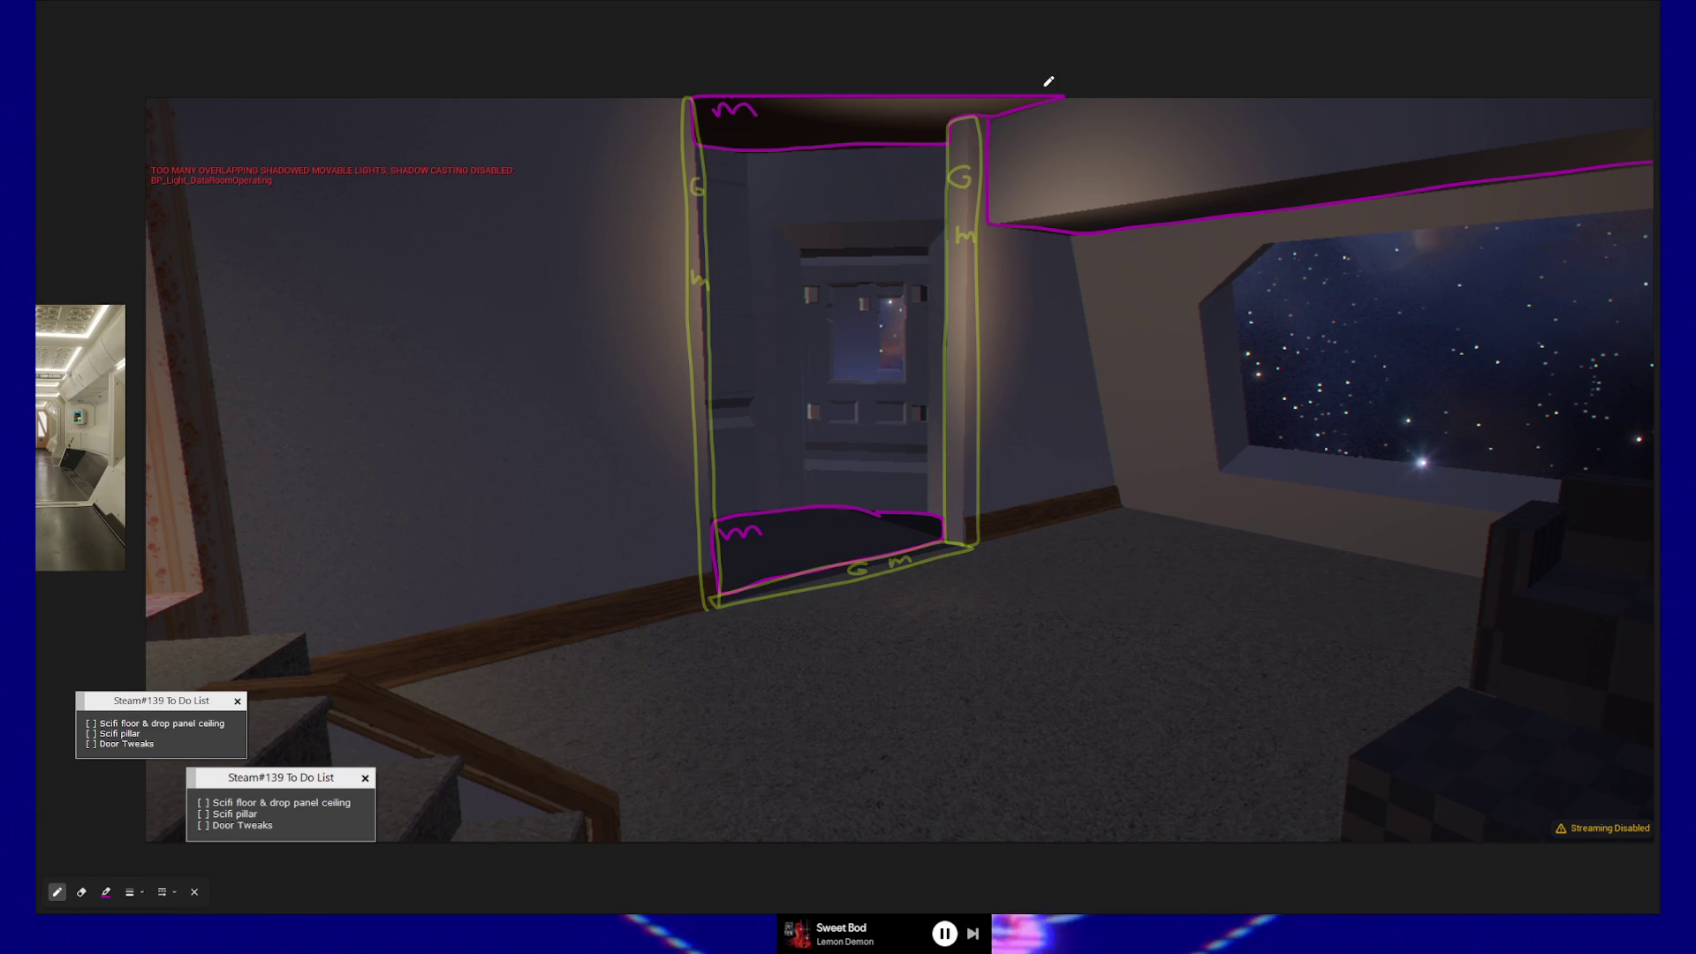
drag(1051, 189, 1029, 265)
key(p)
click(103, 893)
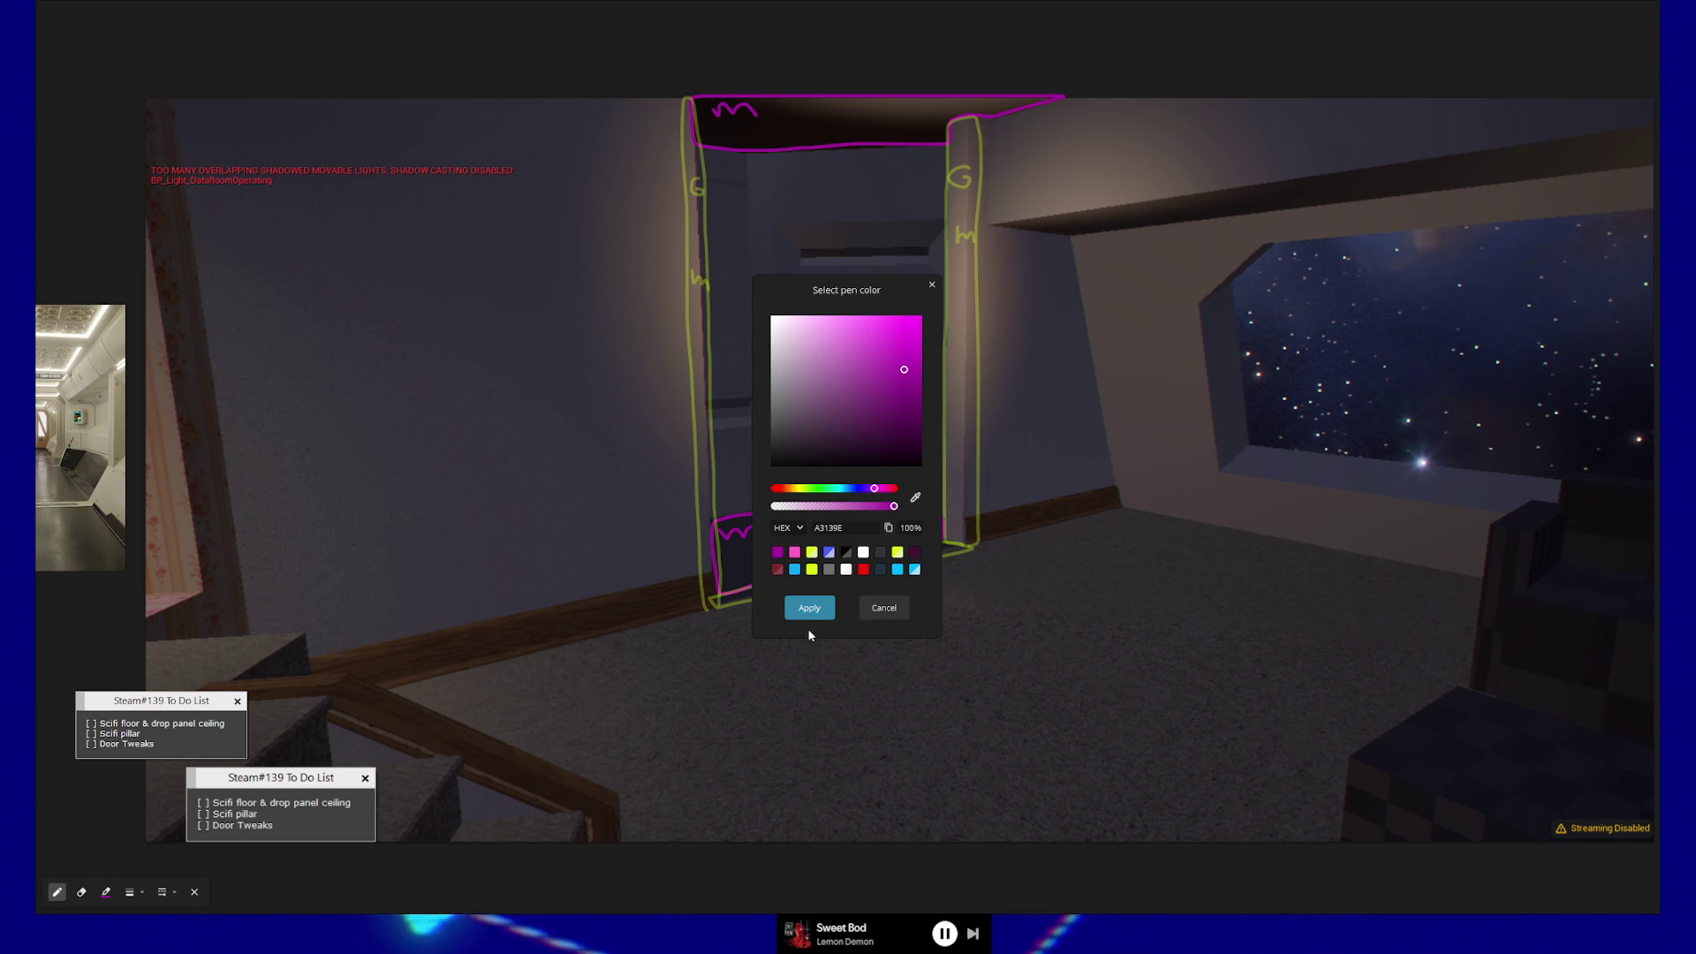
- Switch the pen to cyan and outline the ceiling beam on the right
click(795, 570)
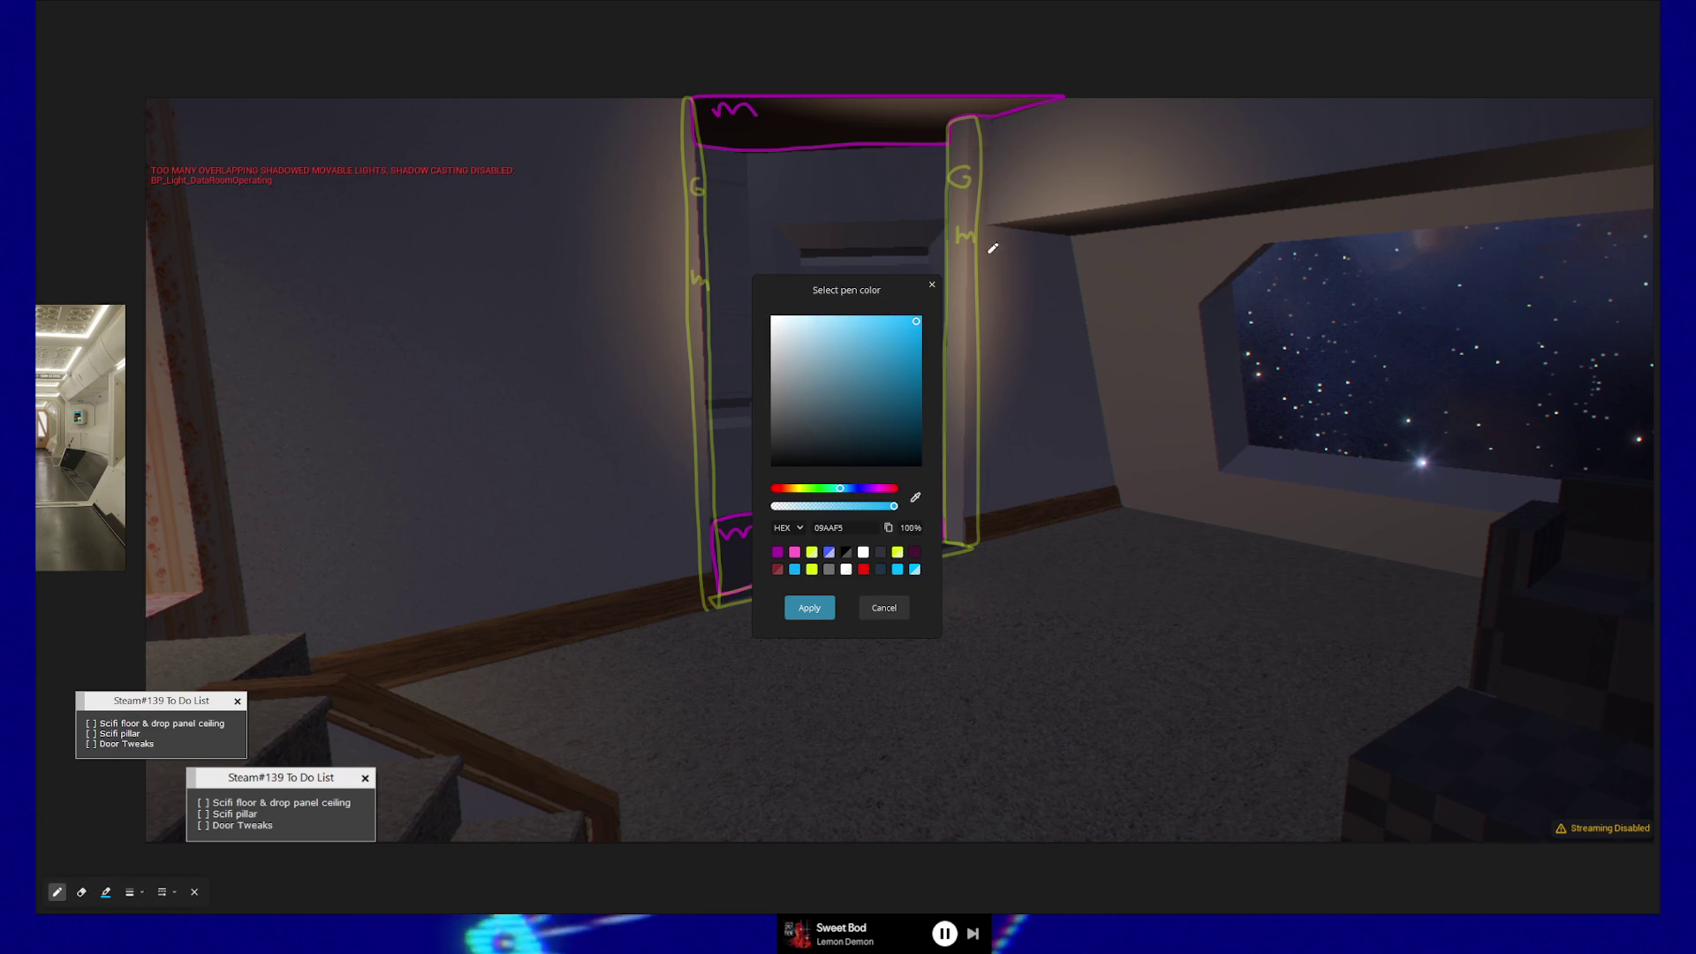
click(809, 608)
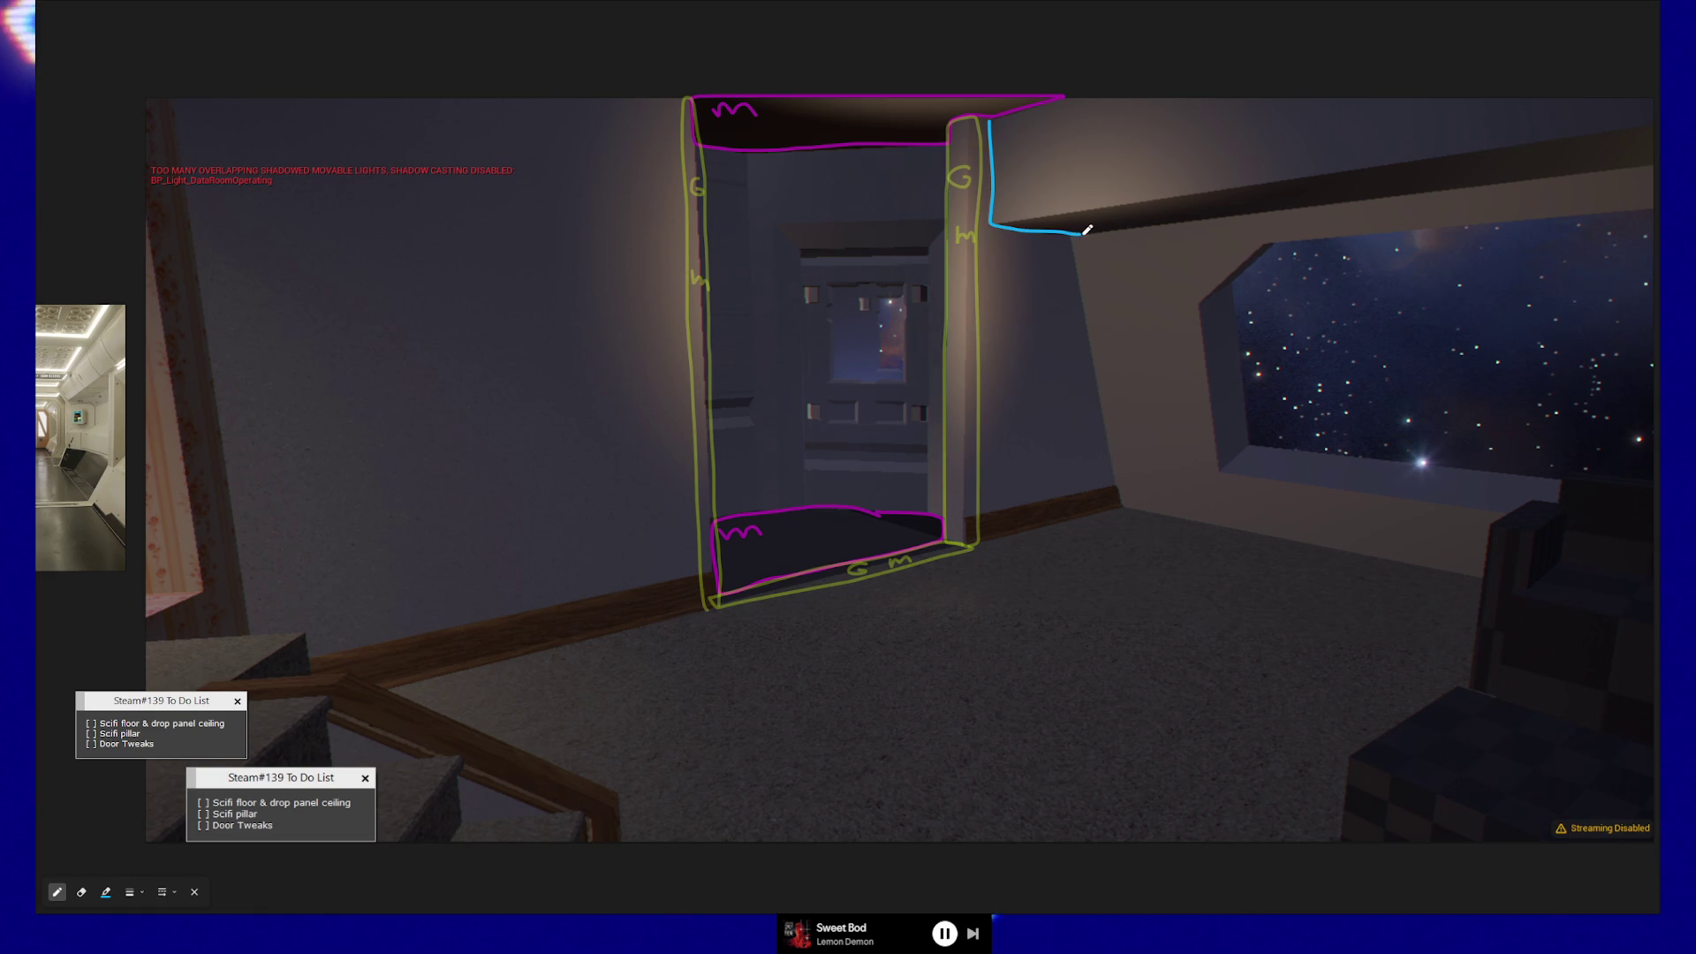
mouse_move(1148, 225)
mouse_down()
mouse_move(1614, 163)
mouse_move(1650, 141)
mouse_move(1648, 110)
mouse_move(1586, 88)
mouse_move(1292, 89)
mouse_up()
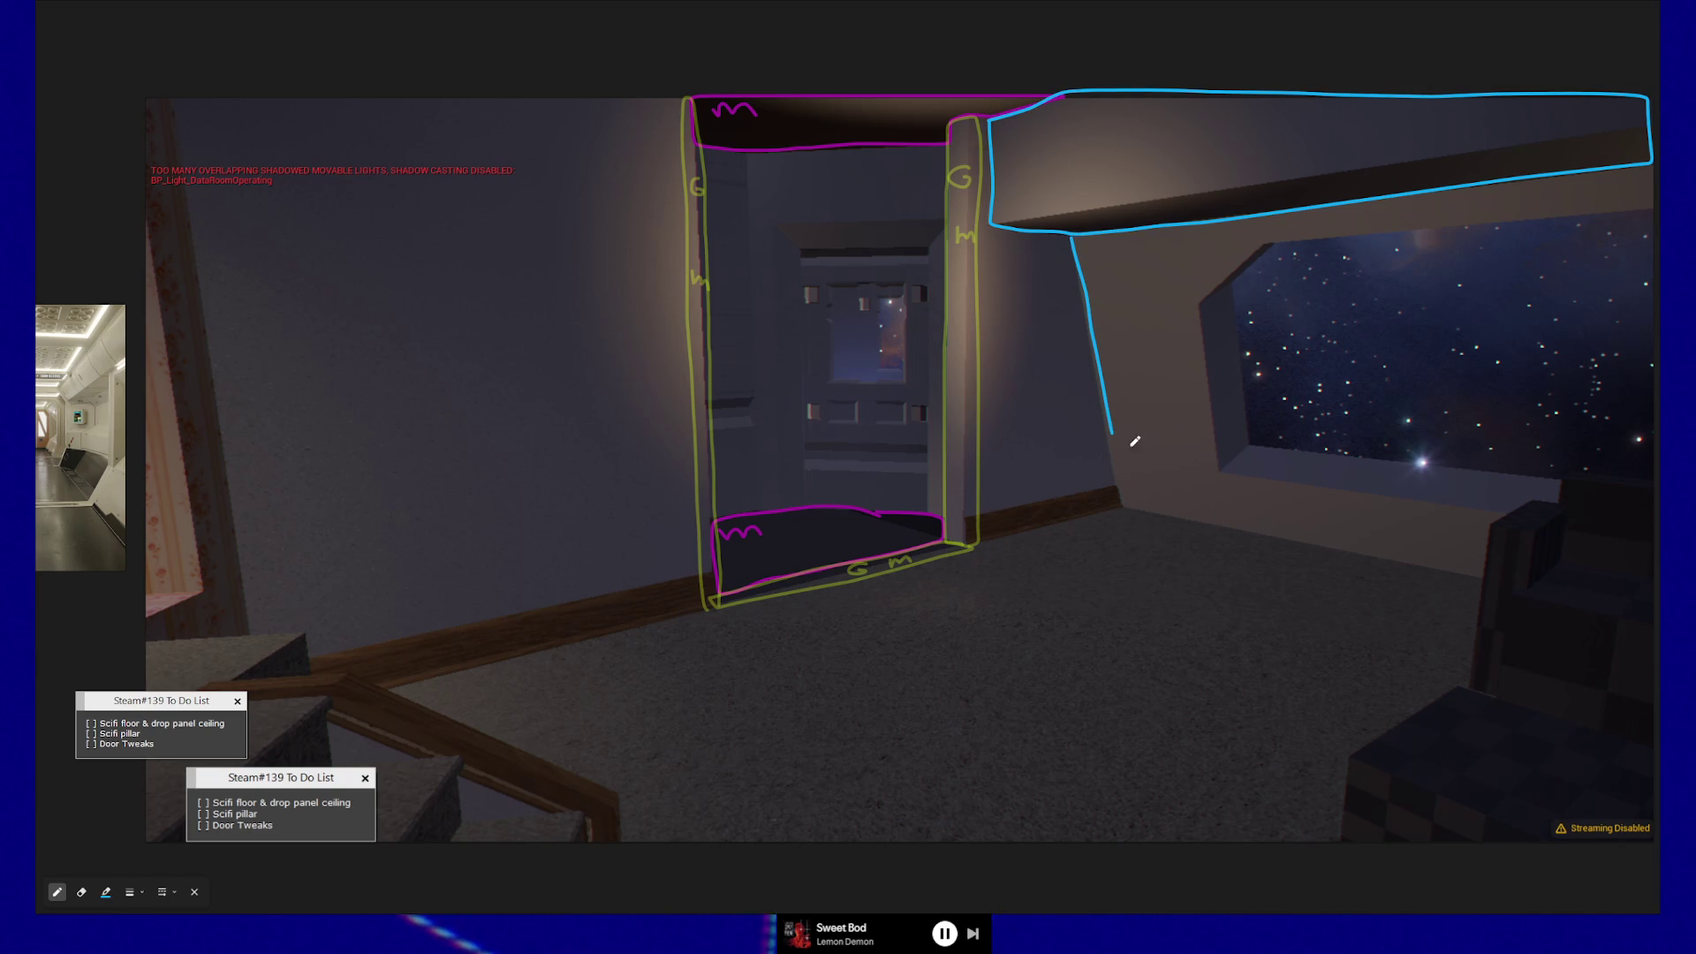
- Trace cyan outlines along the window wall, under the upper beam and around the bench ledge
mouse_move(1282, 487)
mouse_down()
mouse_move(1093, 455)
mouse_move(1069, 454)
mouse_move(1061, 485)
mouse_move(1082, 523)
mouse_move(1473, 604)
mouse_up()
drag(1320, 494, 1486, 524)
drag(1095, 465, 1475, 543)
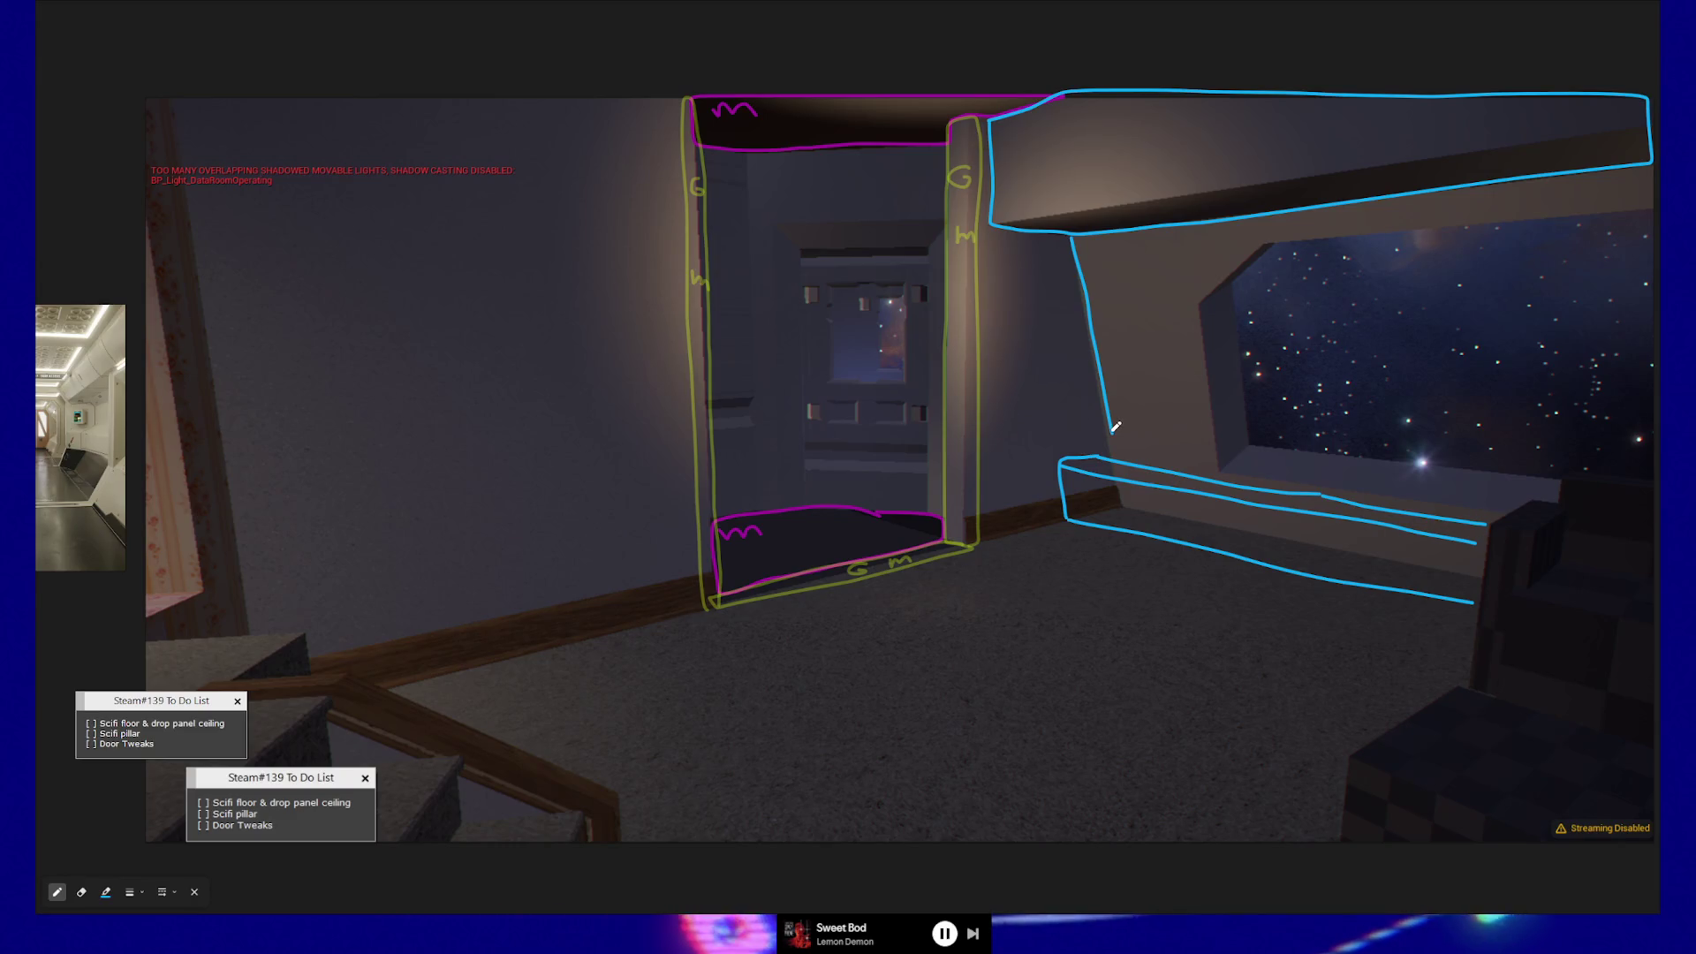
mouse_move(1112, 434)
mouse_down()
mouse_move(1118, 452)
mouse_move(1509, 512)
mouse_up()
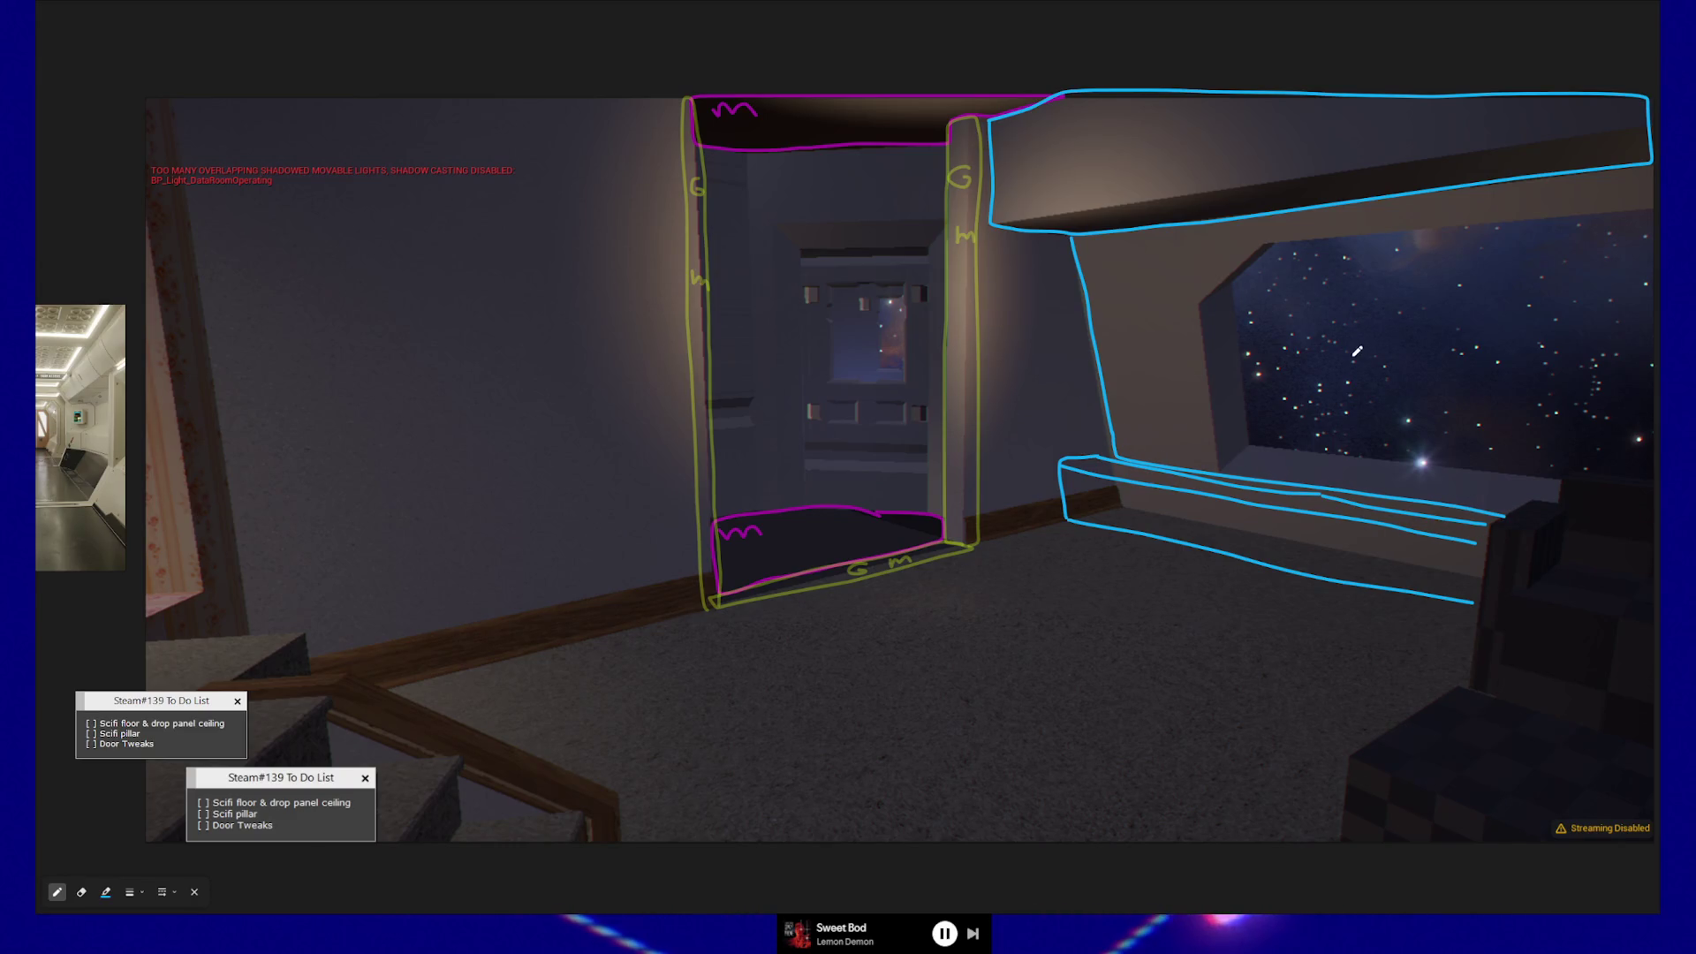
mouse_move(1593, 213)
mouse_down()
mouse_move(1272, 237)
mouse_move(1235, 296)
mouse_move(1256, 437)
mouse_up()
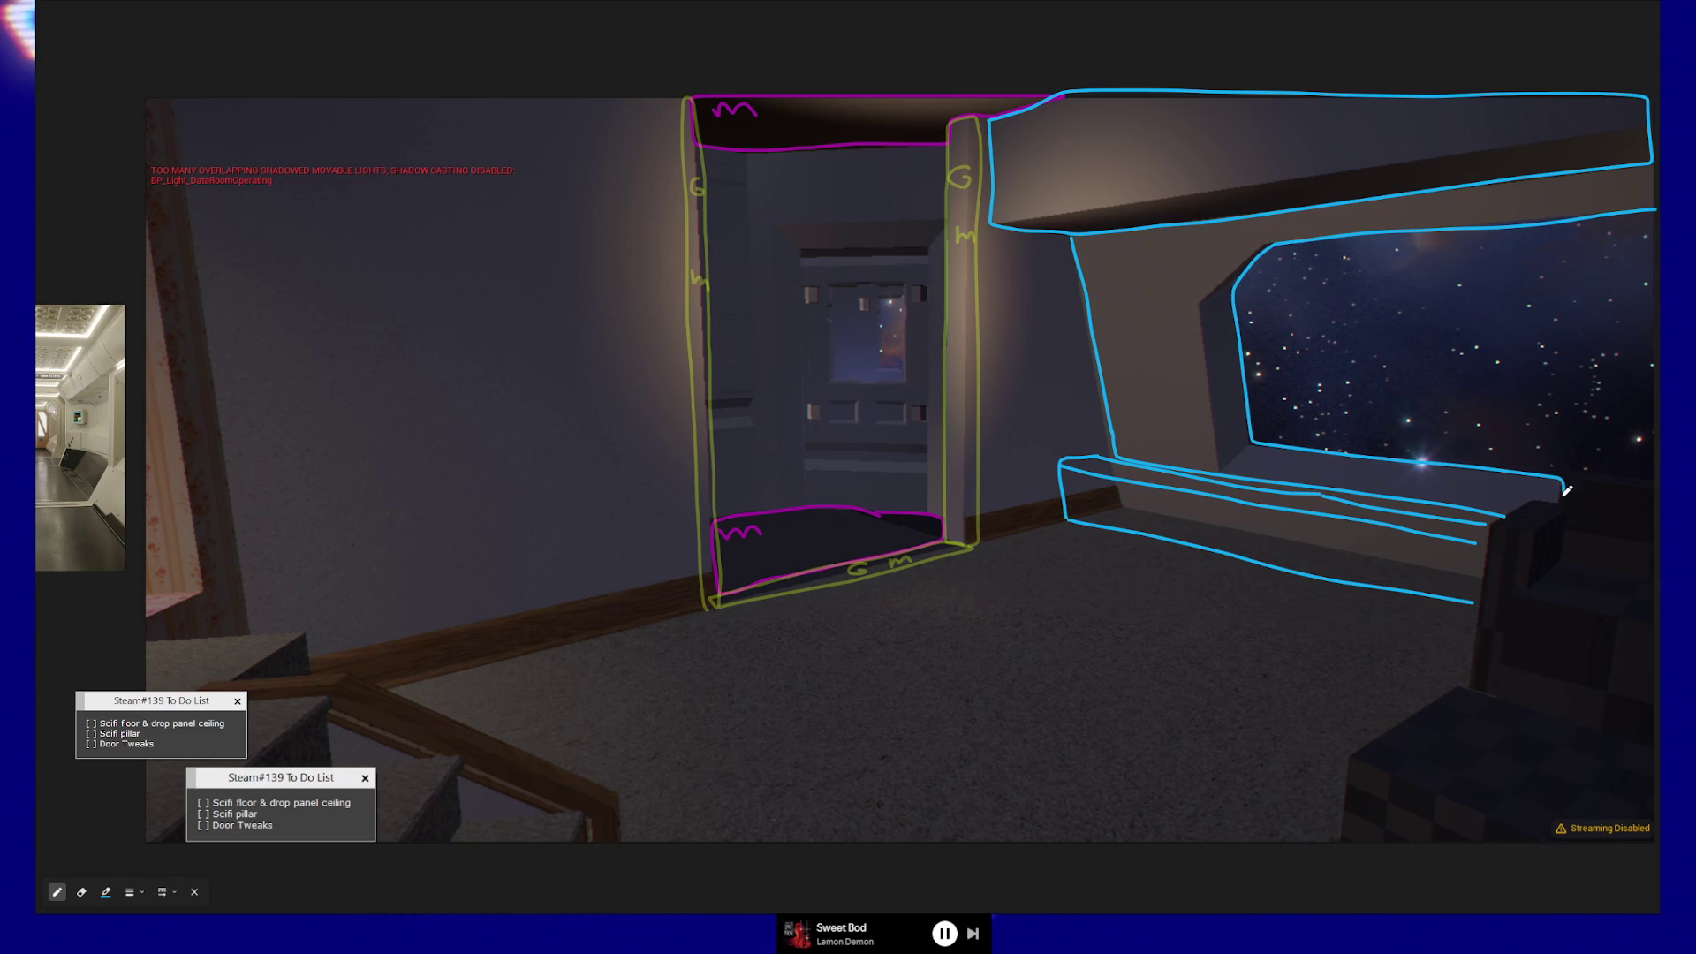
drag(1551, 495, 1509, 513)
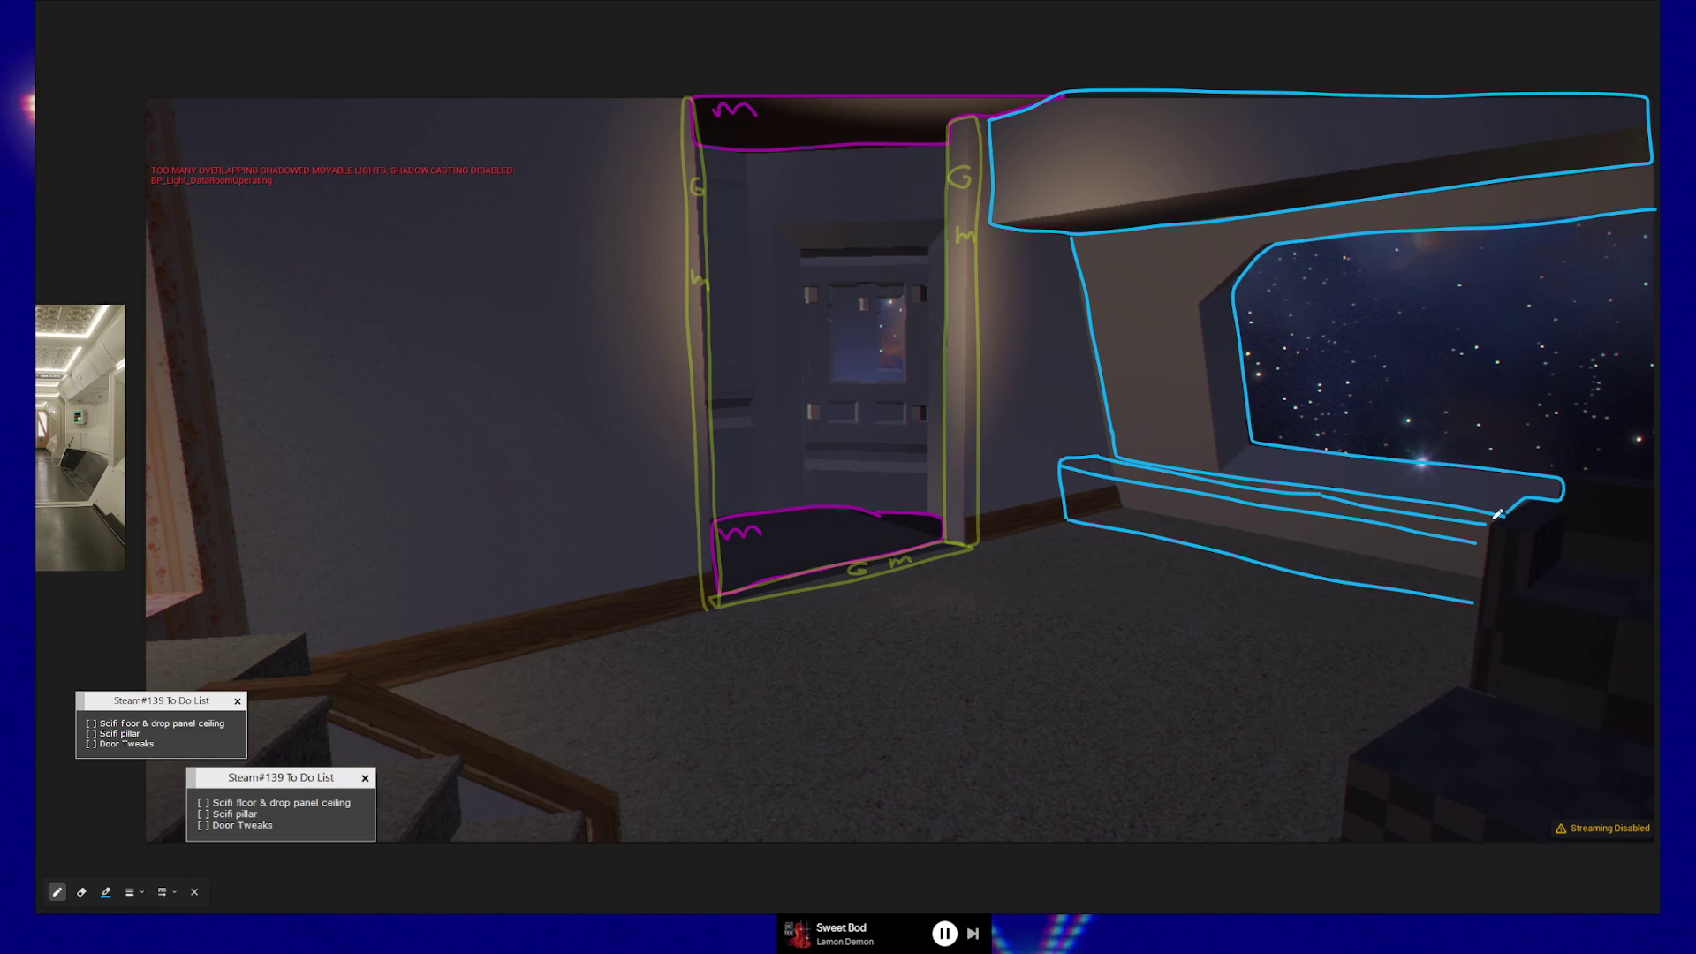
drag(1492, 552, 1478, 604)
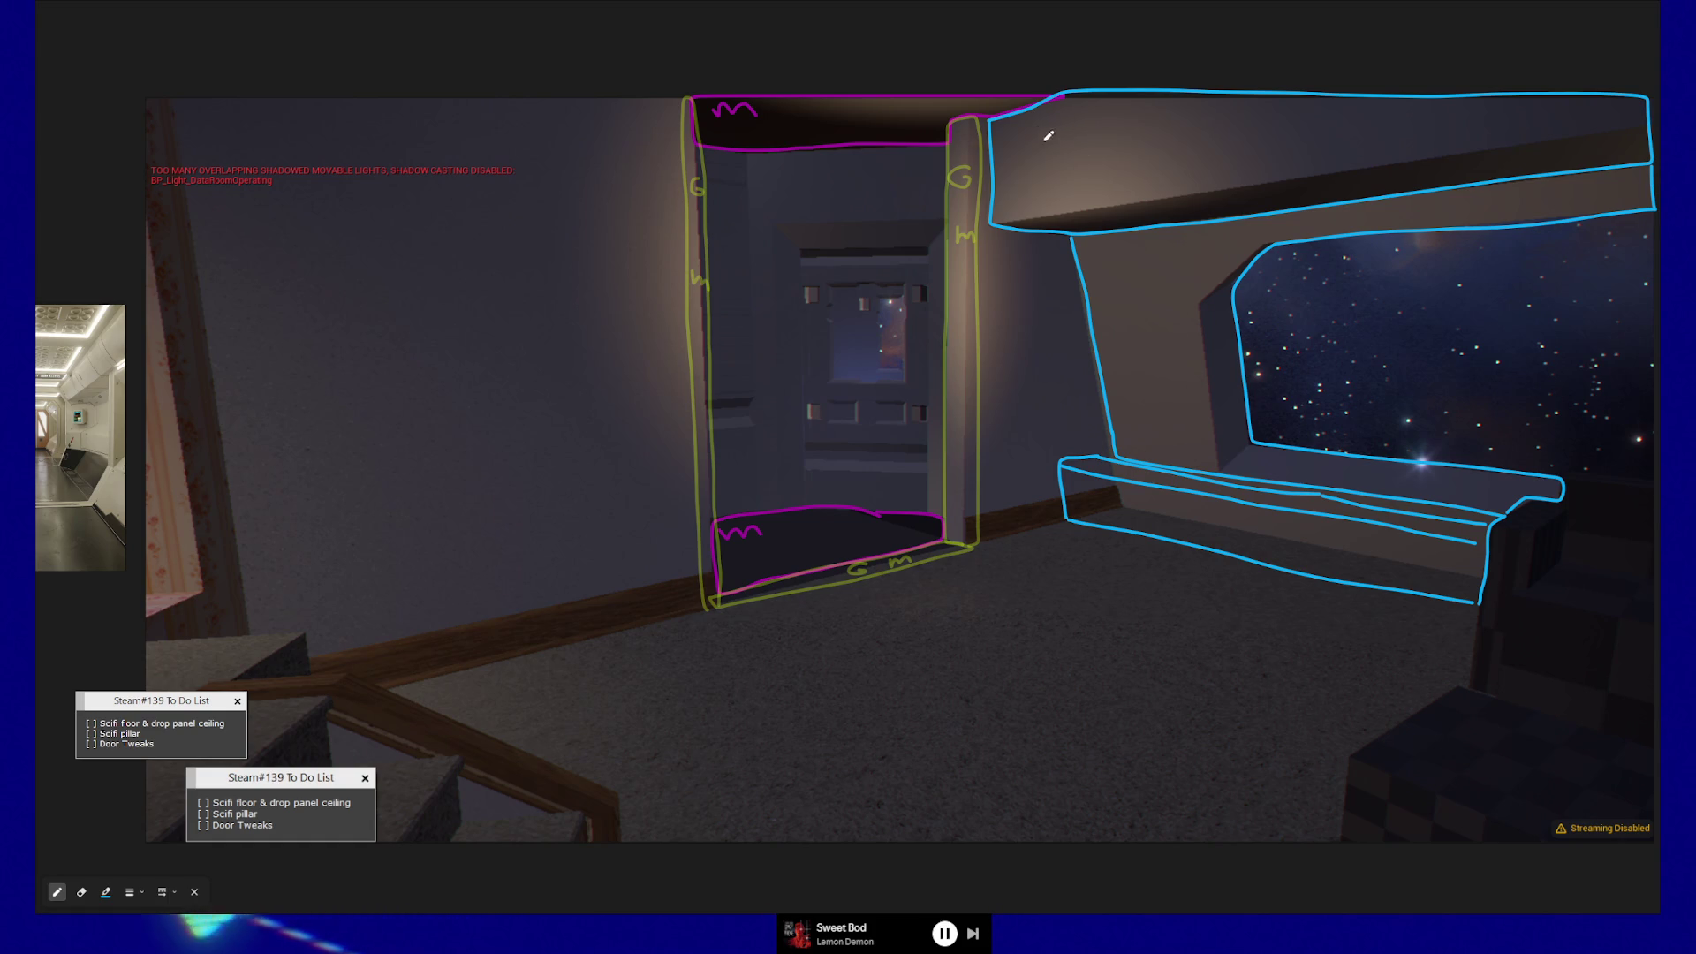
- Write cyan 'G m' on the upper beam and 'G m?' on the bench ledge and window wall
drag(1039, 154, 1044, 152)
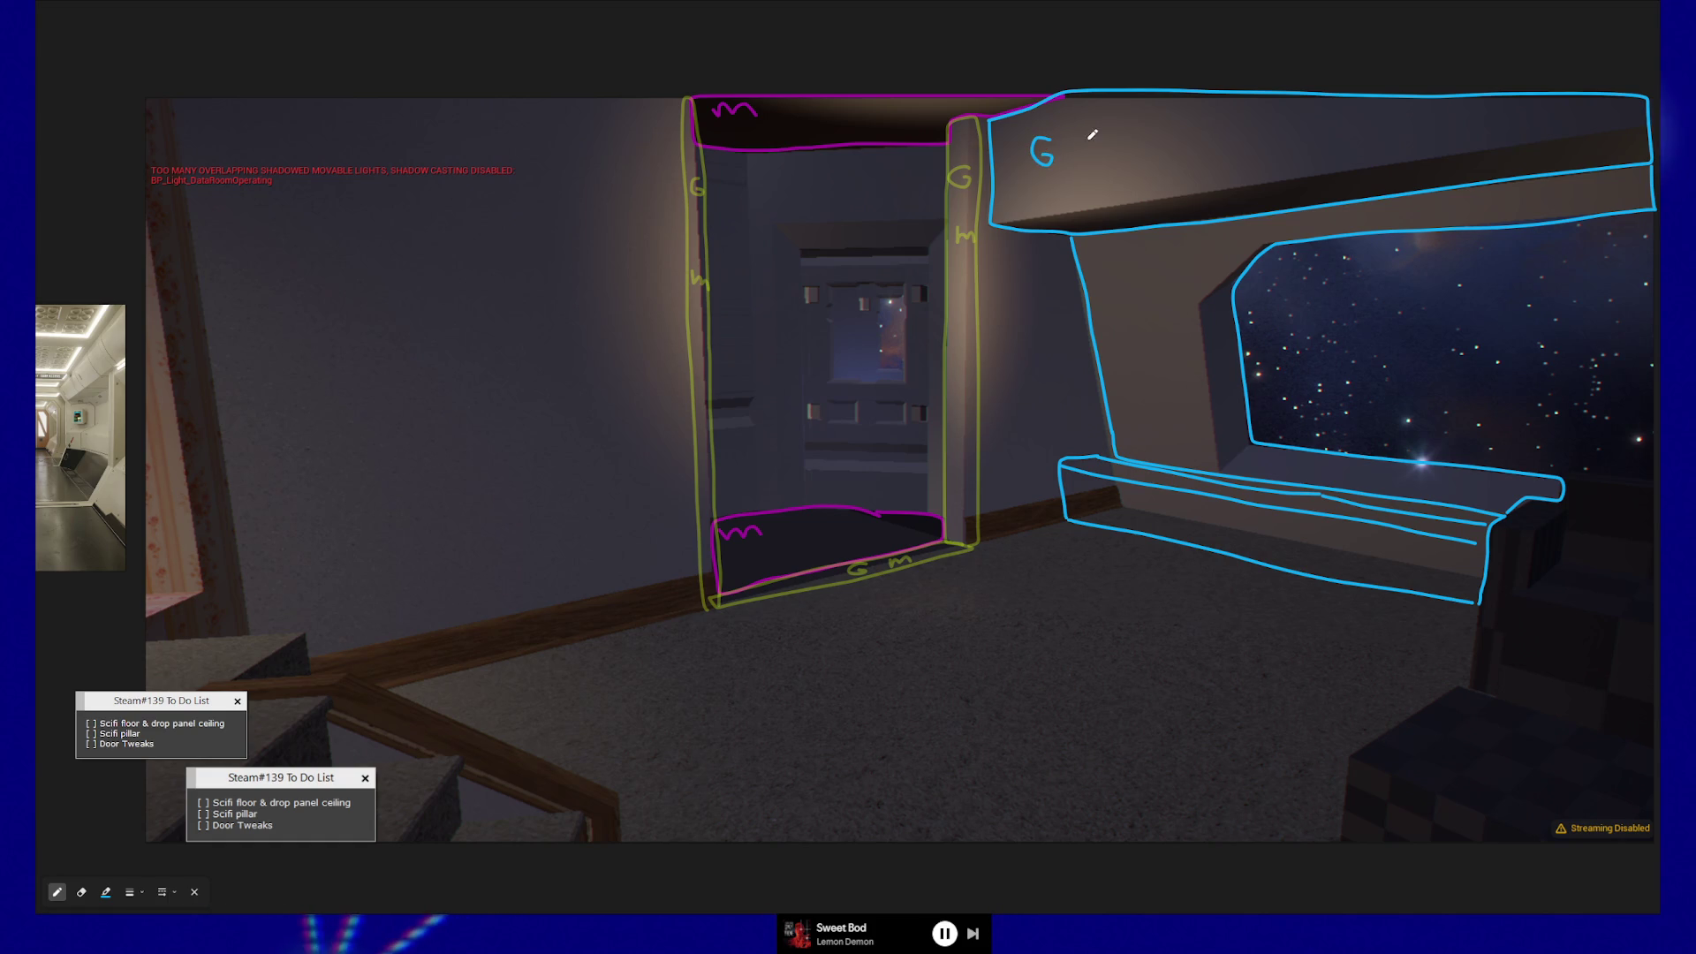
mouse_move(1120, 137)
mouse_down()
mouse_move(1159, 119)
mouse_move(1167, 132)
mouse_up()
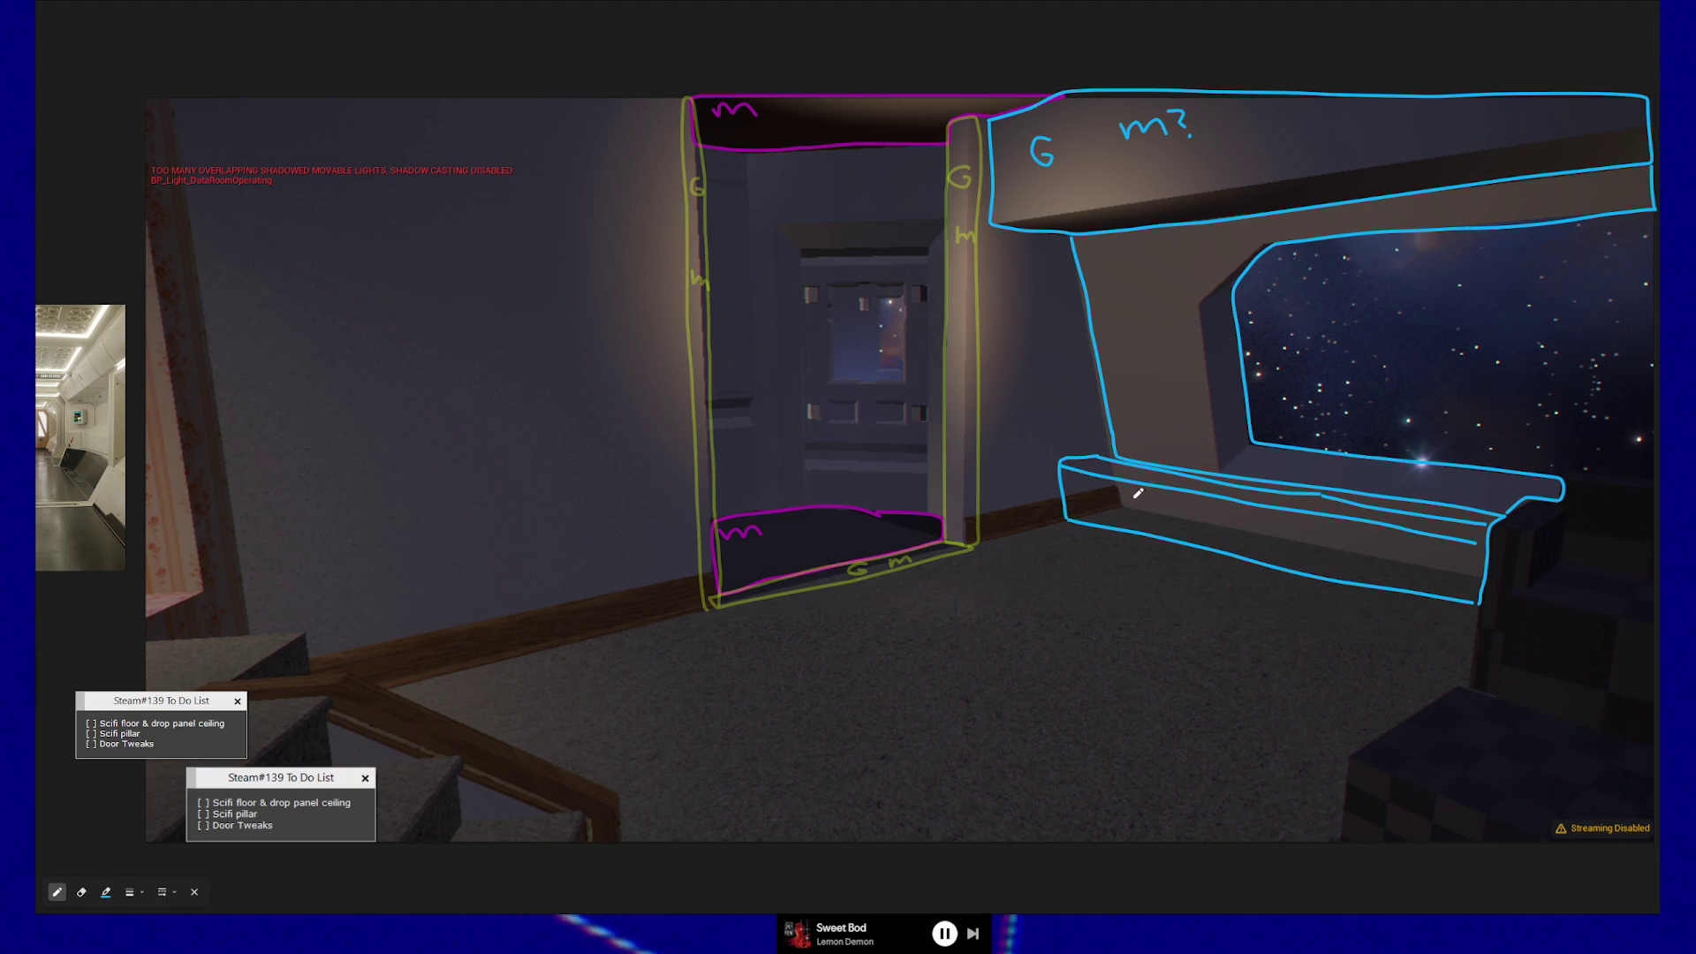
drag(1135, 501, 1281, 530)
click(1286, 536)
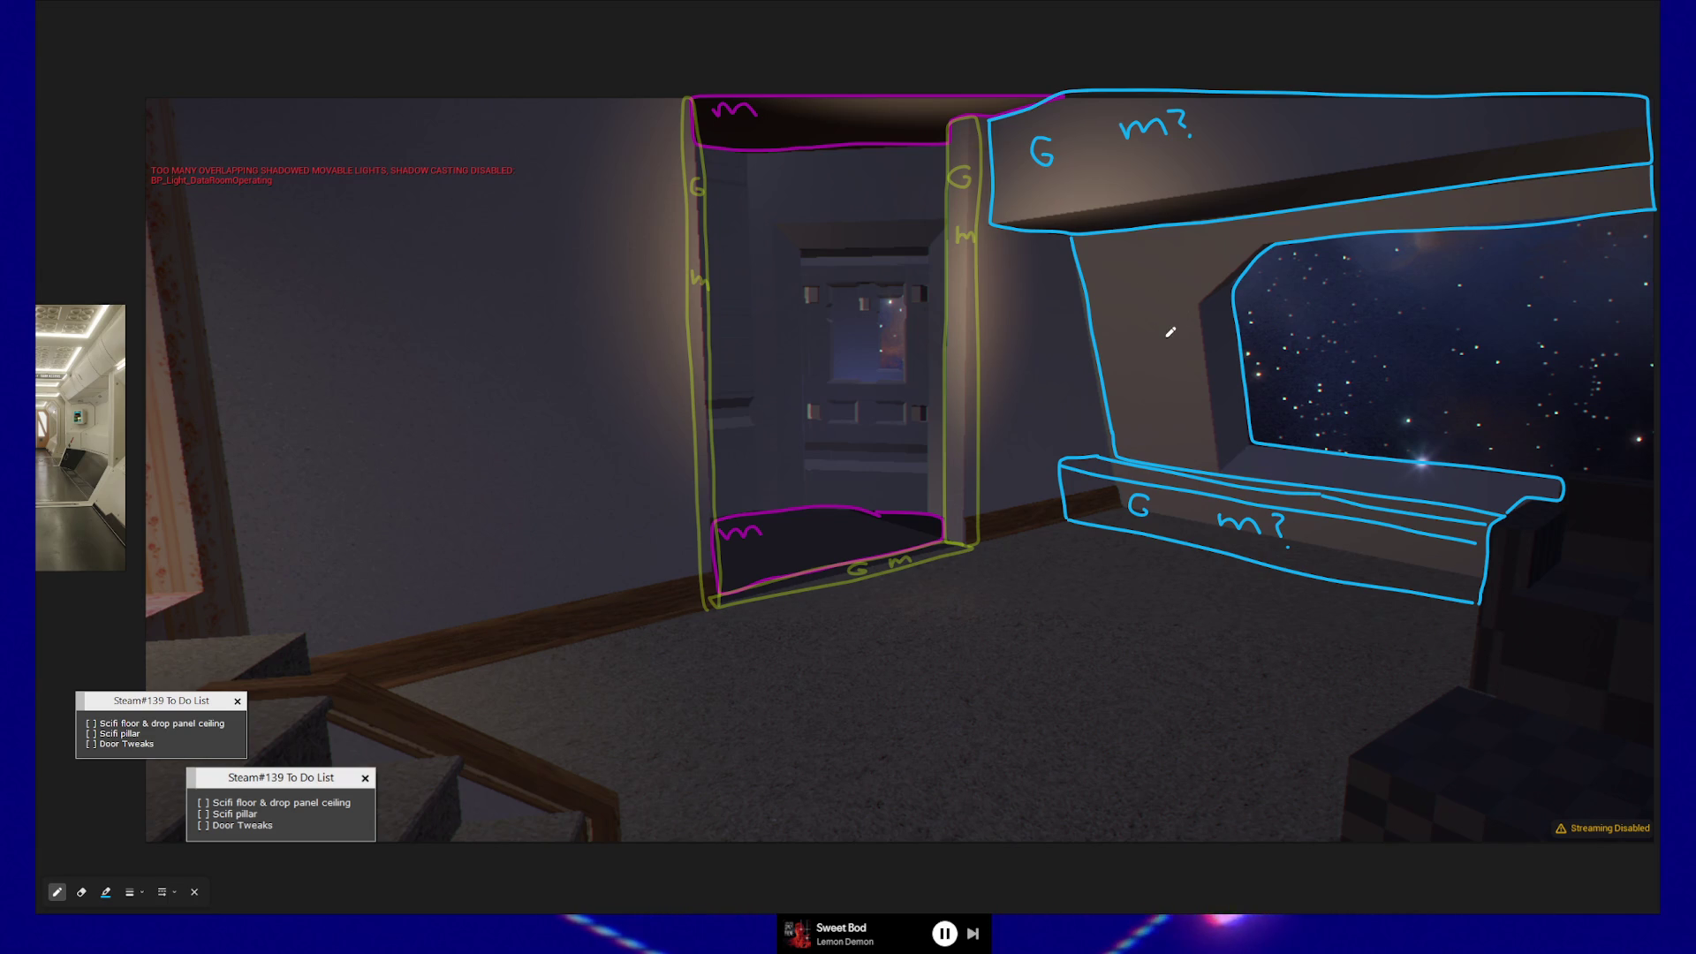
drag(1120, 276, 1232, 255)
click(1233, 263)
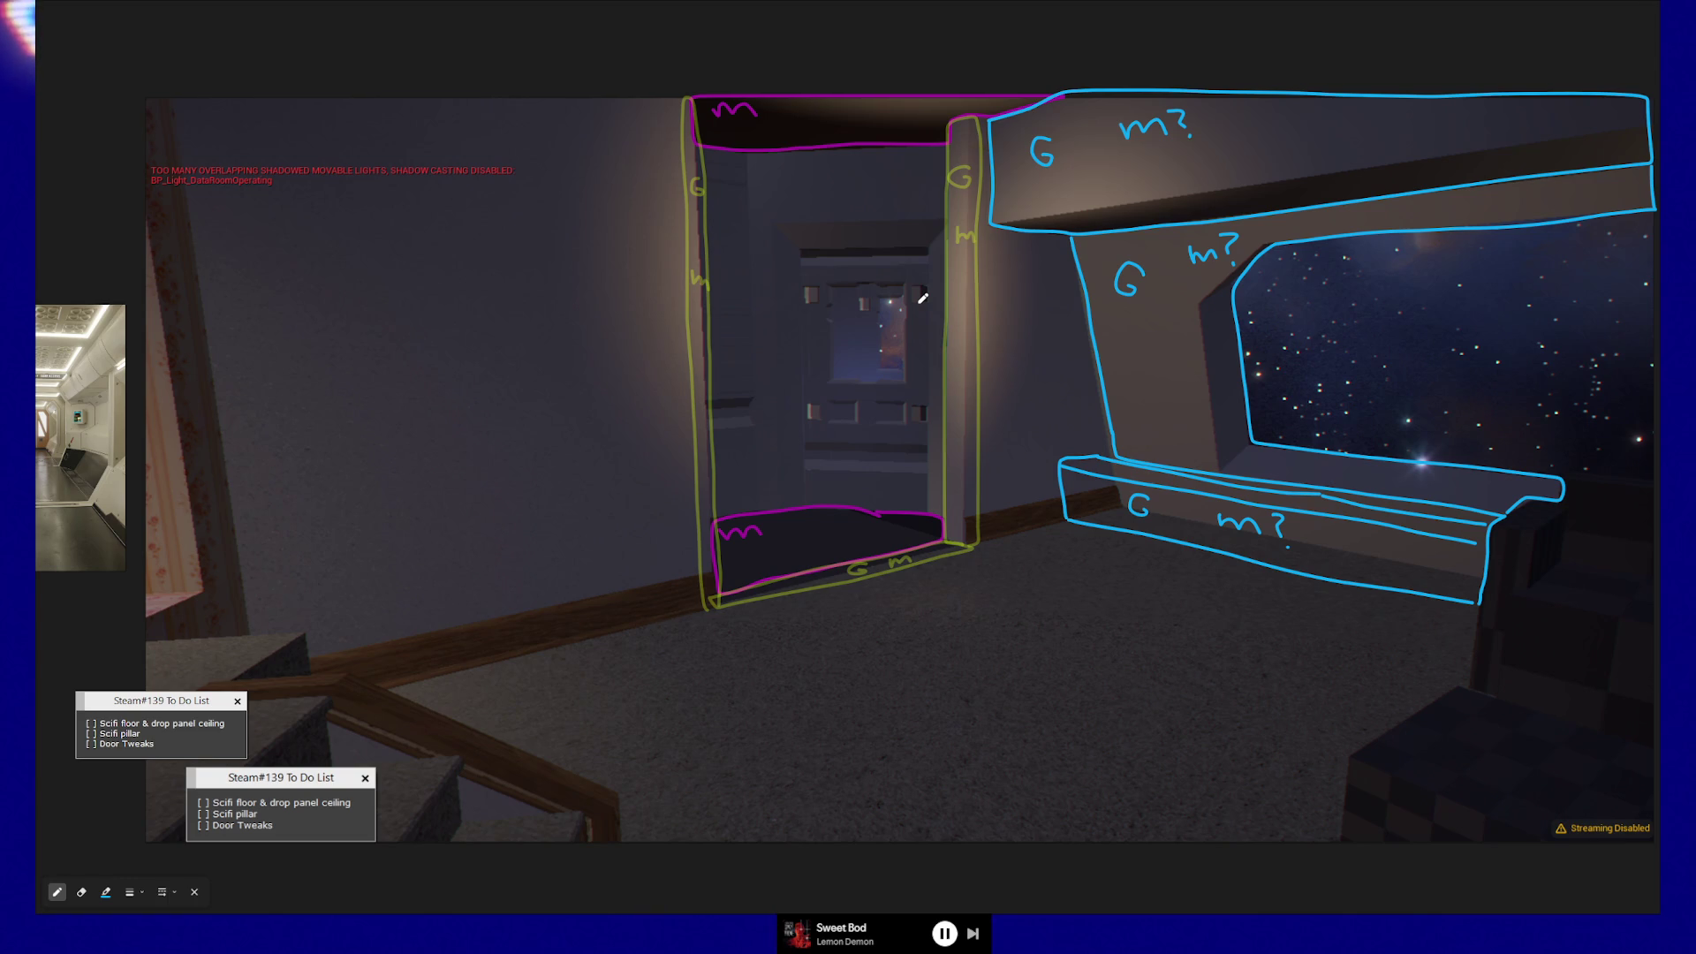
- Change the annotation pen colour from cyan to orange F59609
click(105, 892)
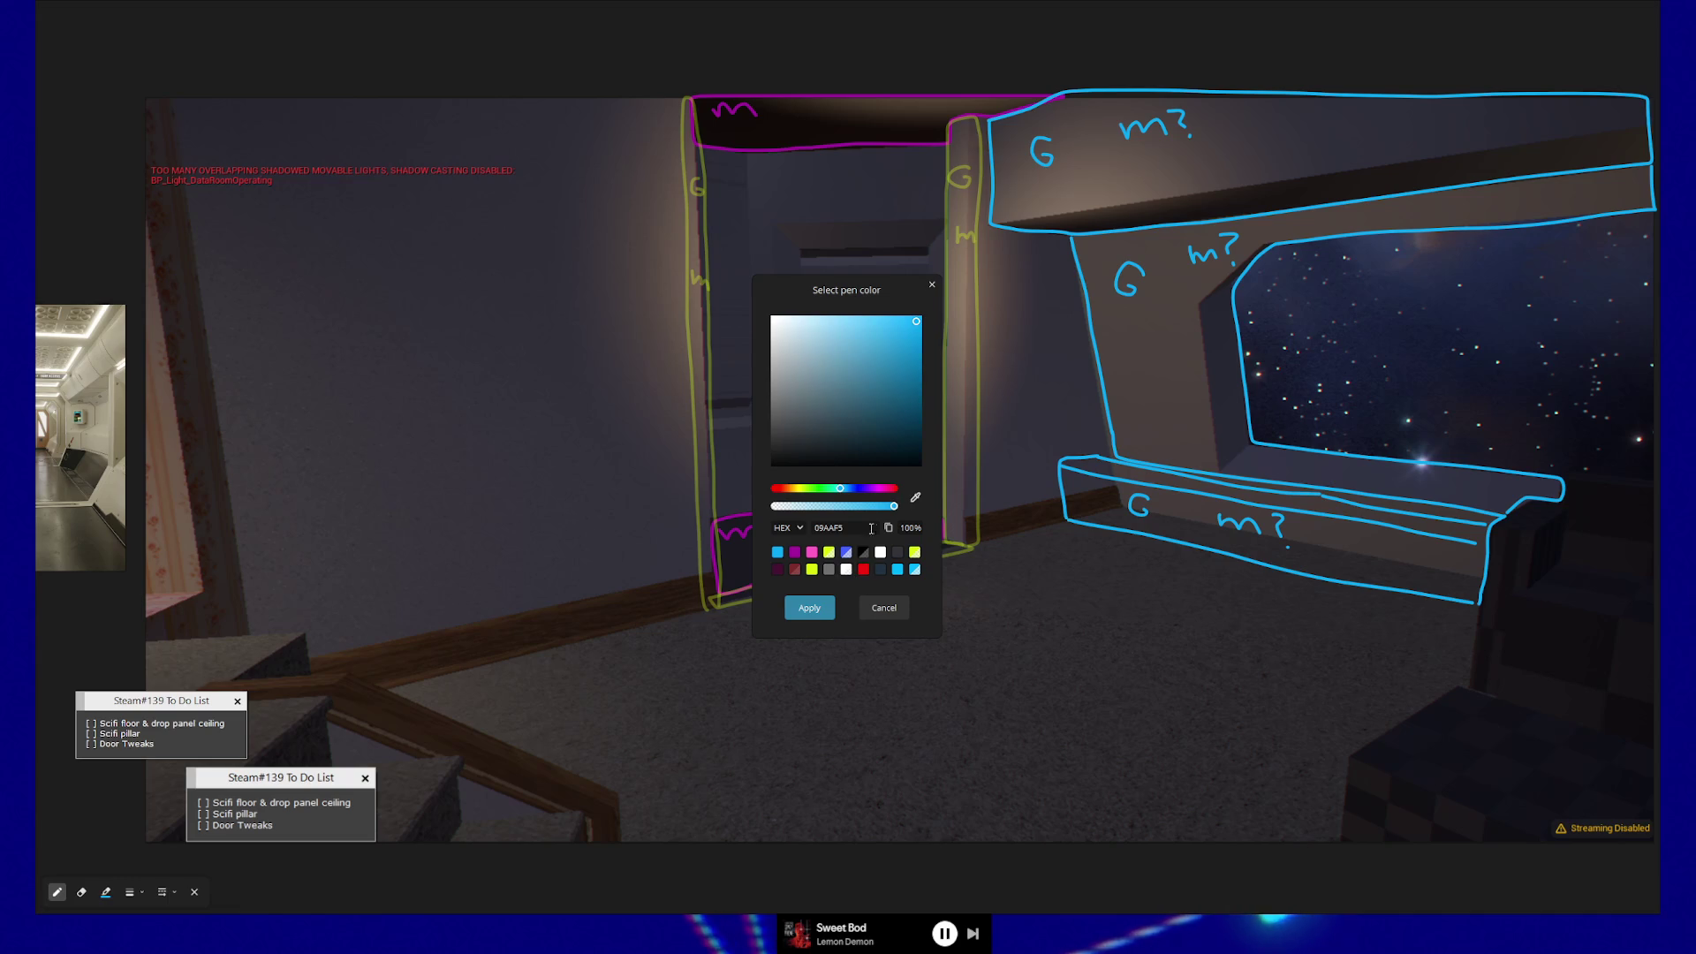
drag(842, 492, 788, 493)
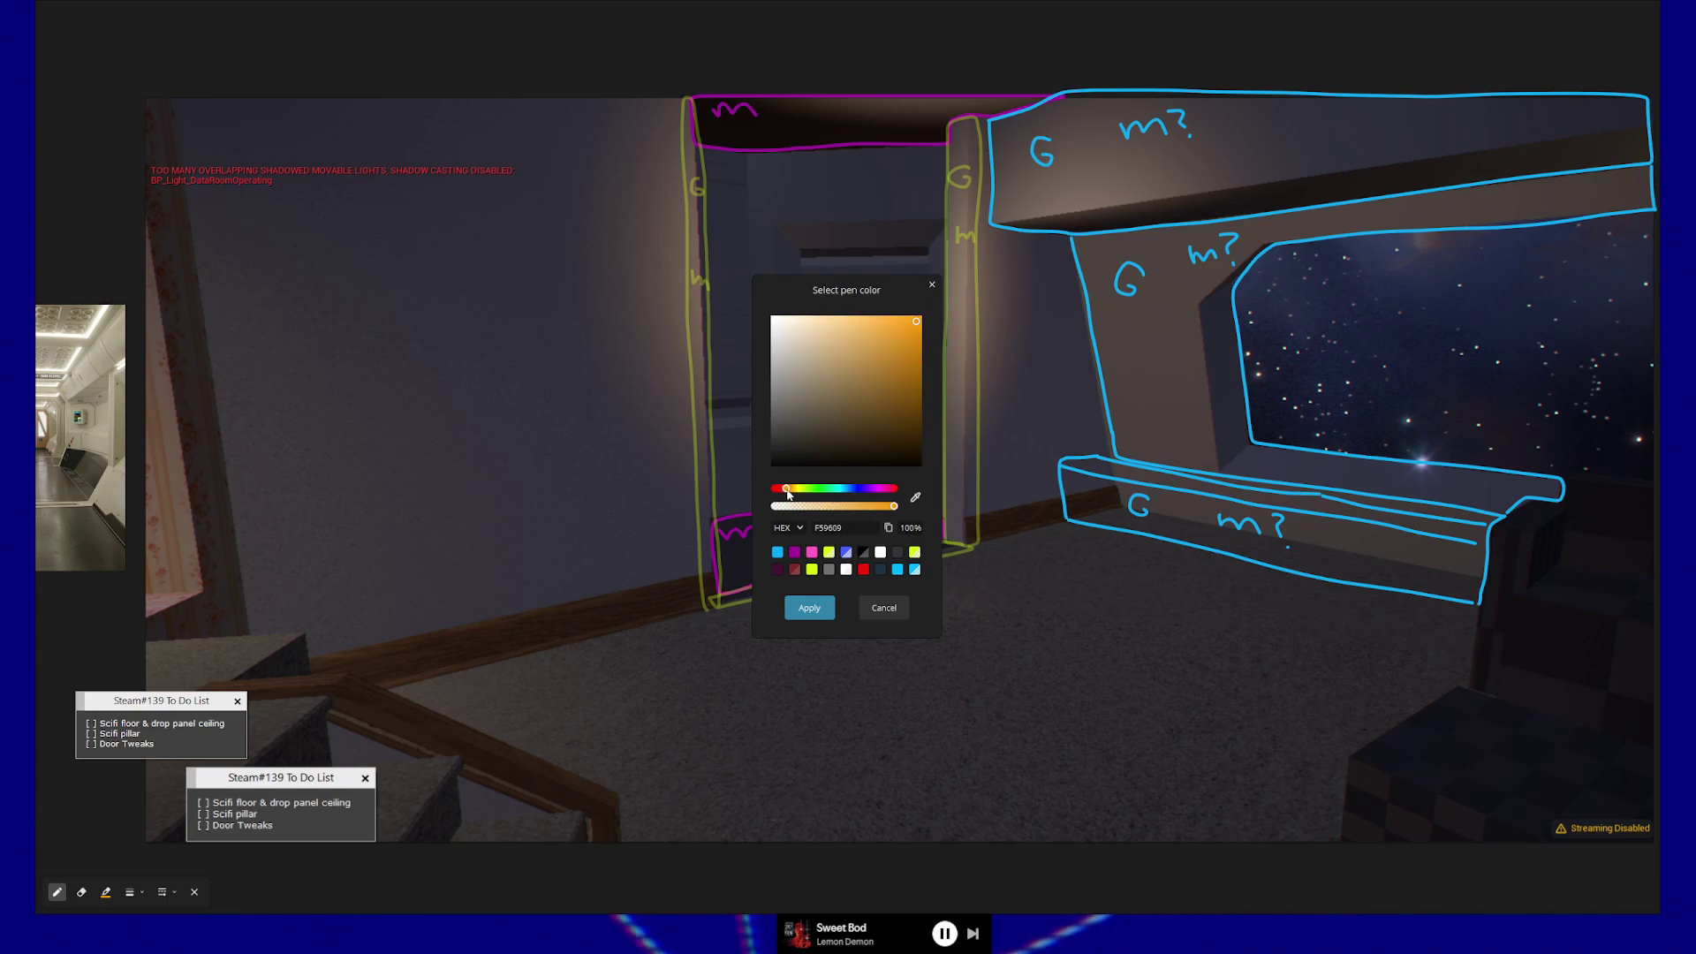
click(810, 608)
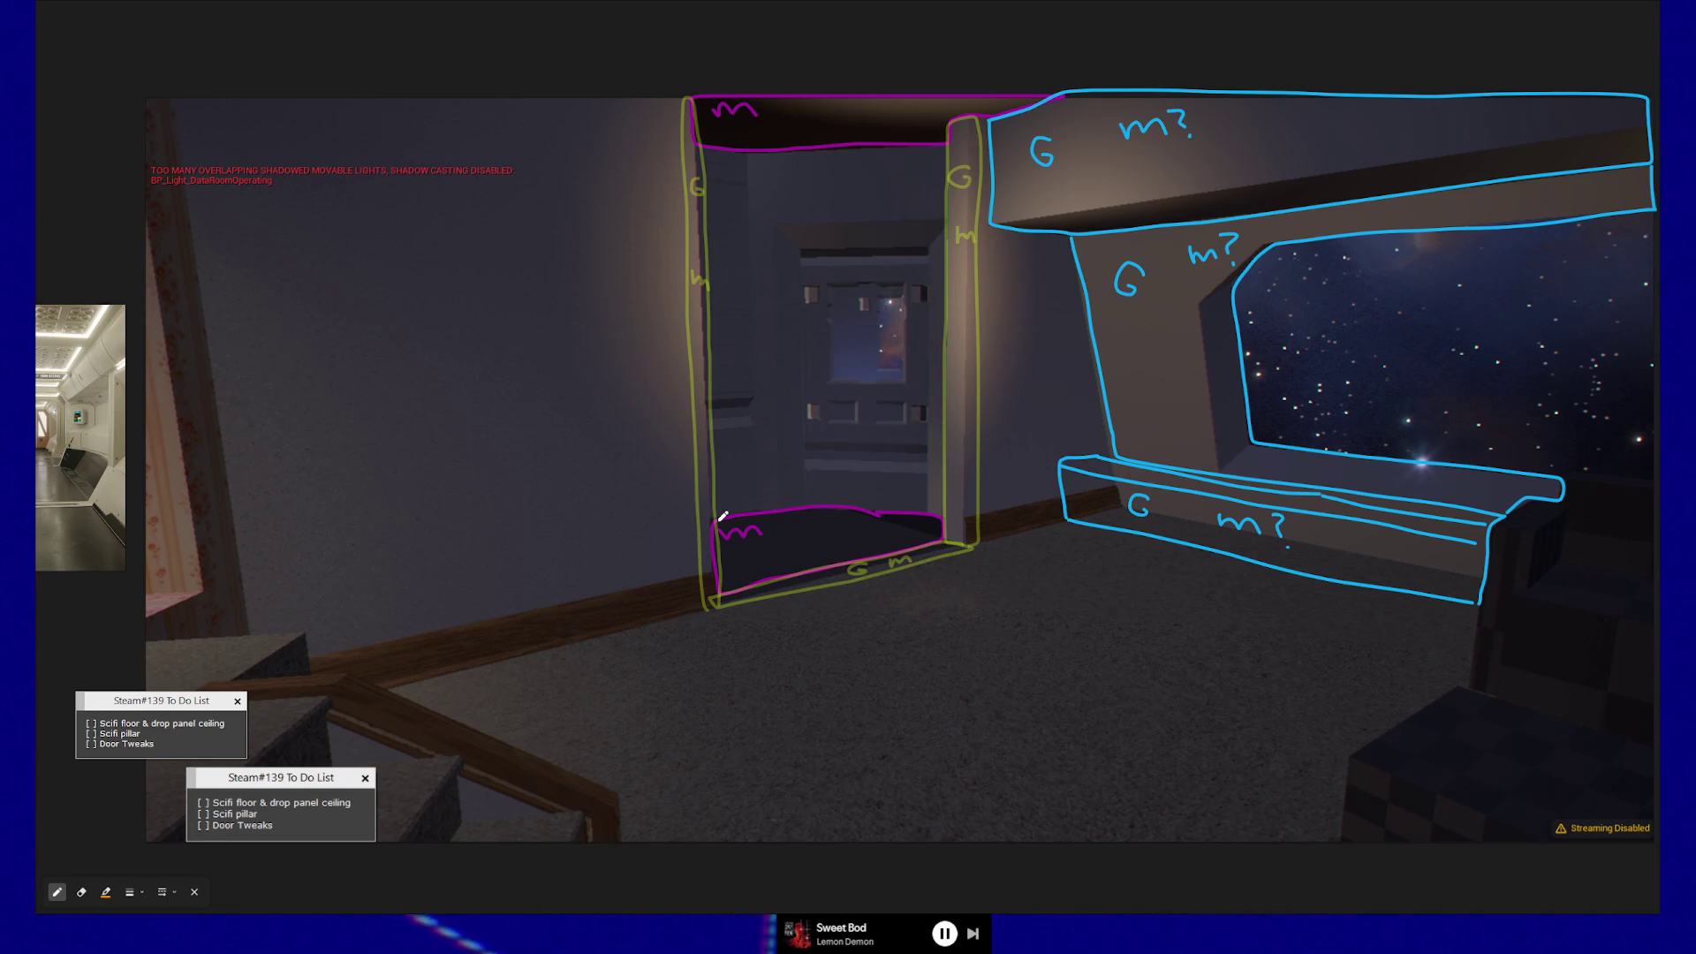
- Outline the inner door frame and doorway in orange and mark them with m labels
drag(757, 453, 735, 147)
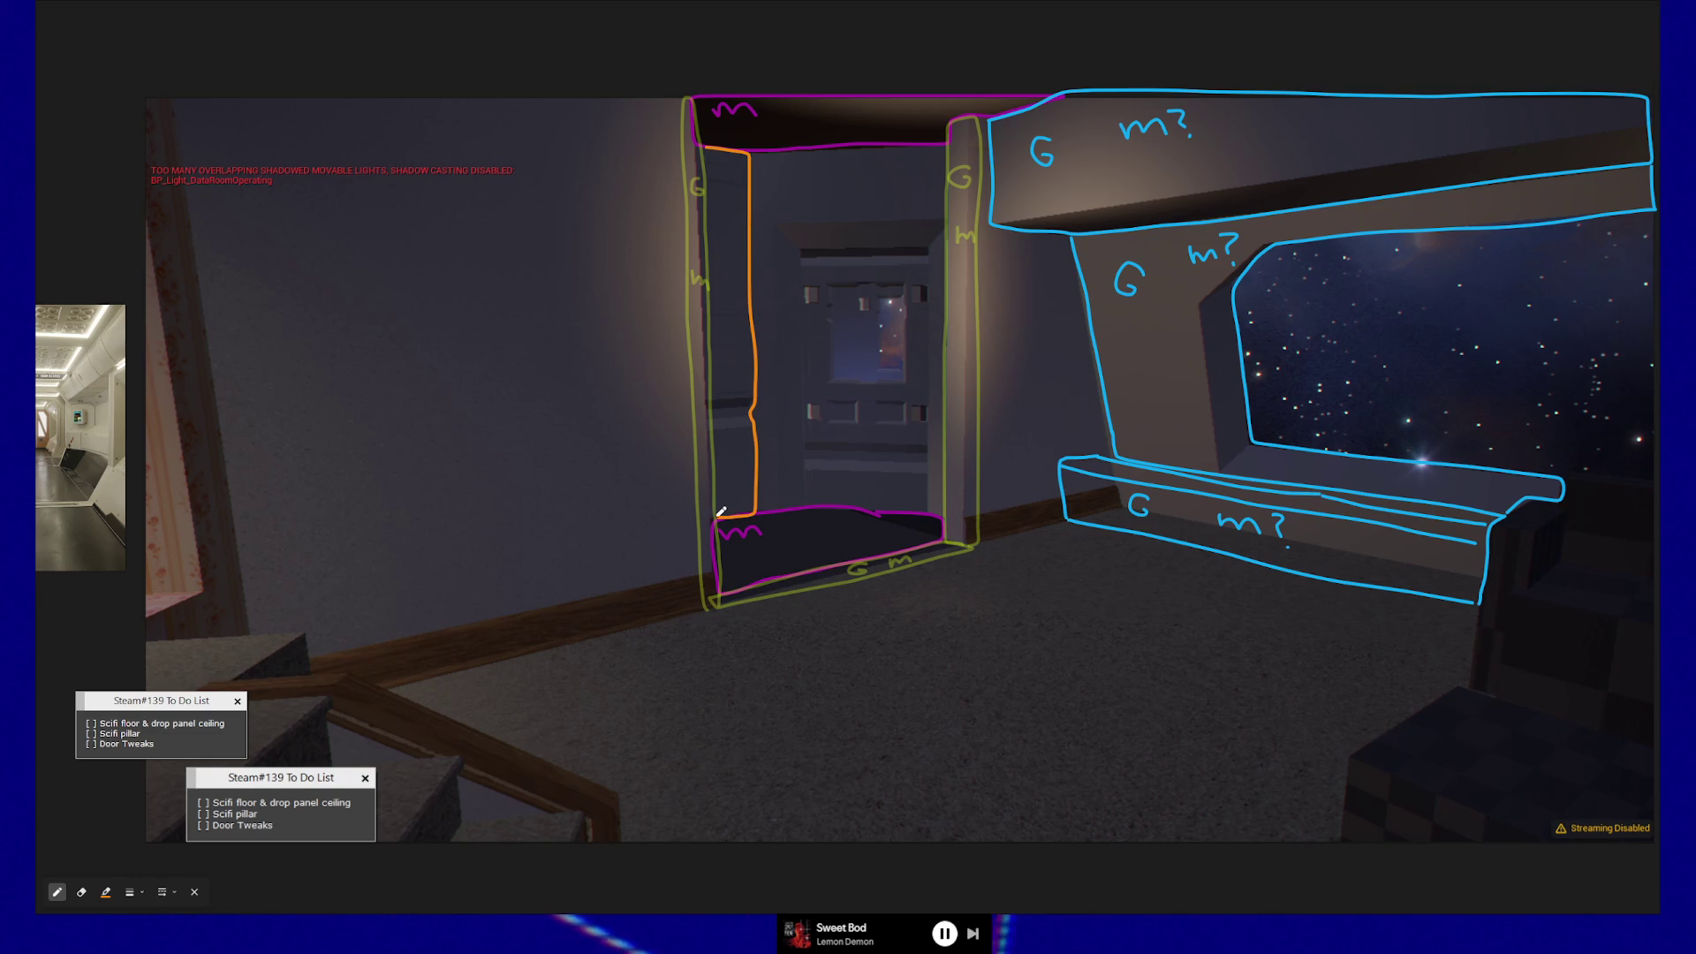
drag(721, 441, 706, 152)
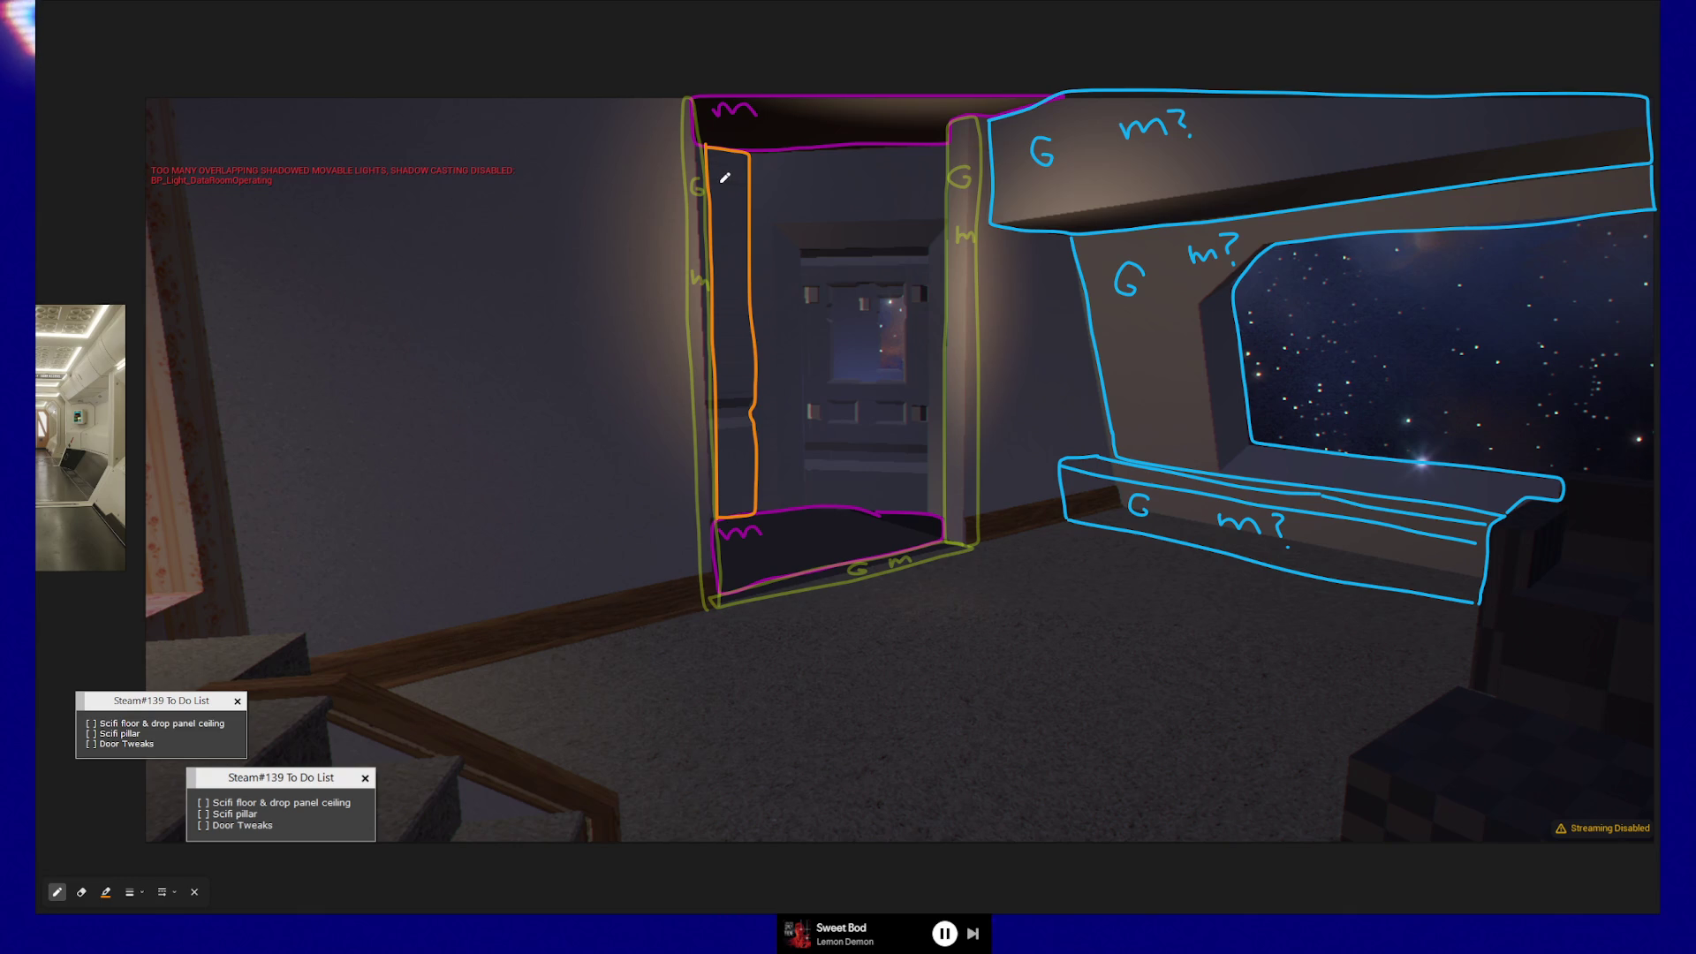
drag(736, 182, 742, 187)
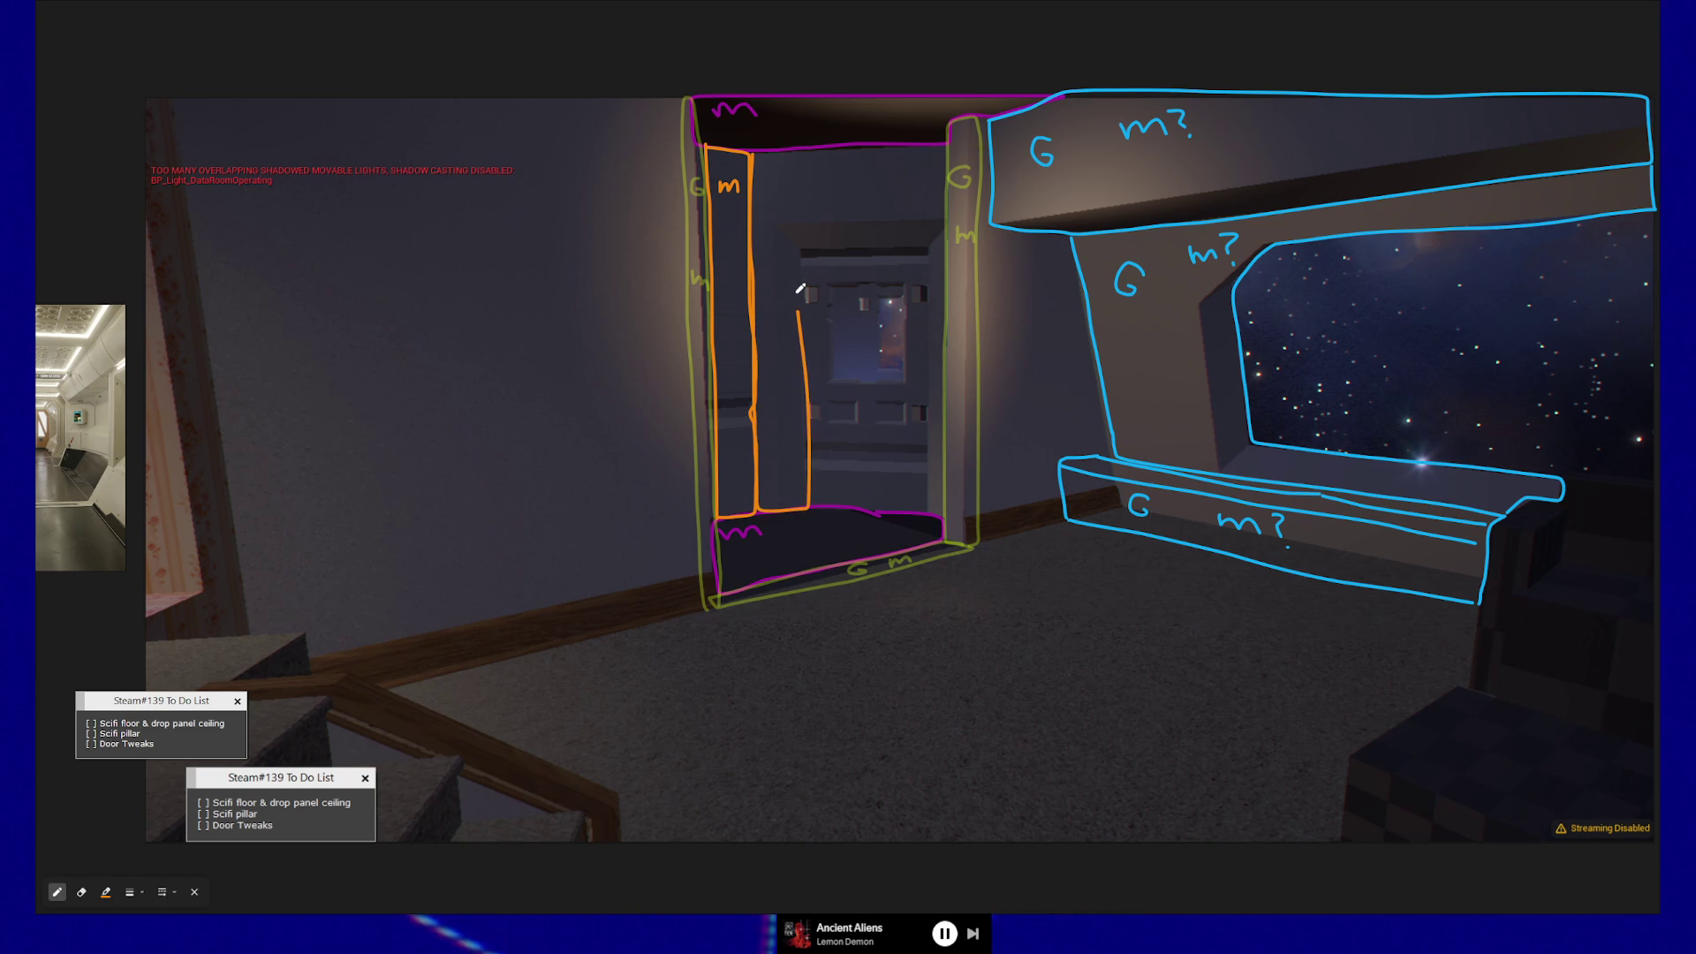
mouse_move(934, 270)
mouse_down()
mouse_move(940, 509)
mouse_move(942, 139)
mouse_up()
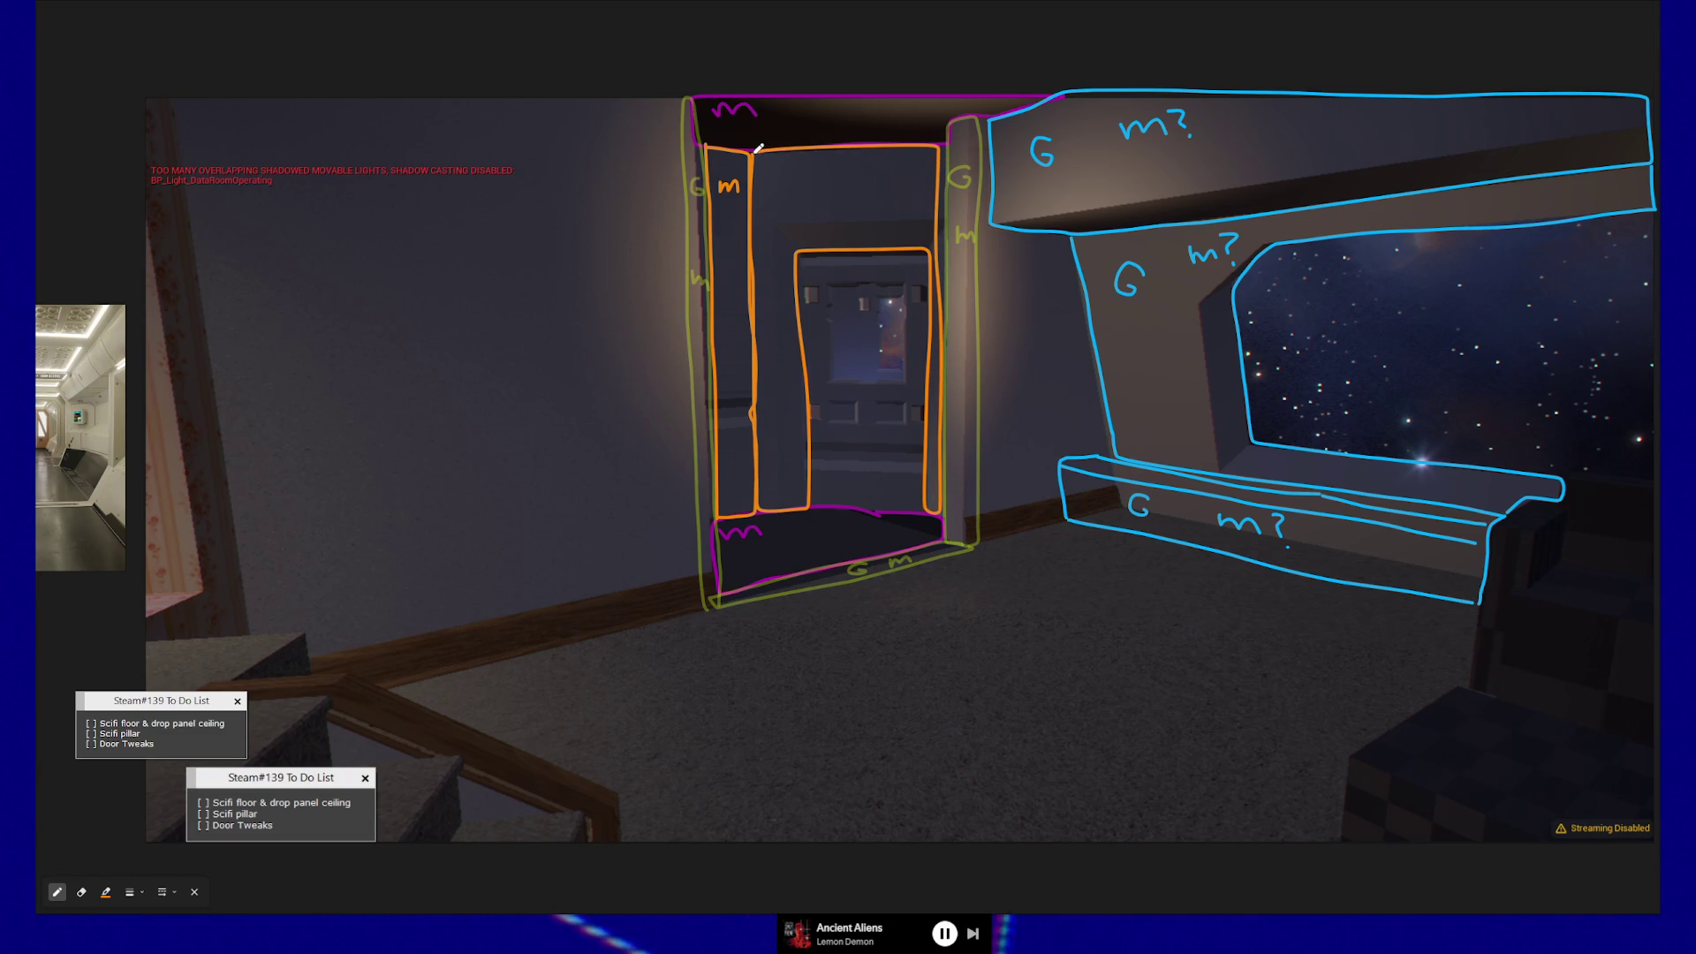
drag(789, 177, 839, 187)
drag(830, 188, 880, 183)
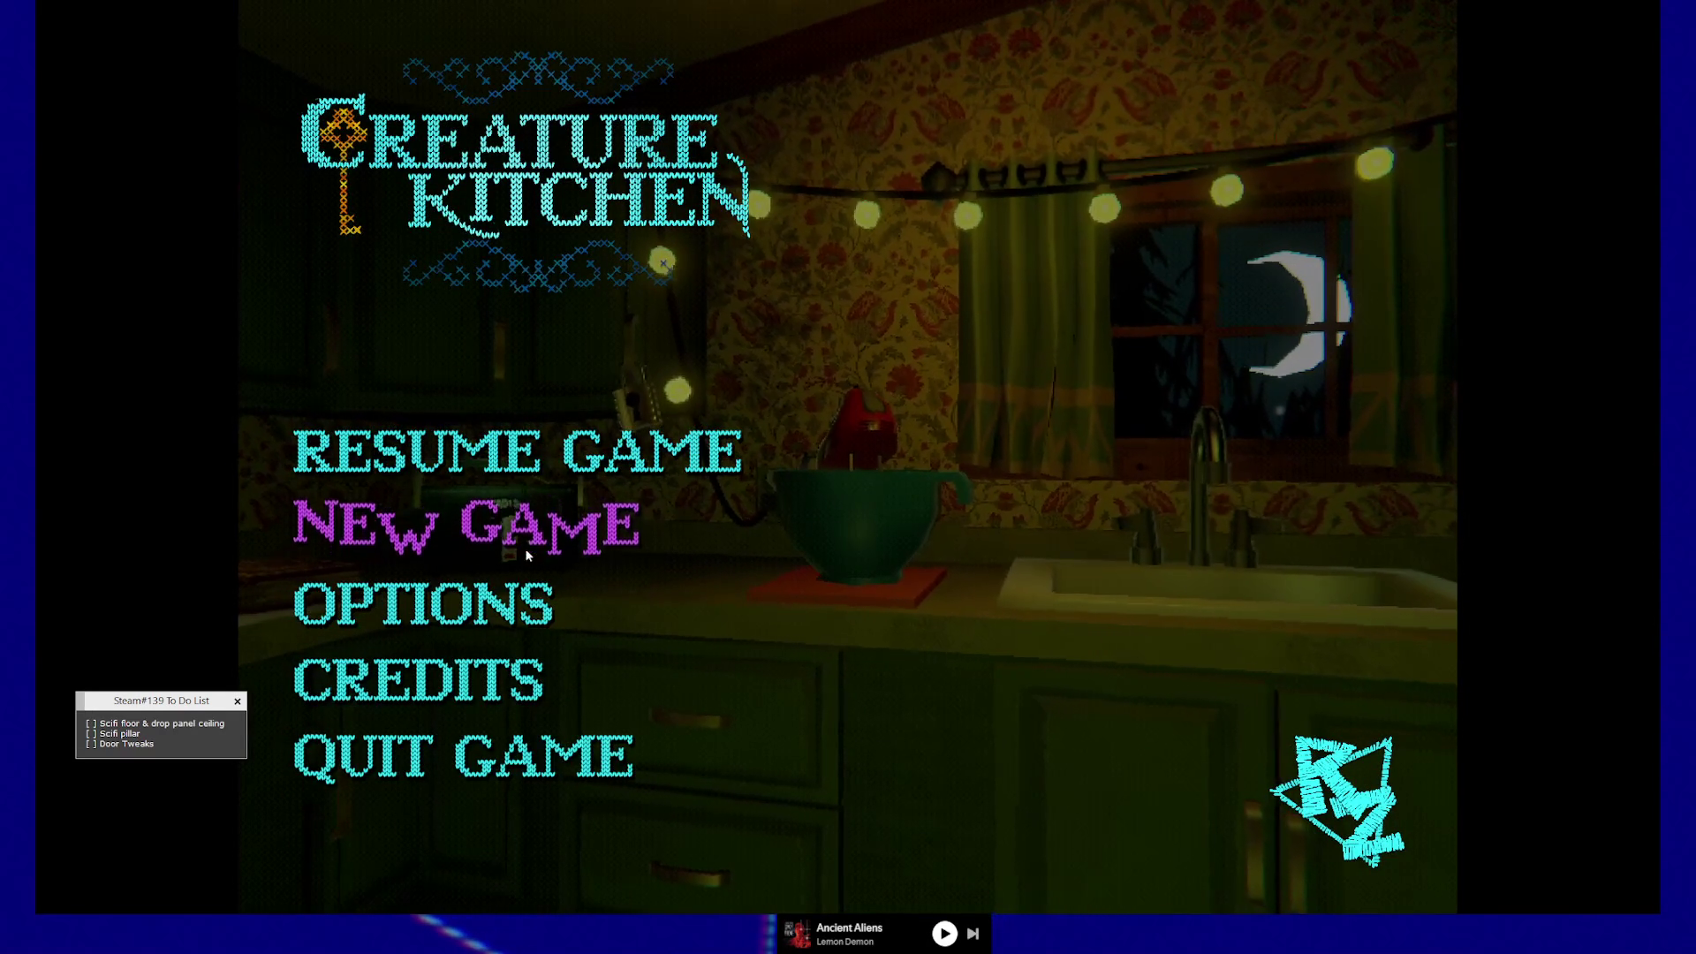
- Choose Resume Game from the Creature Kitchen main menu
click(524, 469)
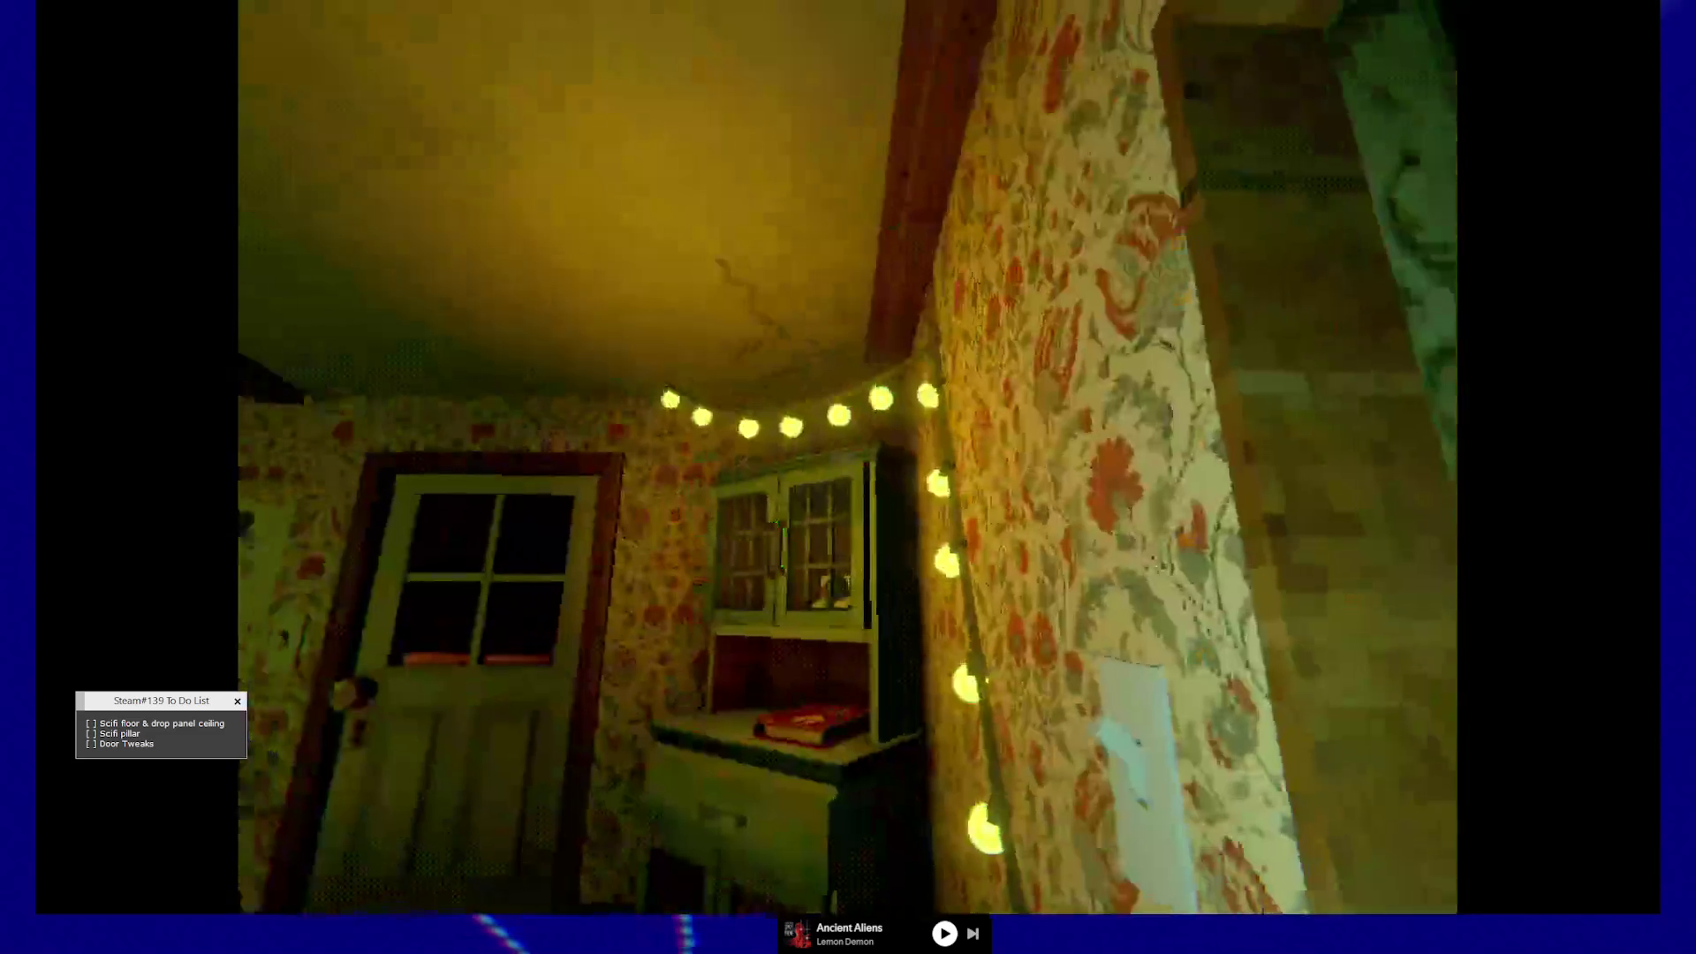
- Pause and resume, then turn from the cuckoo clock and walk to the counter with the sink
key(Escape)
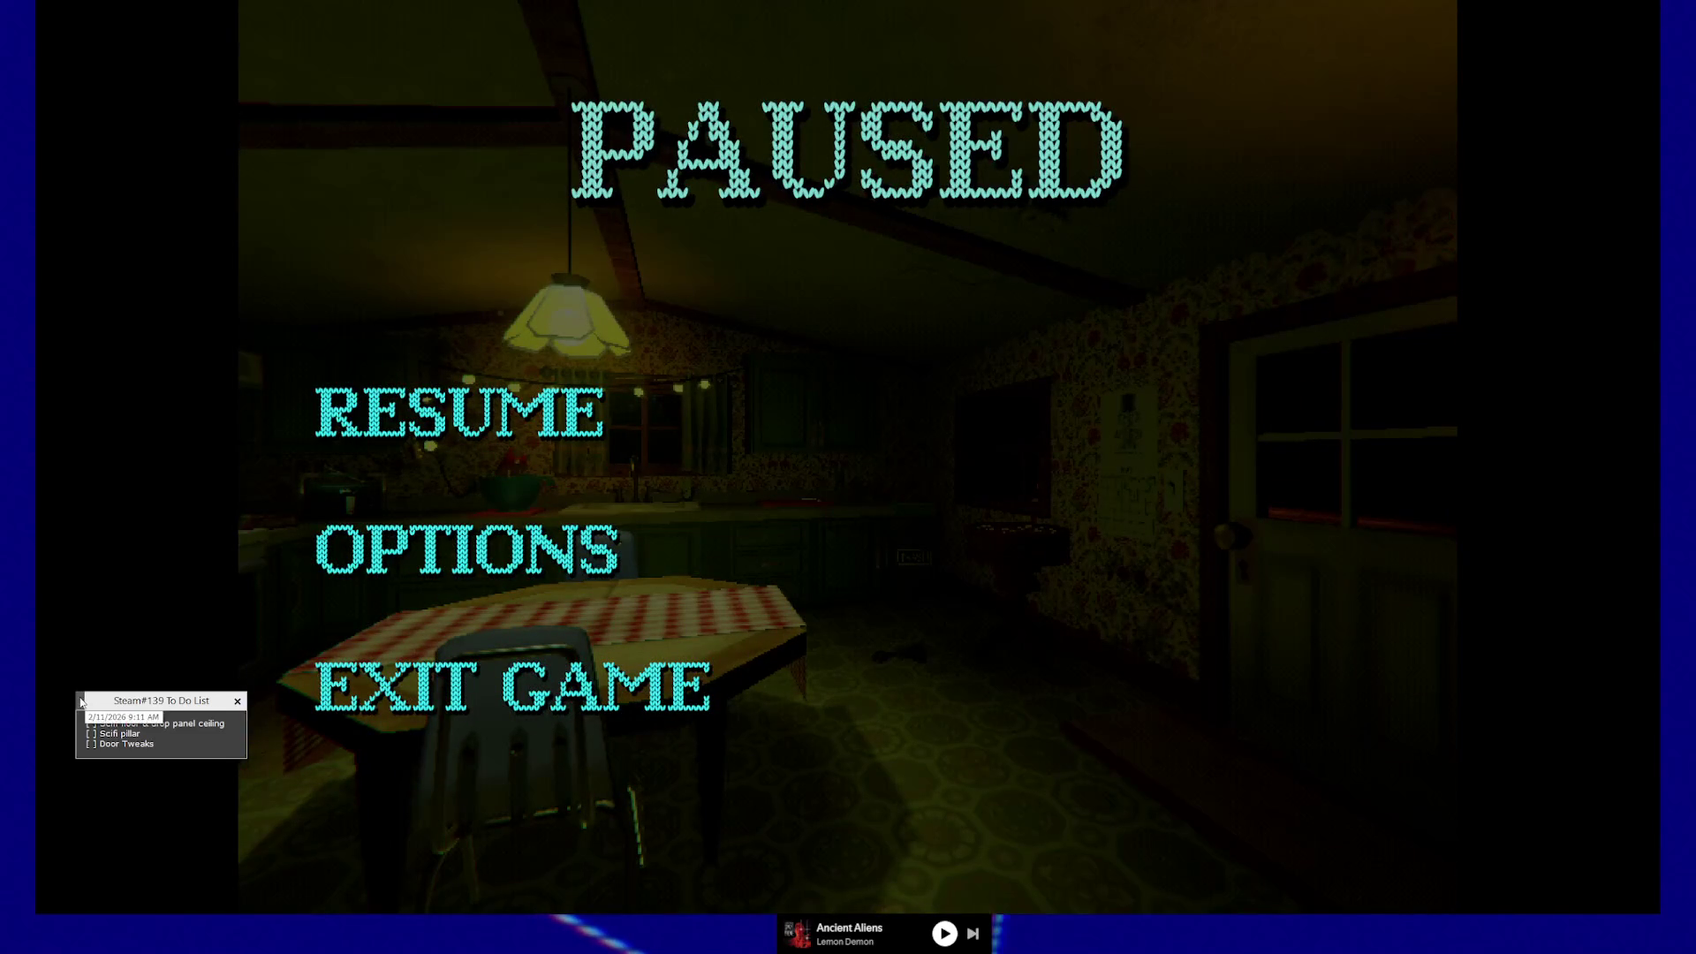
click(442, 416)
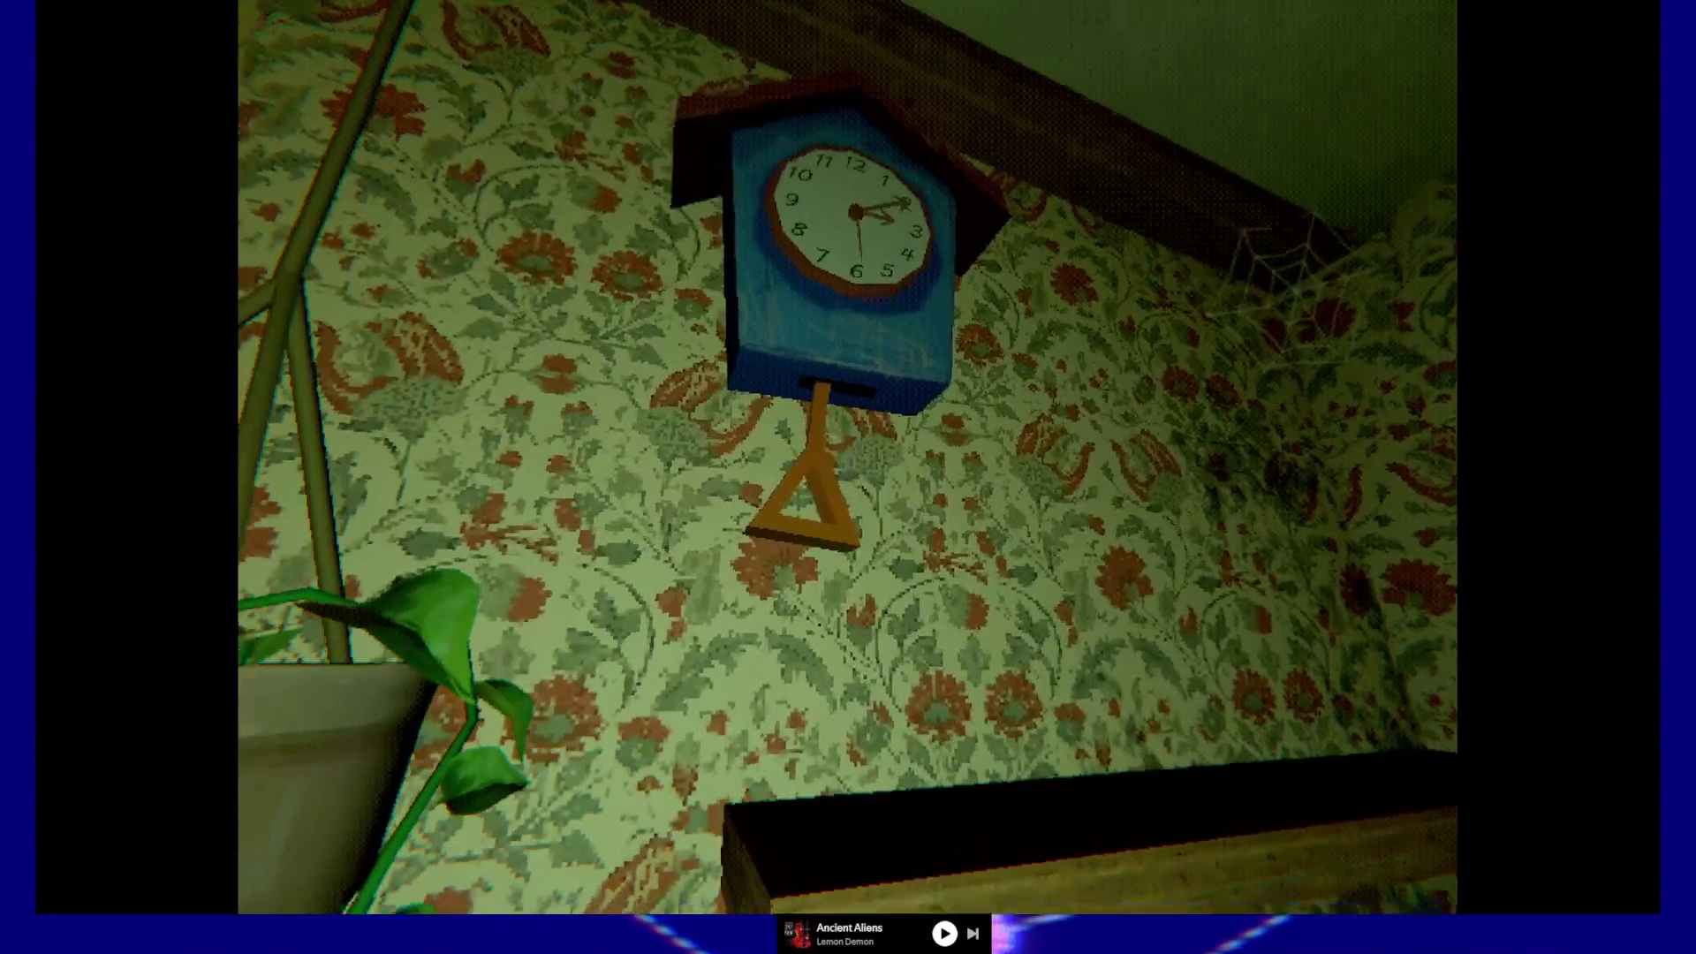
key(s)
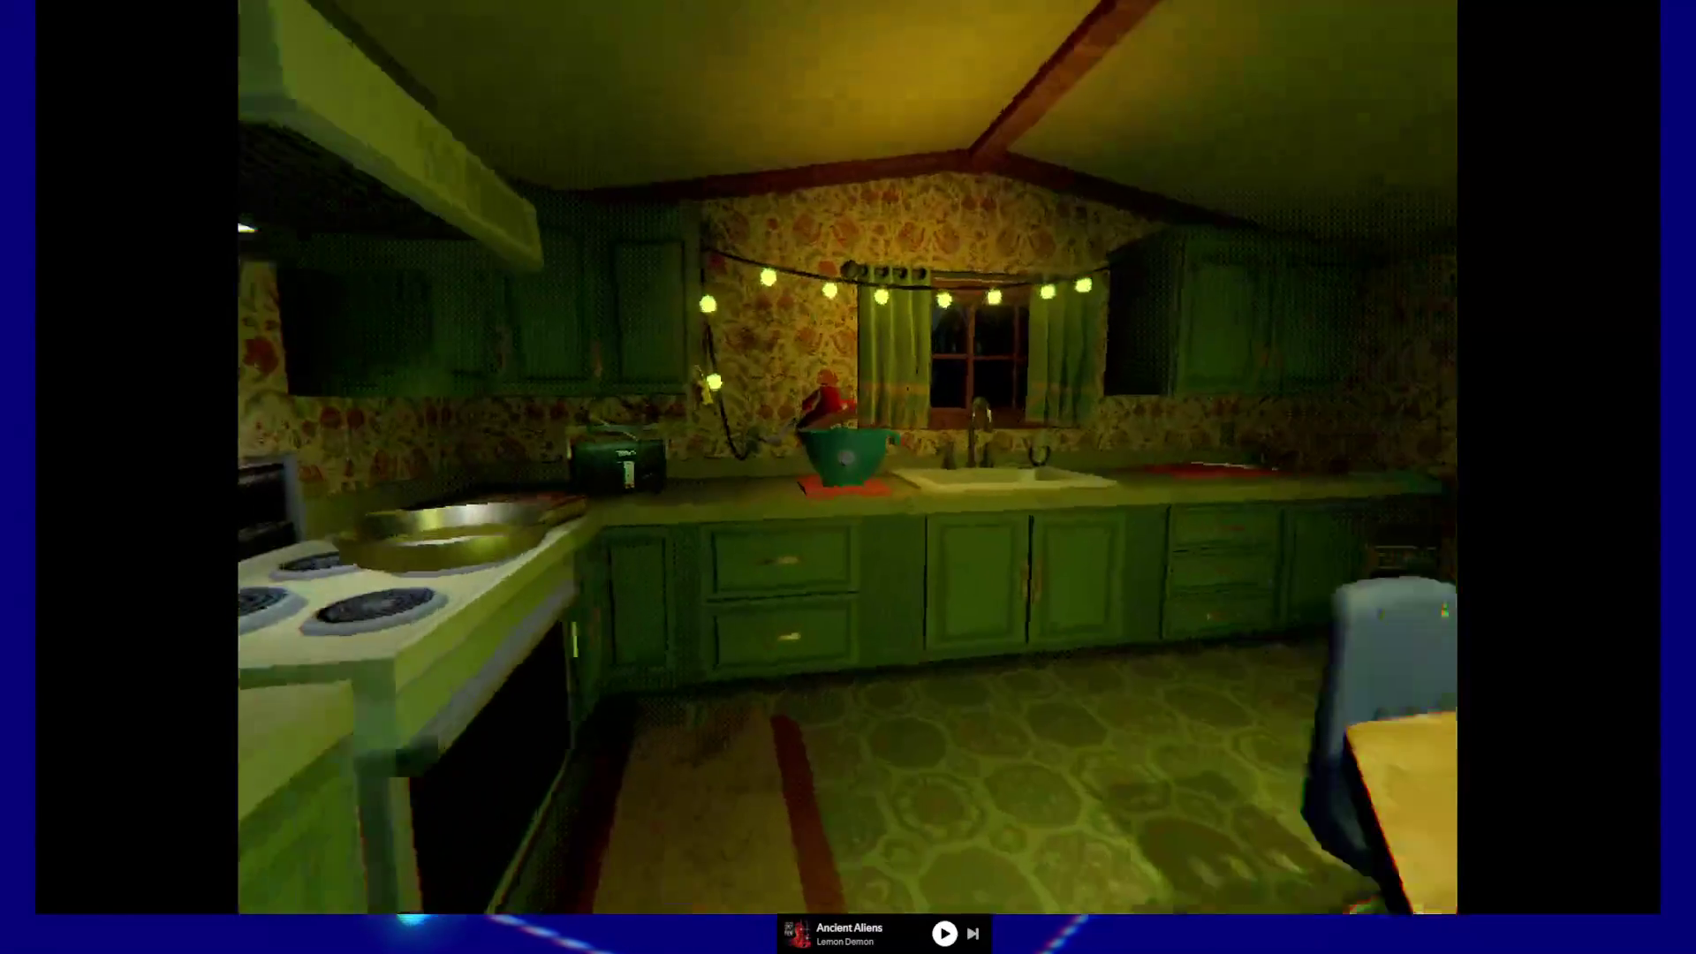
key(w)
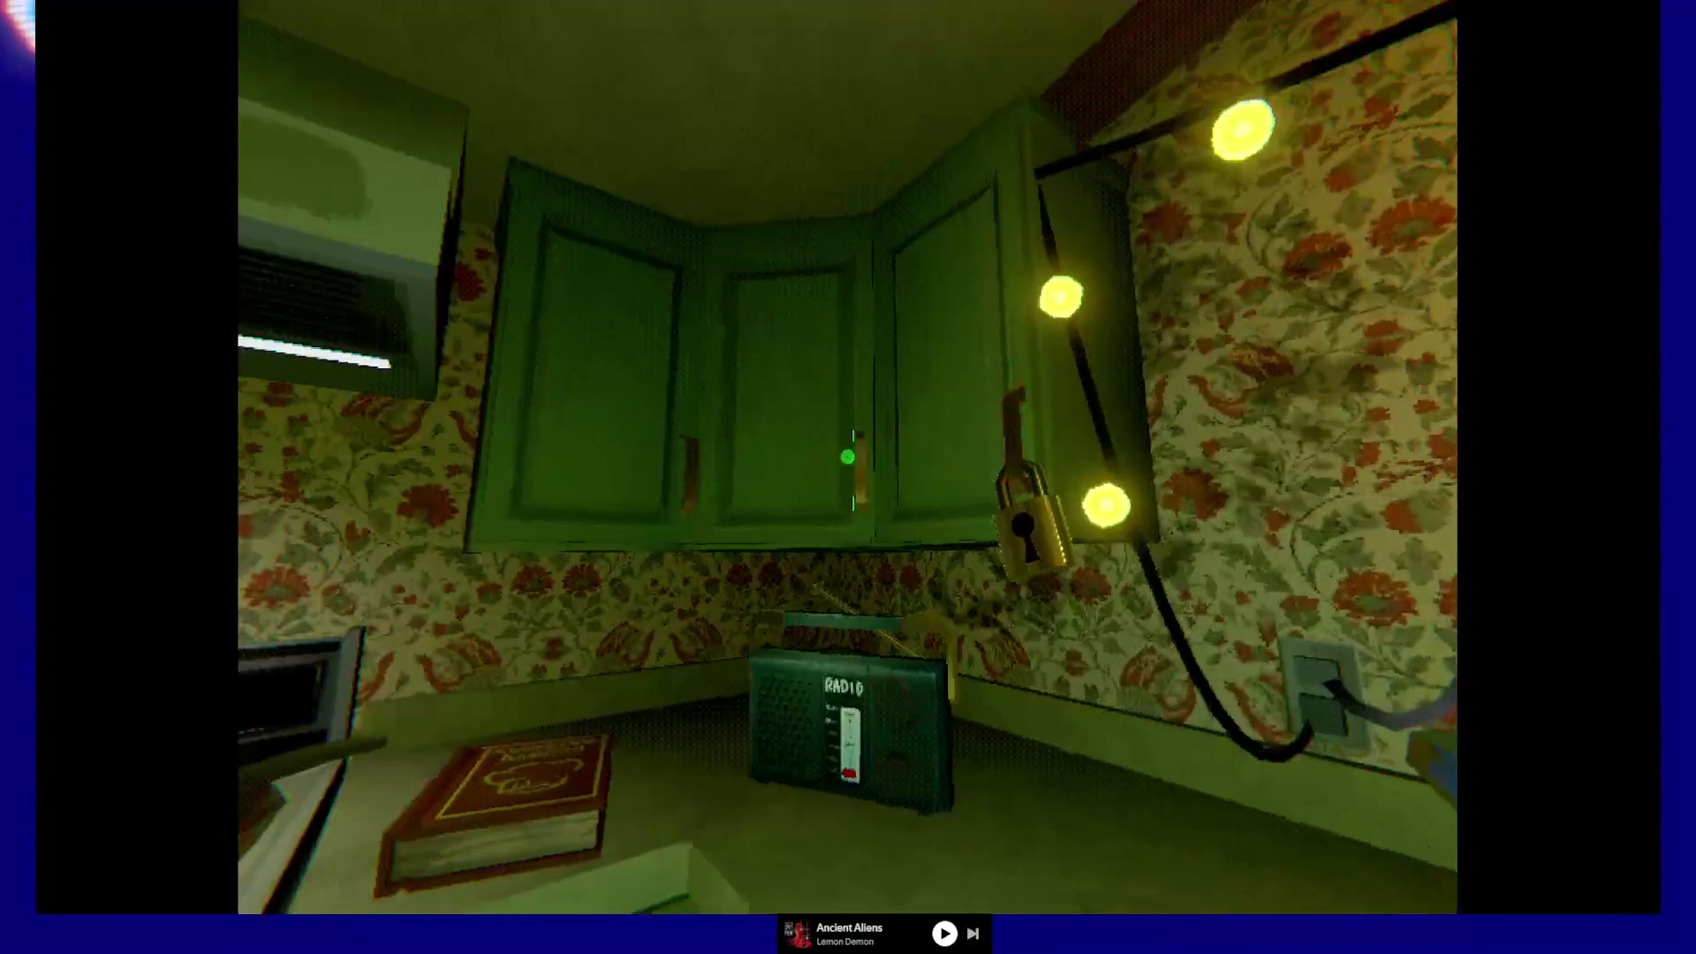
- Take the Peanut Butter jar from the upper cabinet and drop the under-sink spray bottle into the sink
click(847, 457)
click(847, 456)
click(847, 457)
click(847, 456)
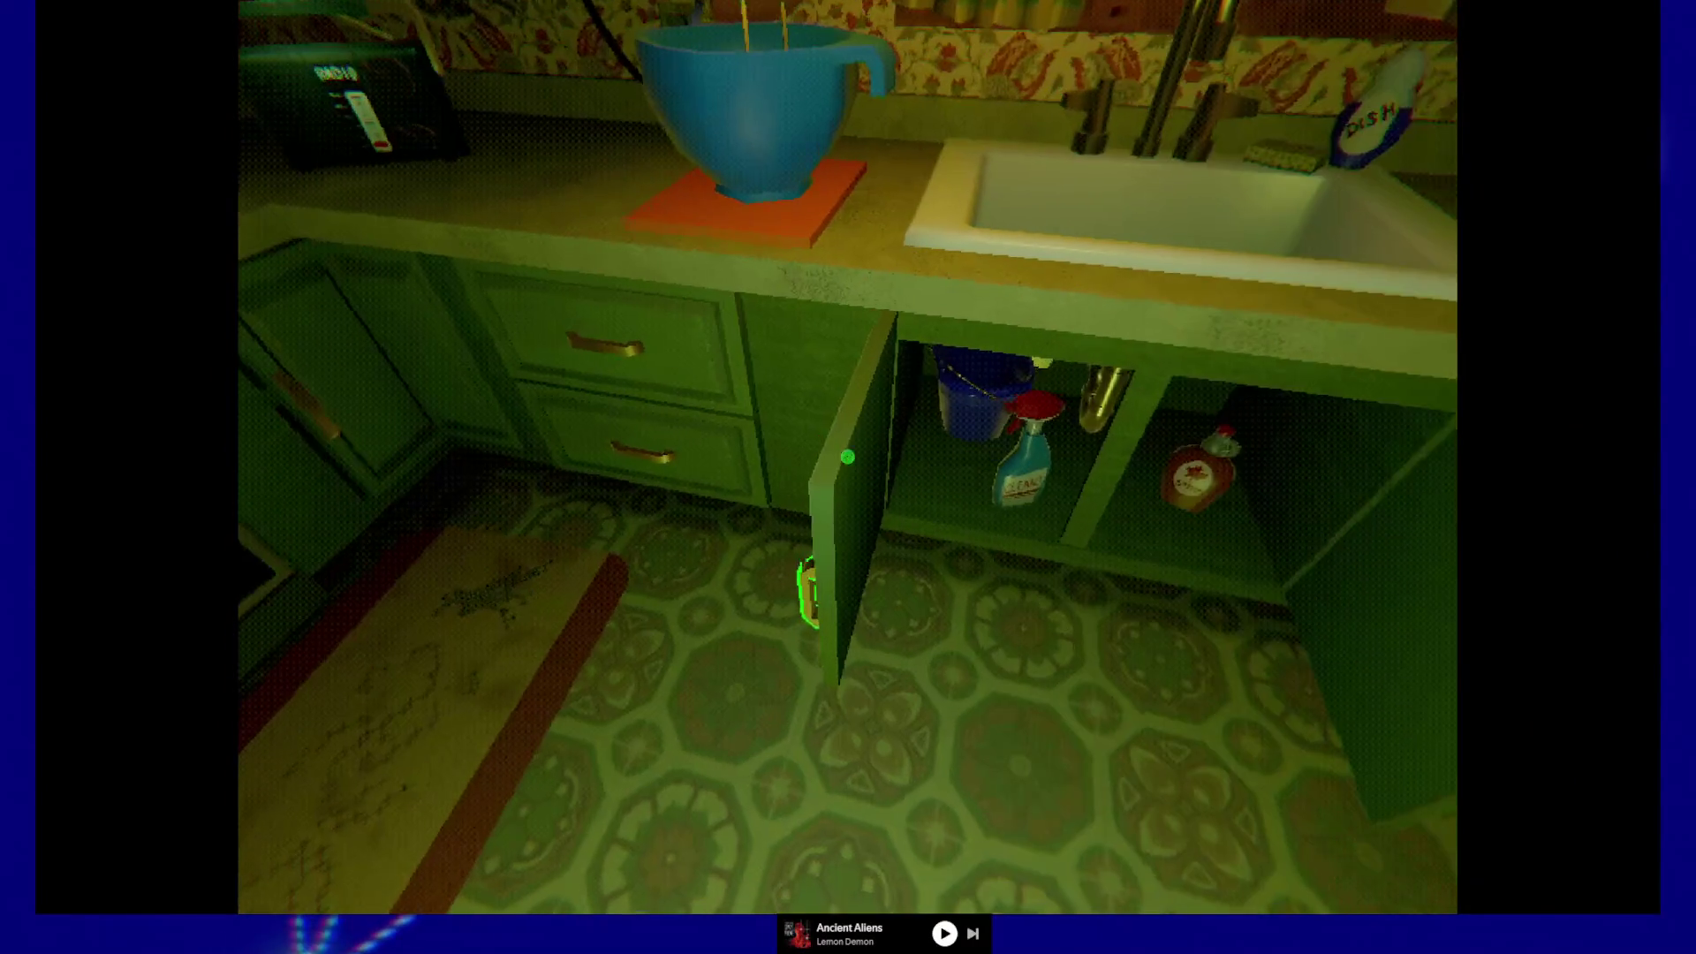
click(847, 457)
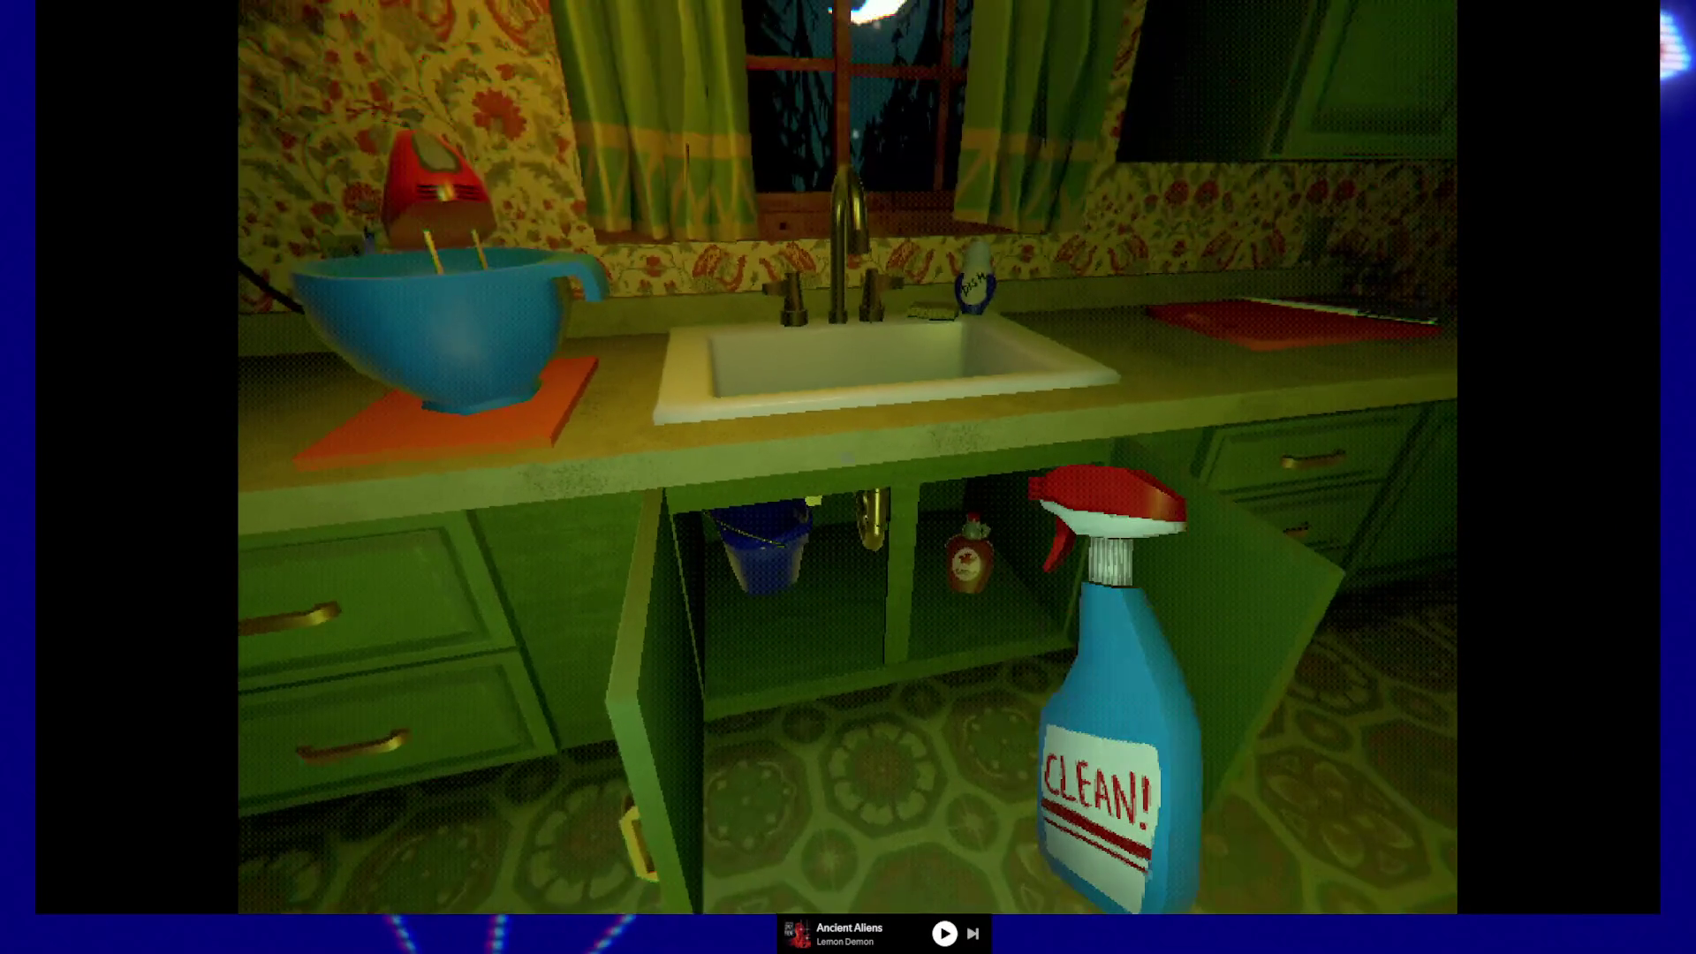
click(847, 457)
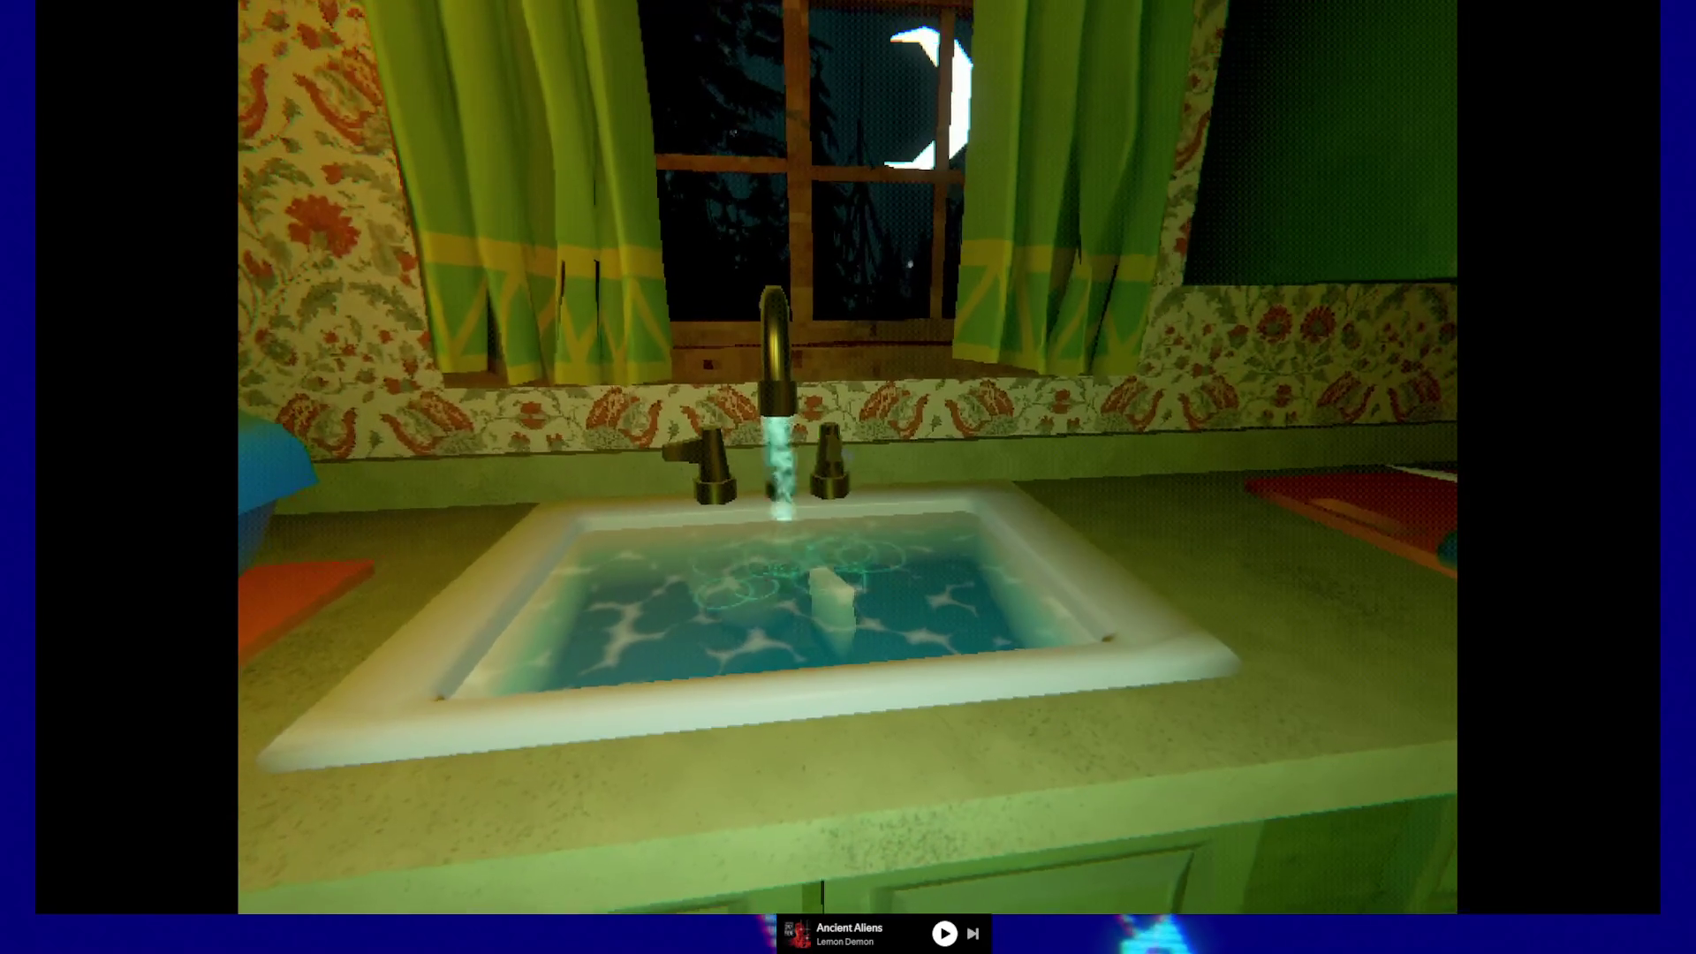
- Turn off the sink tap, pick up the sponge, and walk to the small round table
click(847, 456)
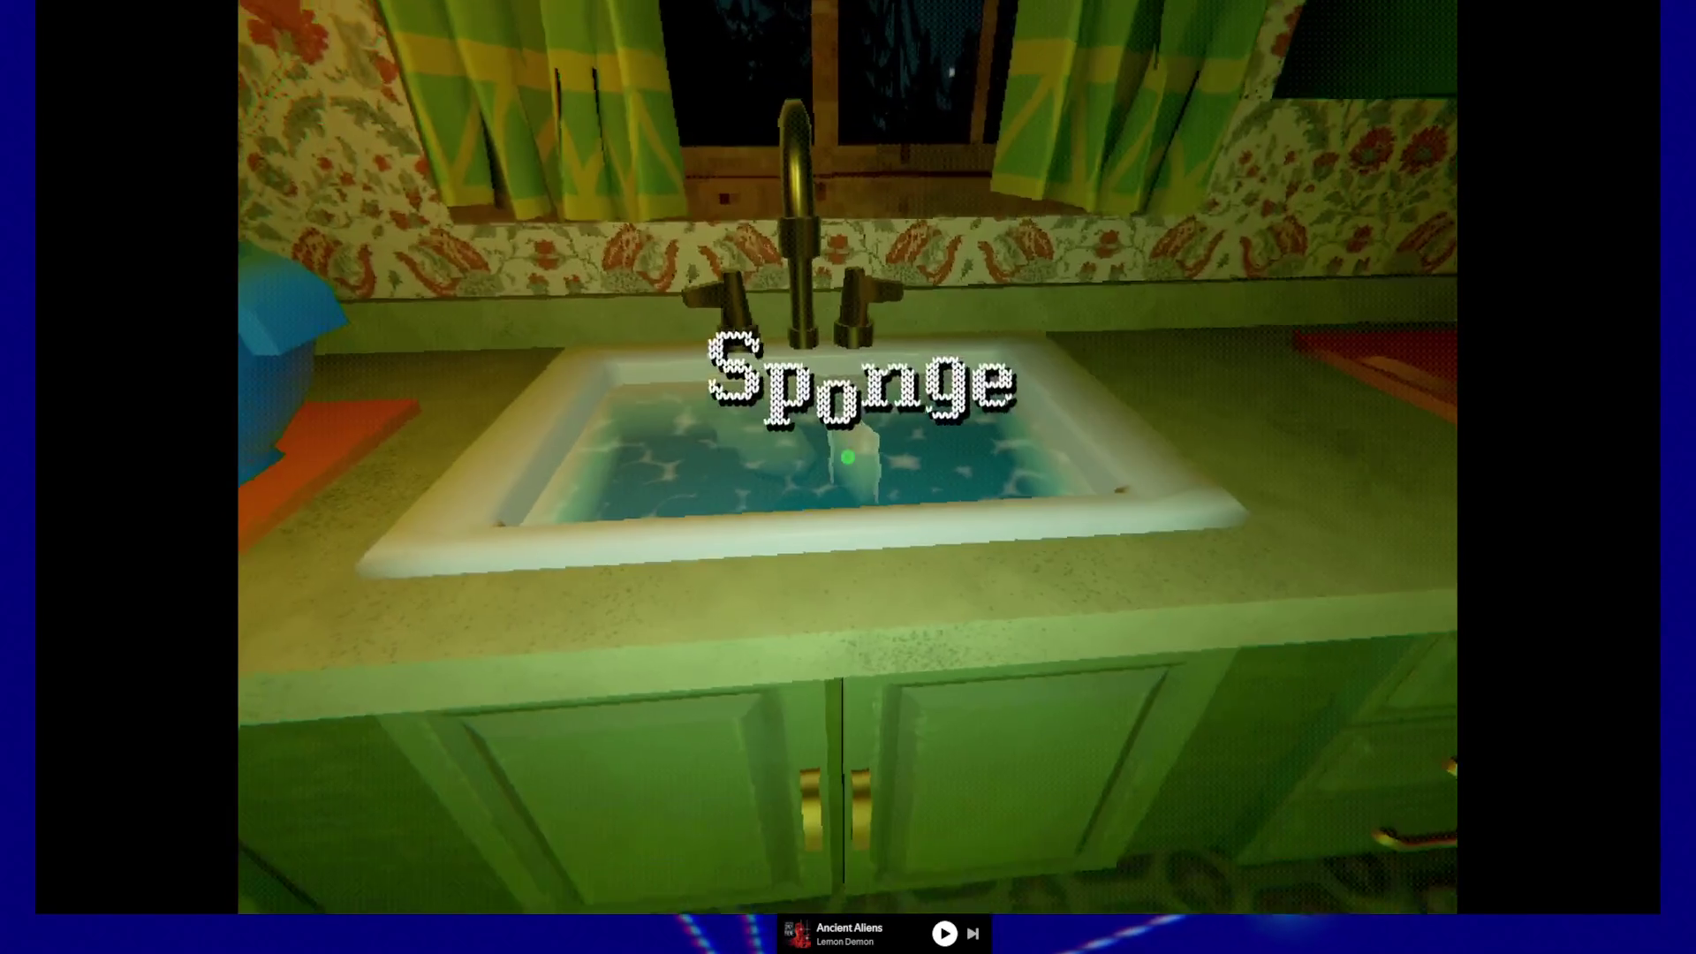
click(847, 457)
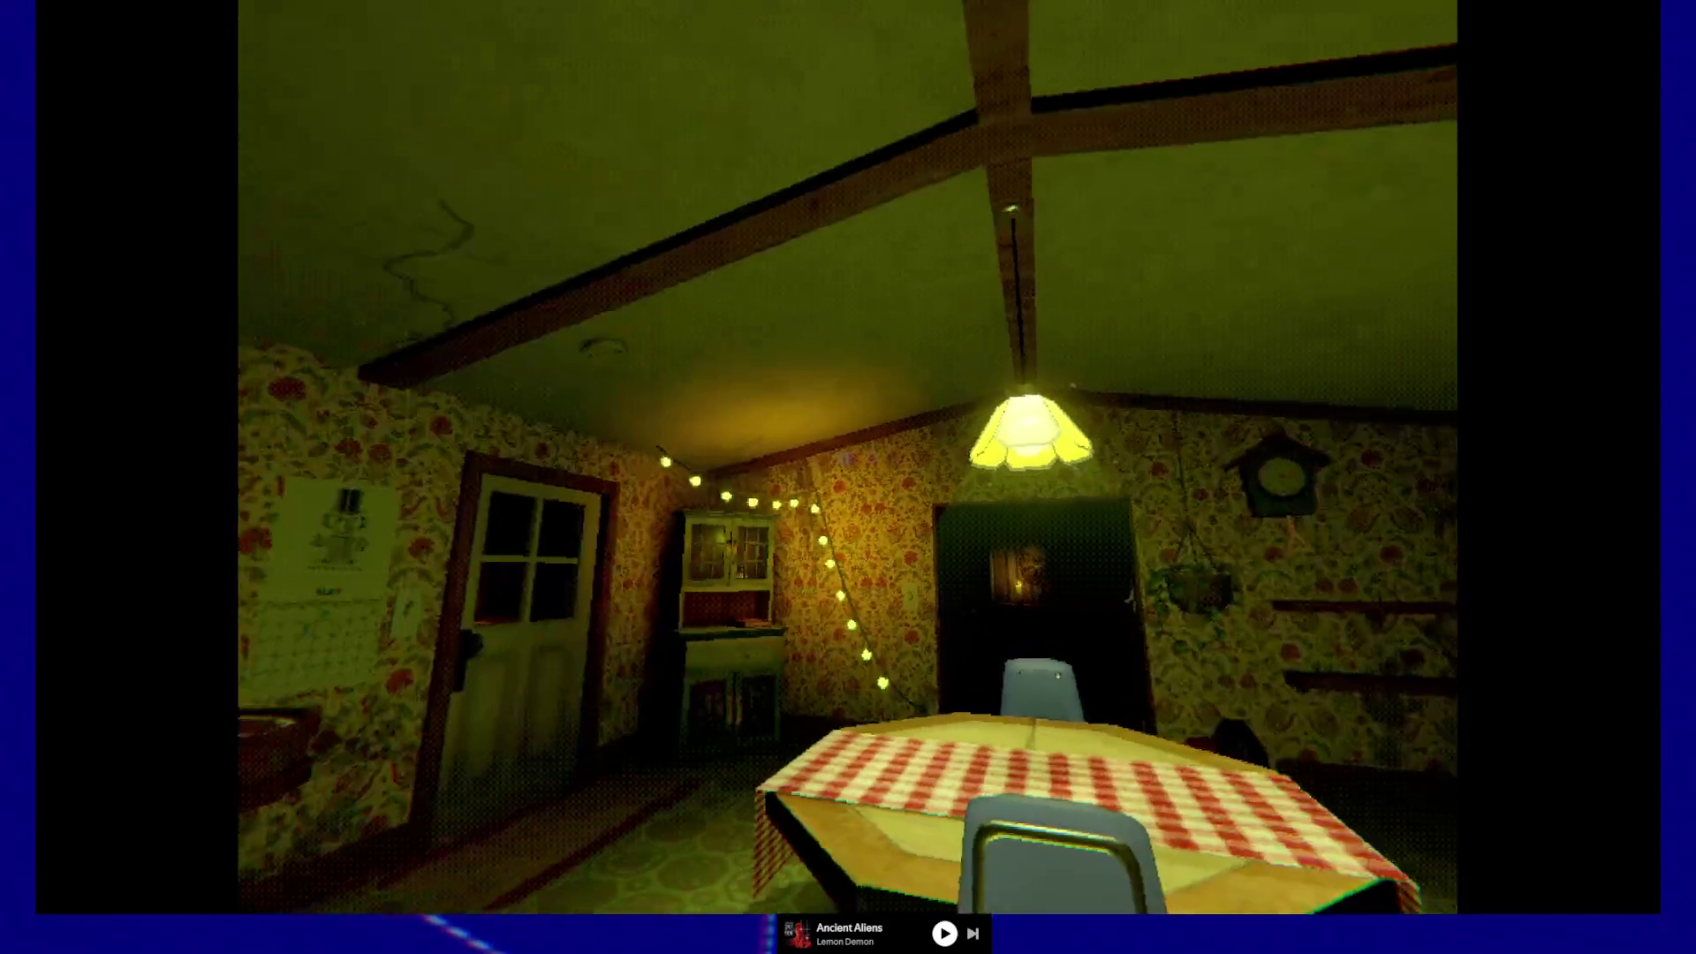
key(w)
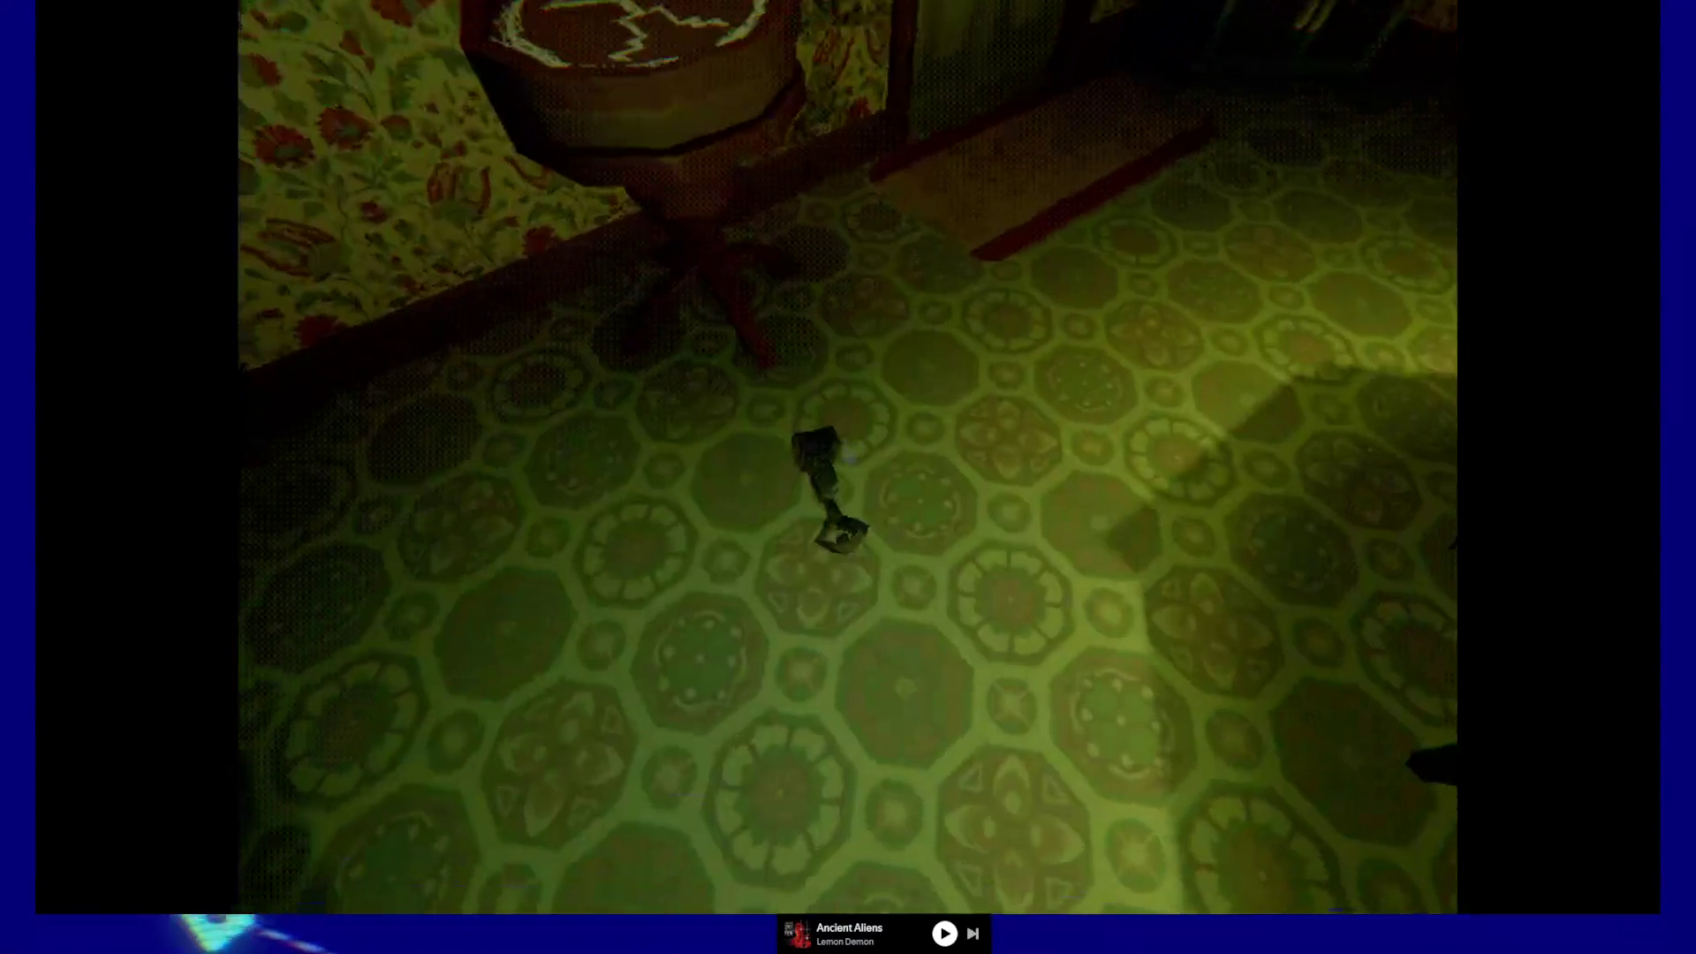
- Place the blue idol on the table's chalk circle, repositioning it several times until it sits right
click(848, 457)
click(848, 457)
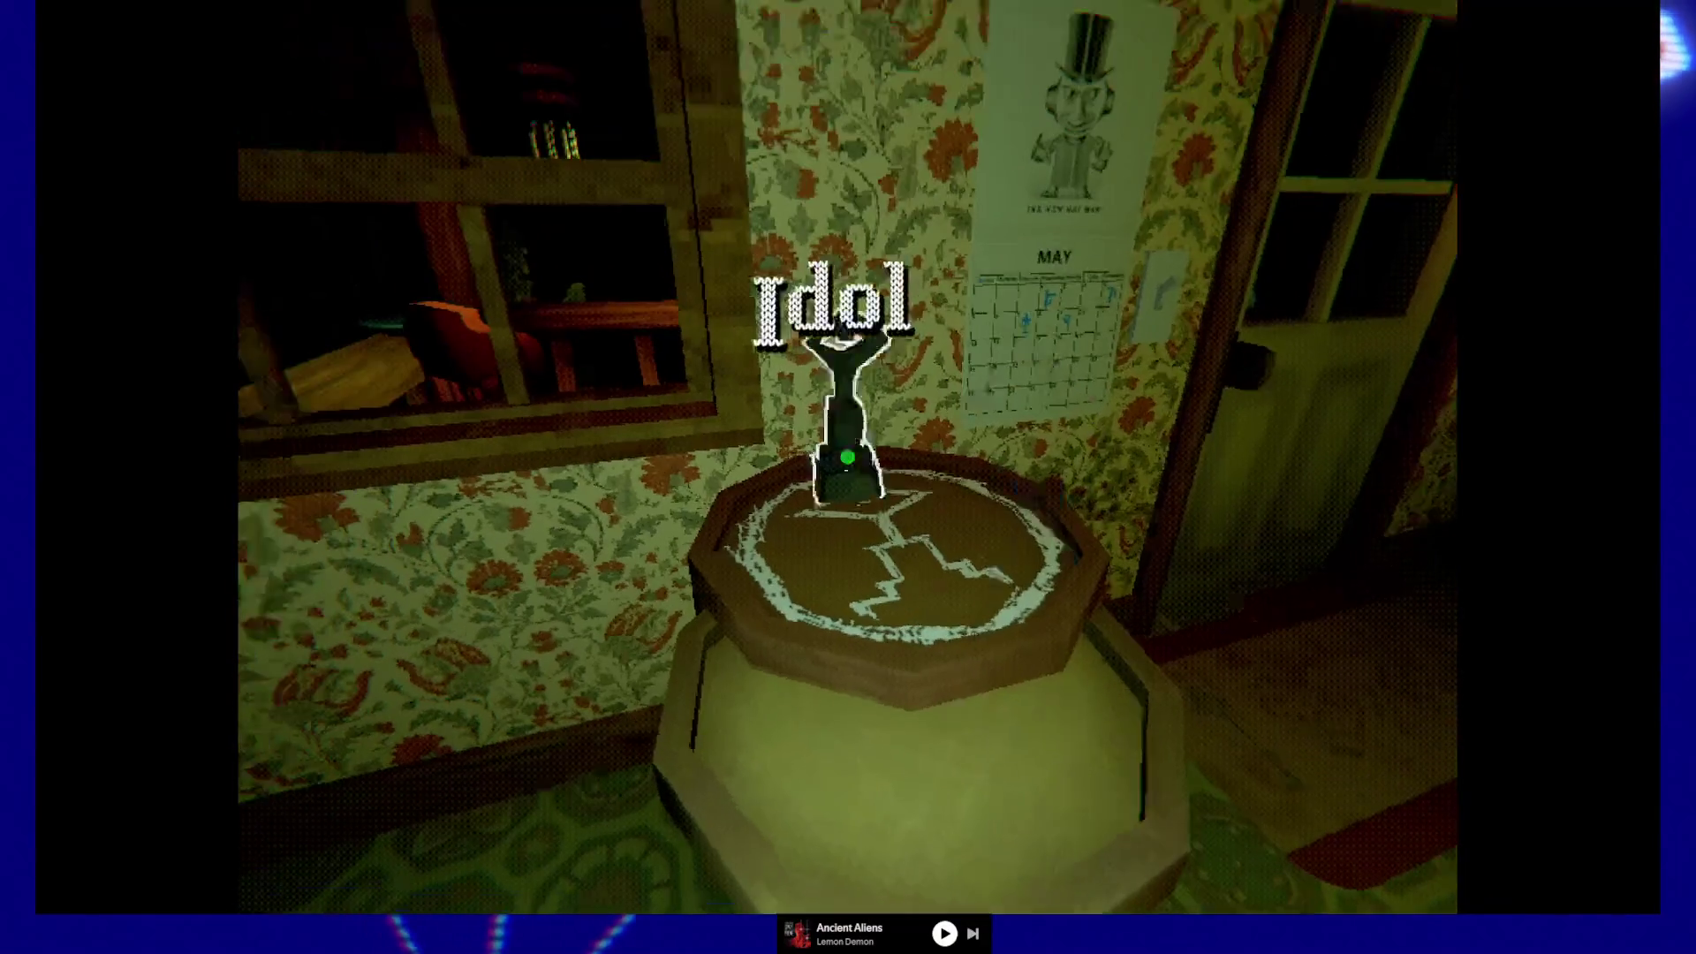
click(846, 457)
click(848, 456)
click(848, 457)
click(848, 456)
click(848, 457)
click(848, 457)
click(848, 457)
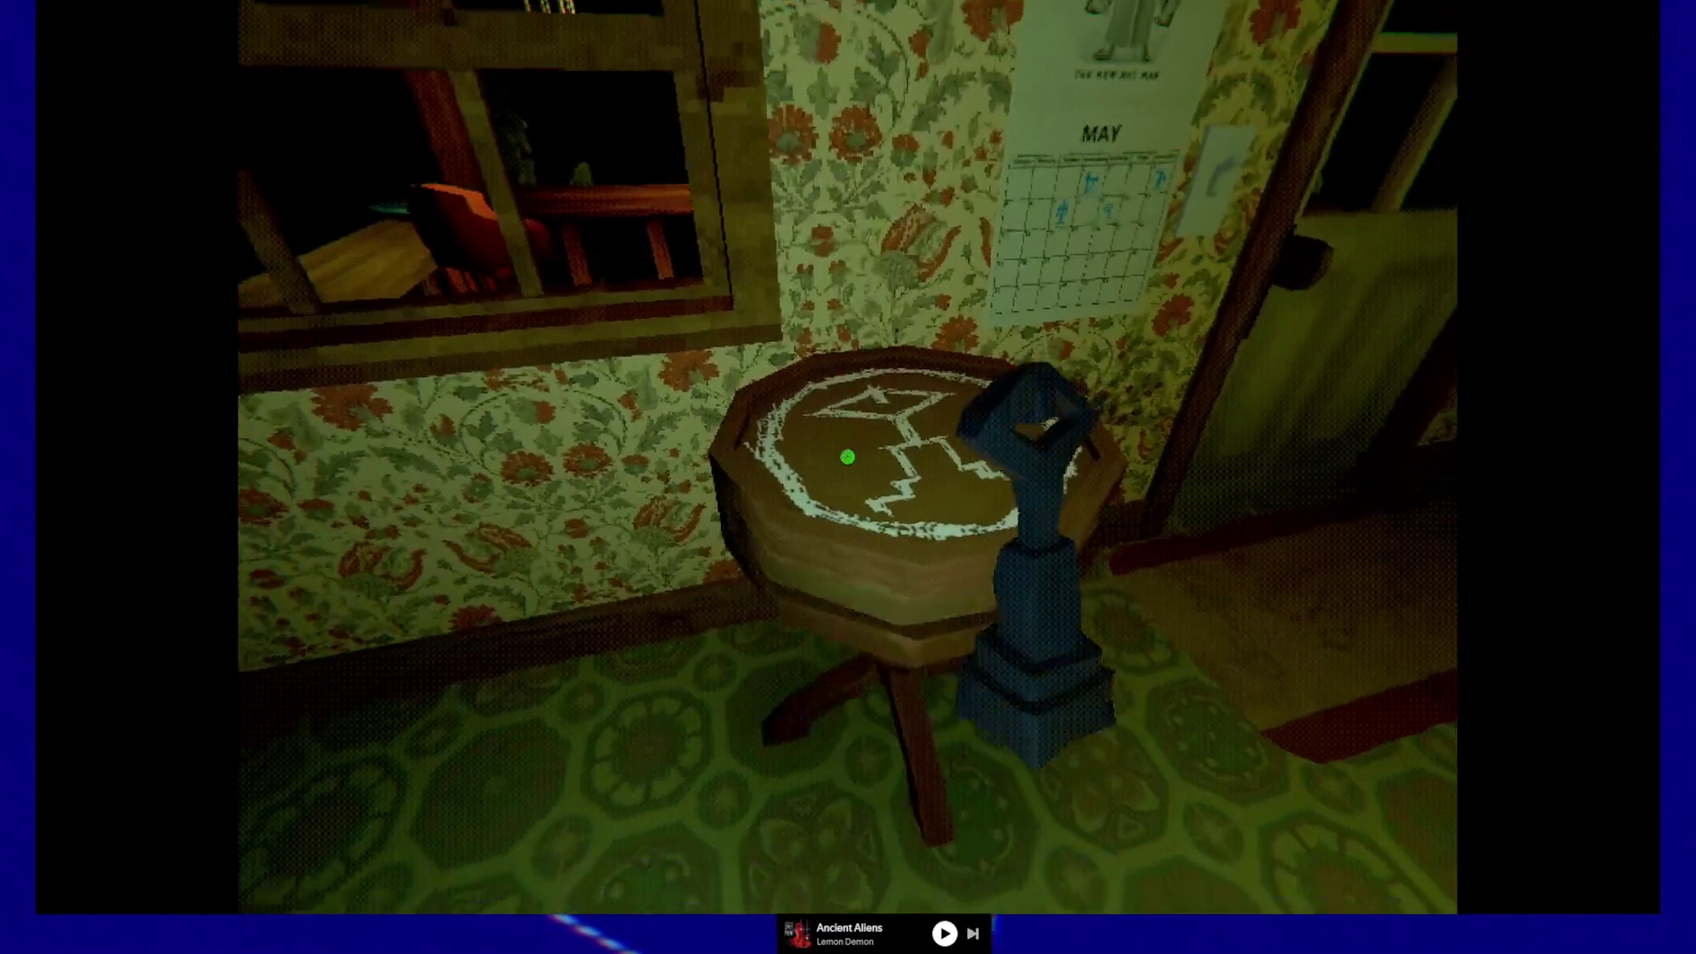
click(848, 456)
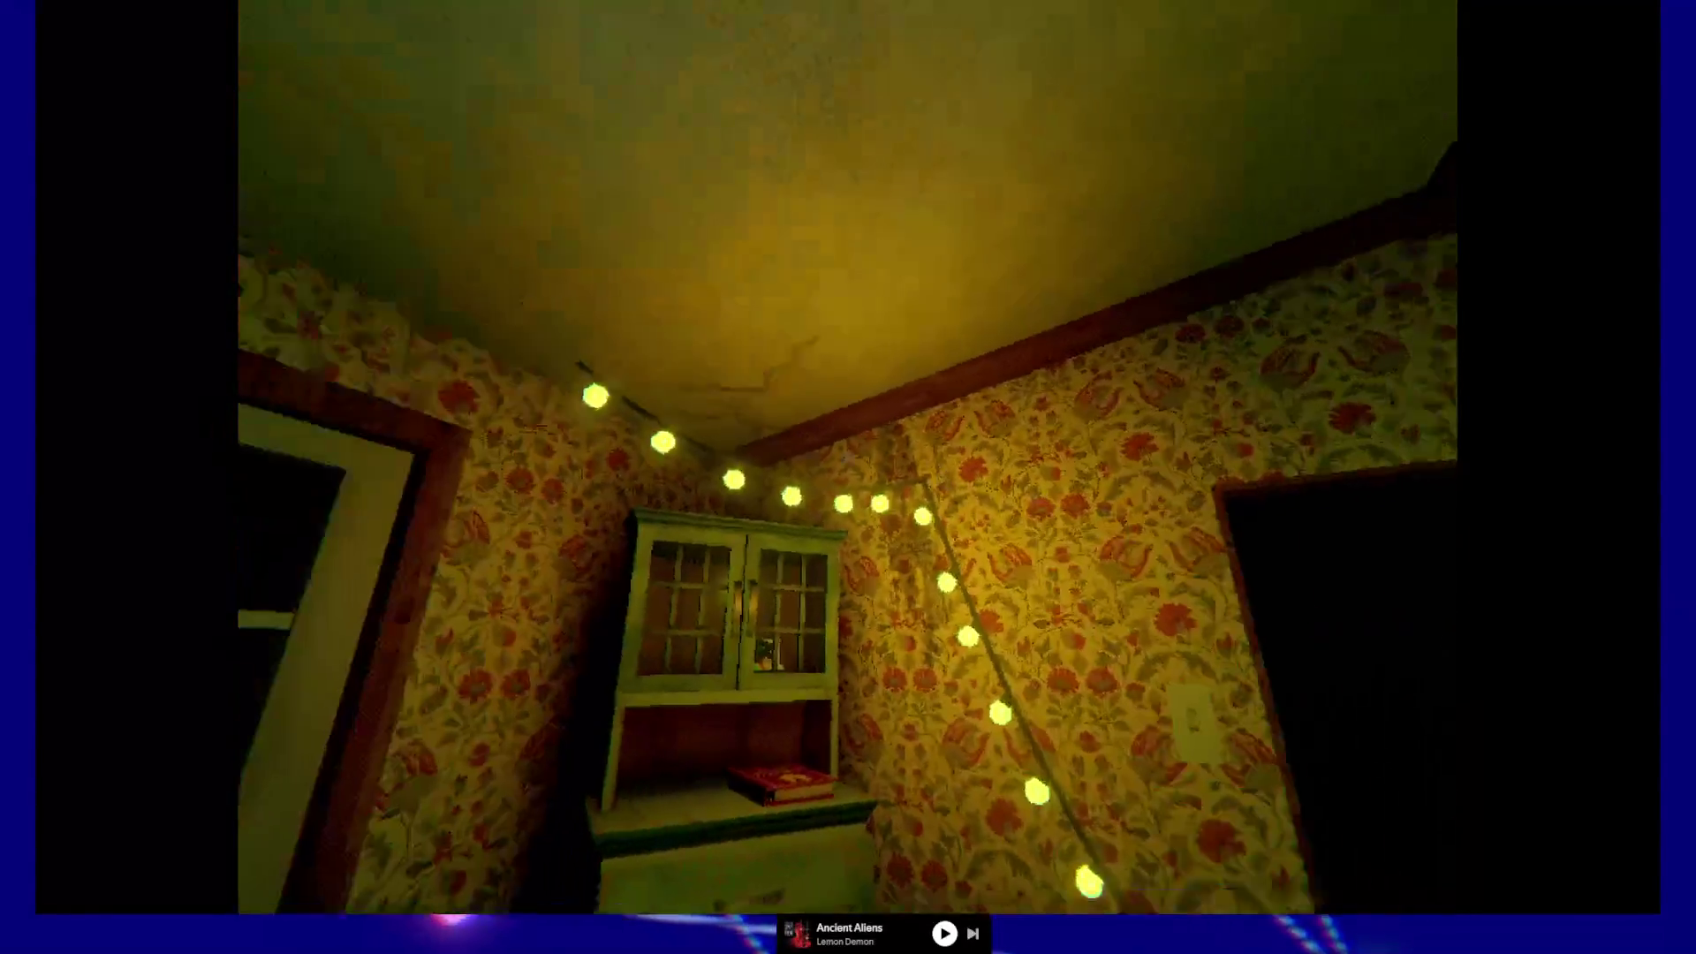
key(w)
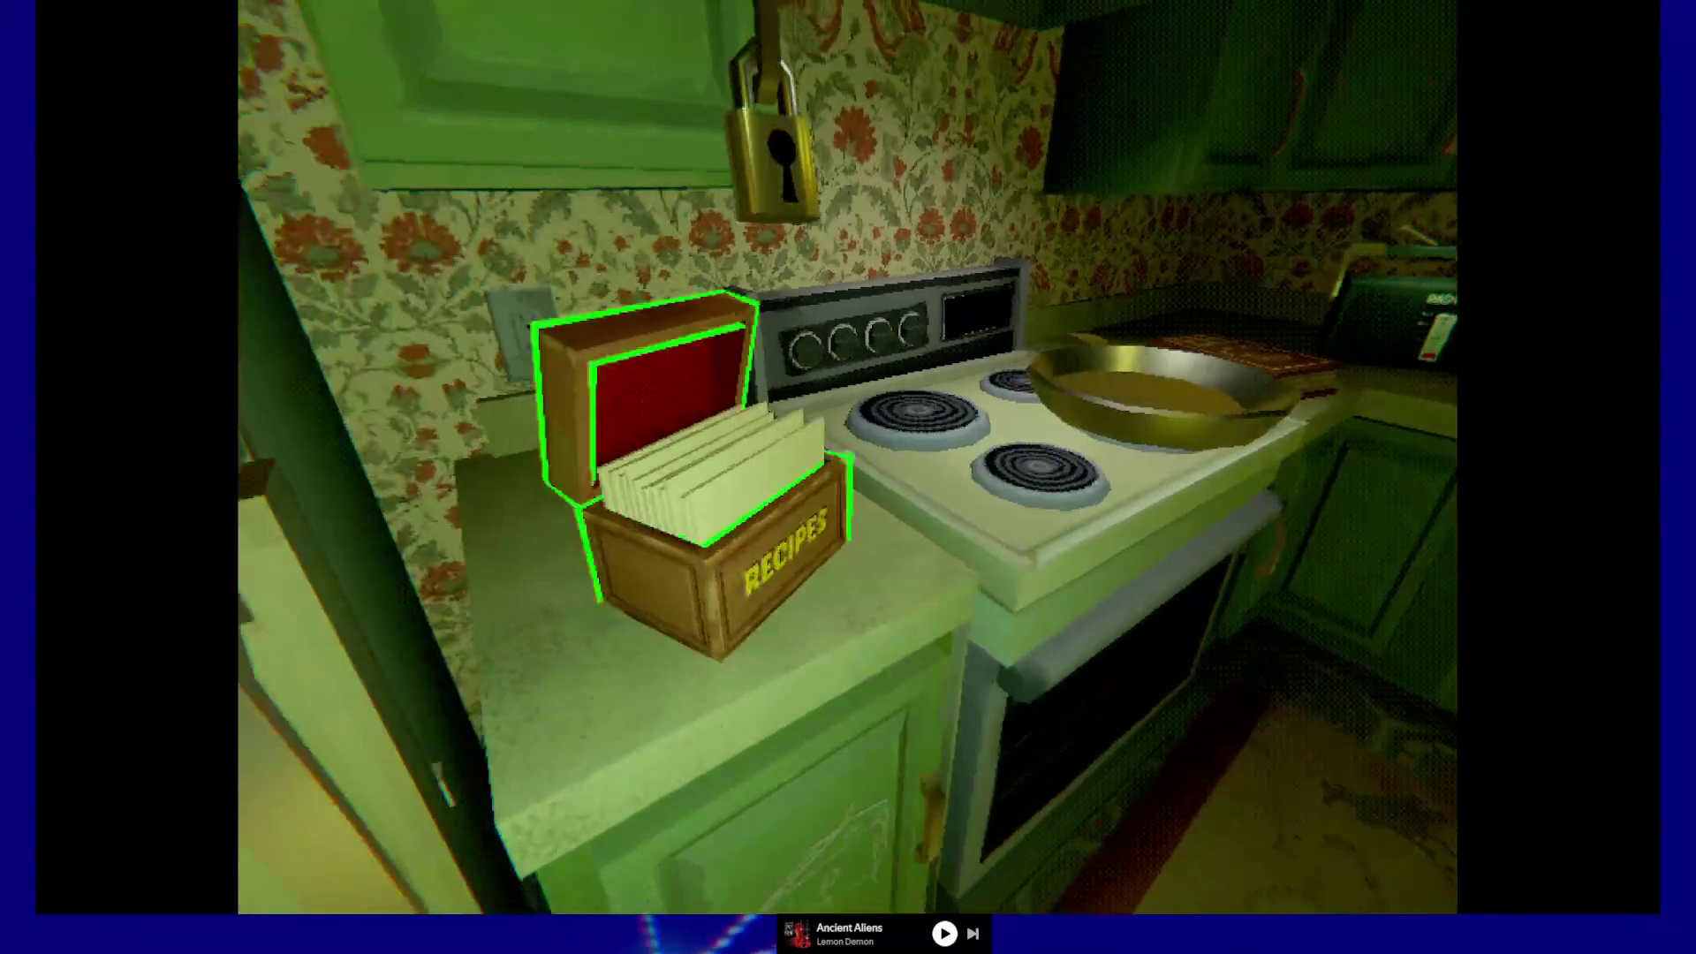
- Walk from the stove around the left side of the checkered dining table to the sink
key(w)
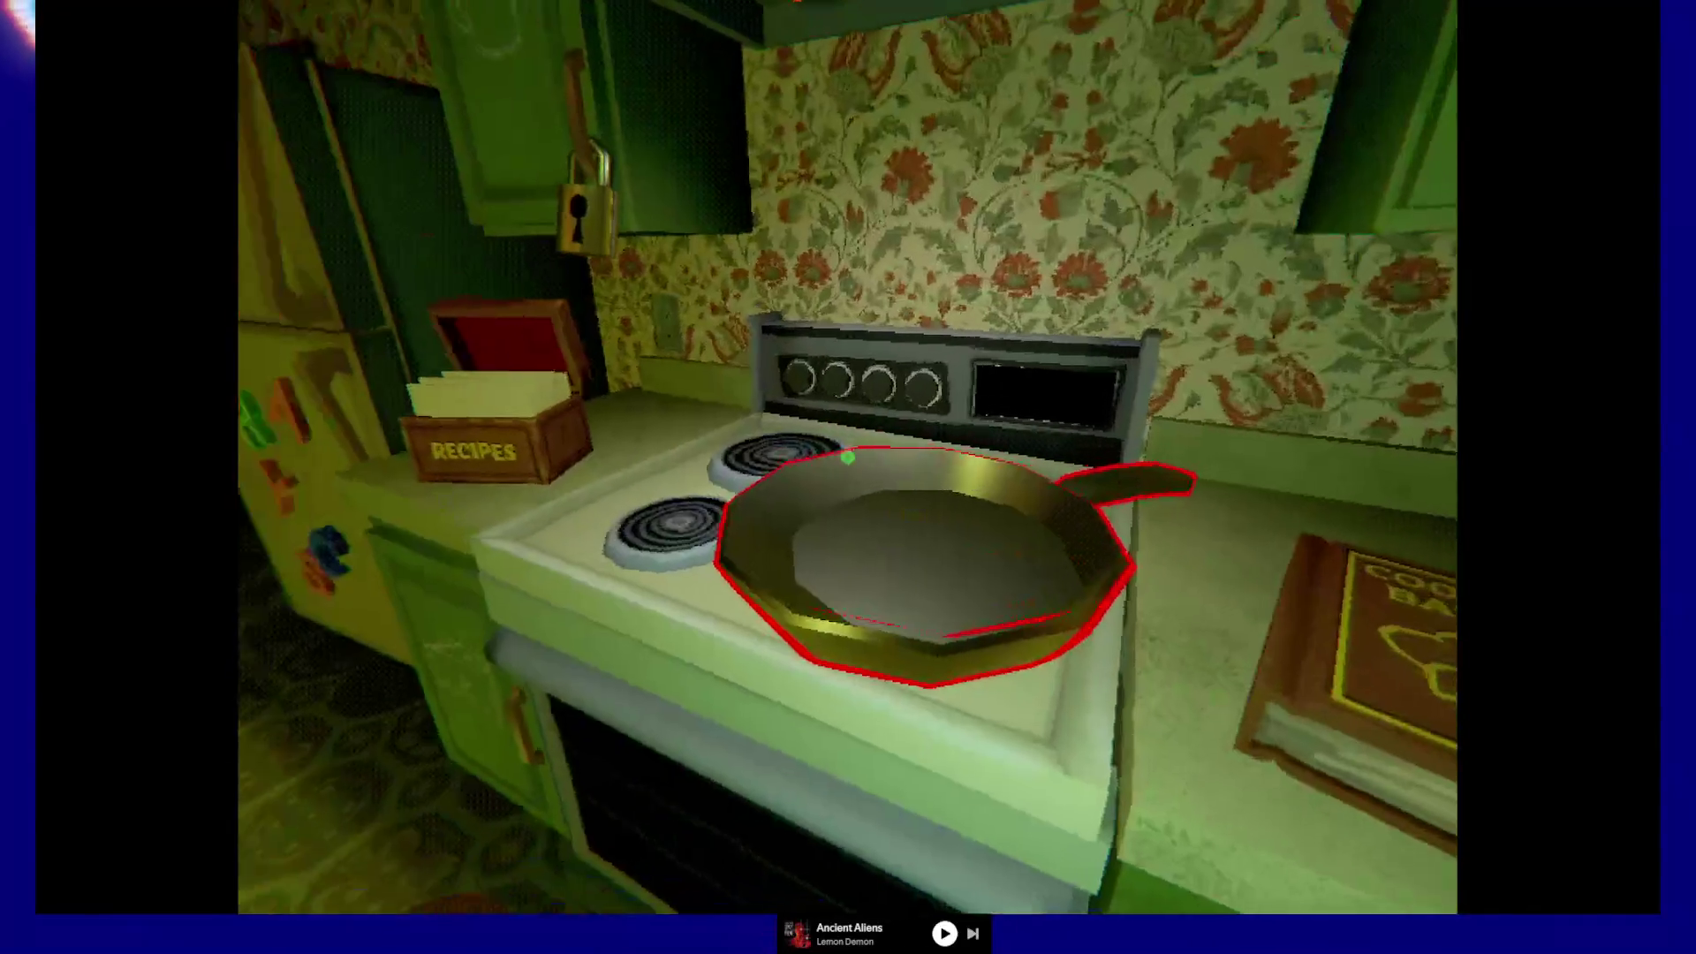
key(w)
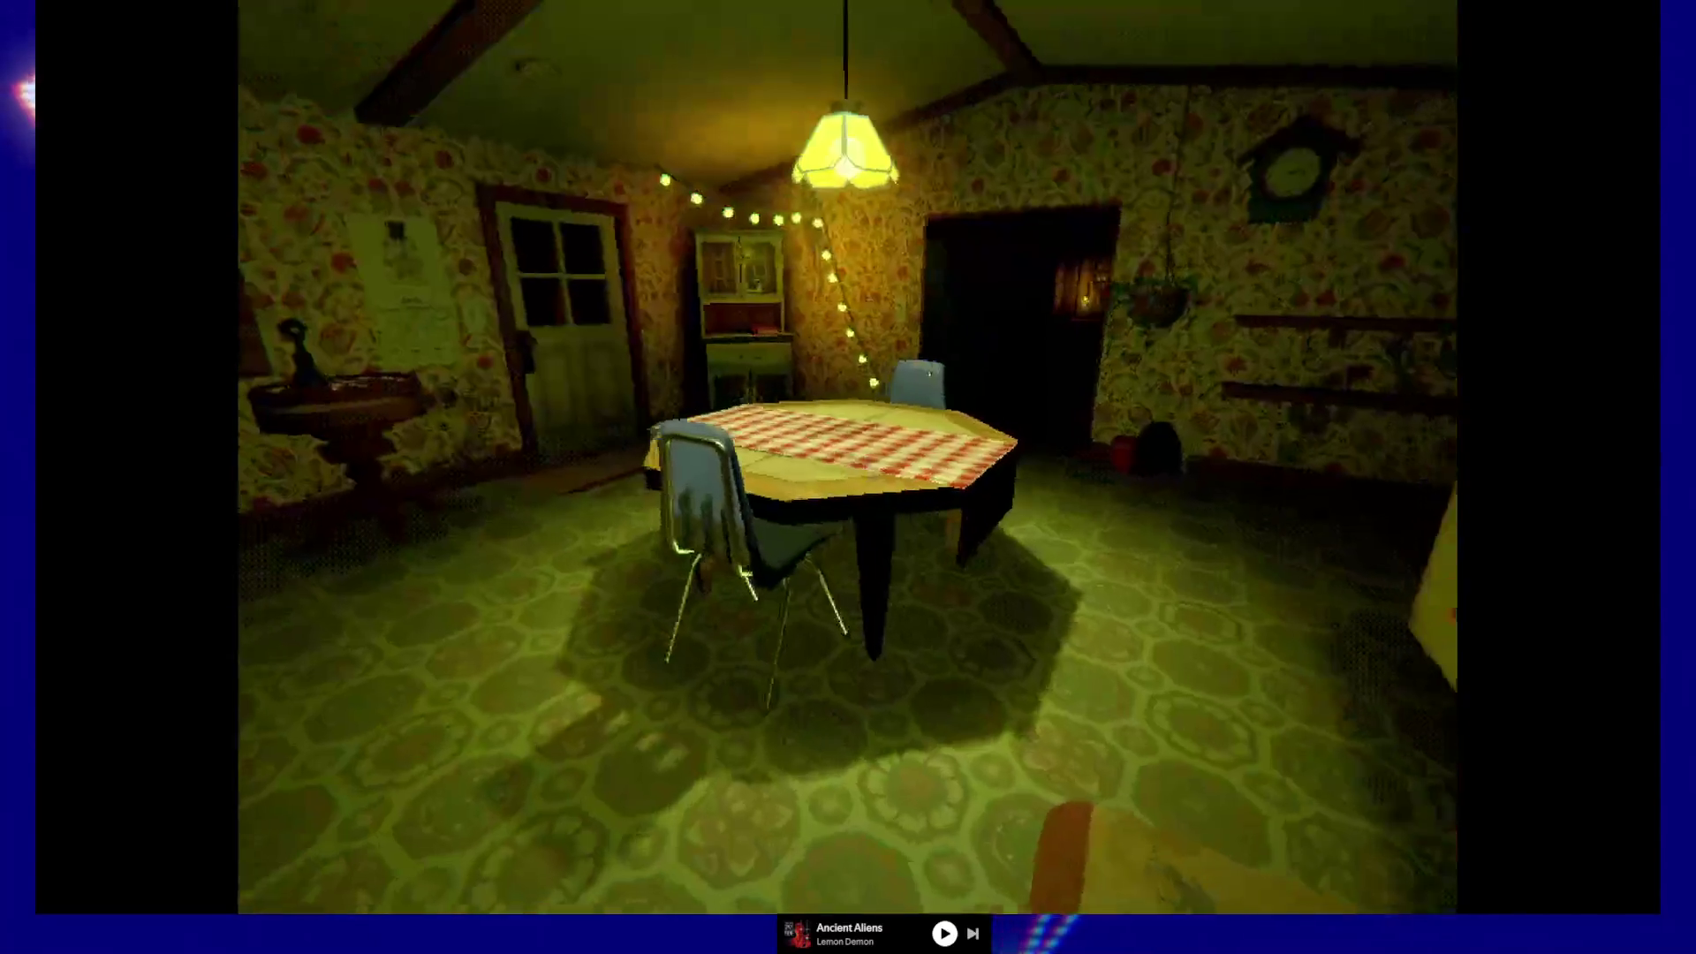
key(a)
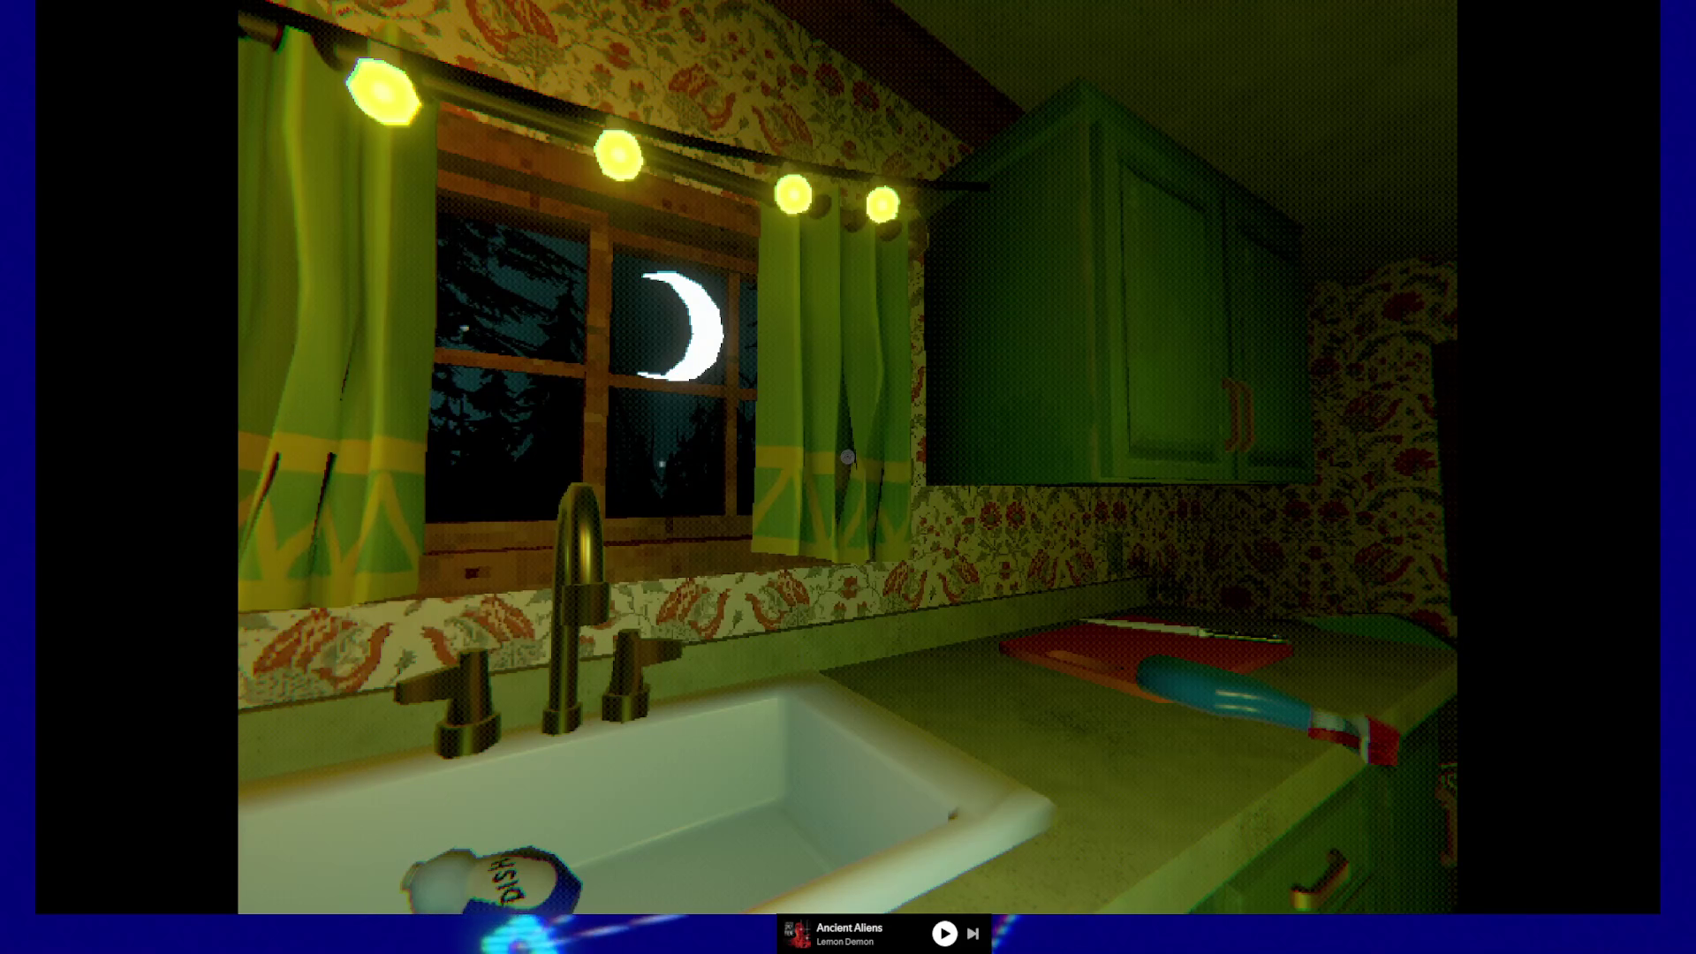
- Open the upper cabinets along the counter, find the salt, and close them again
key(w)
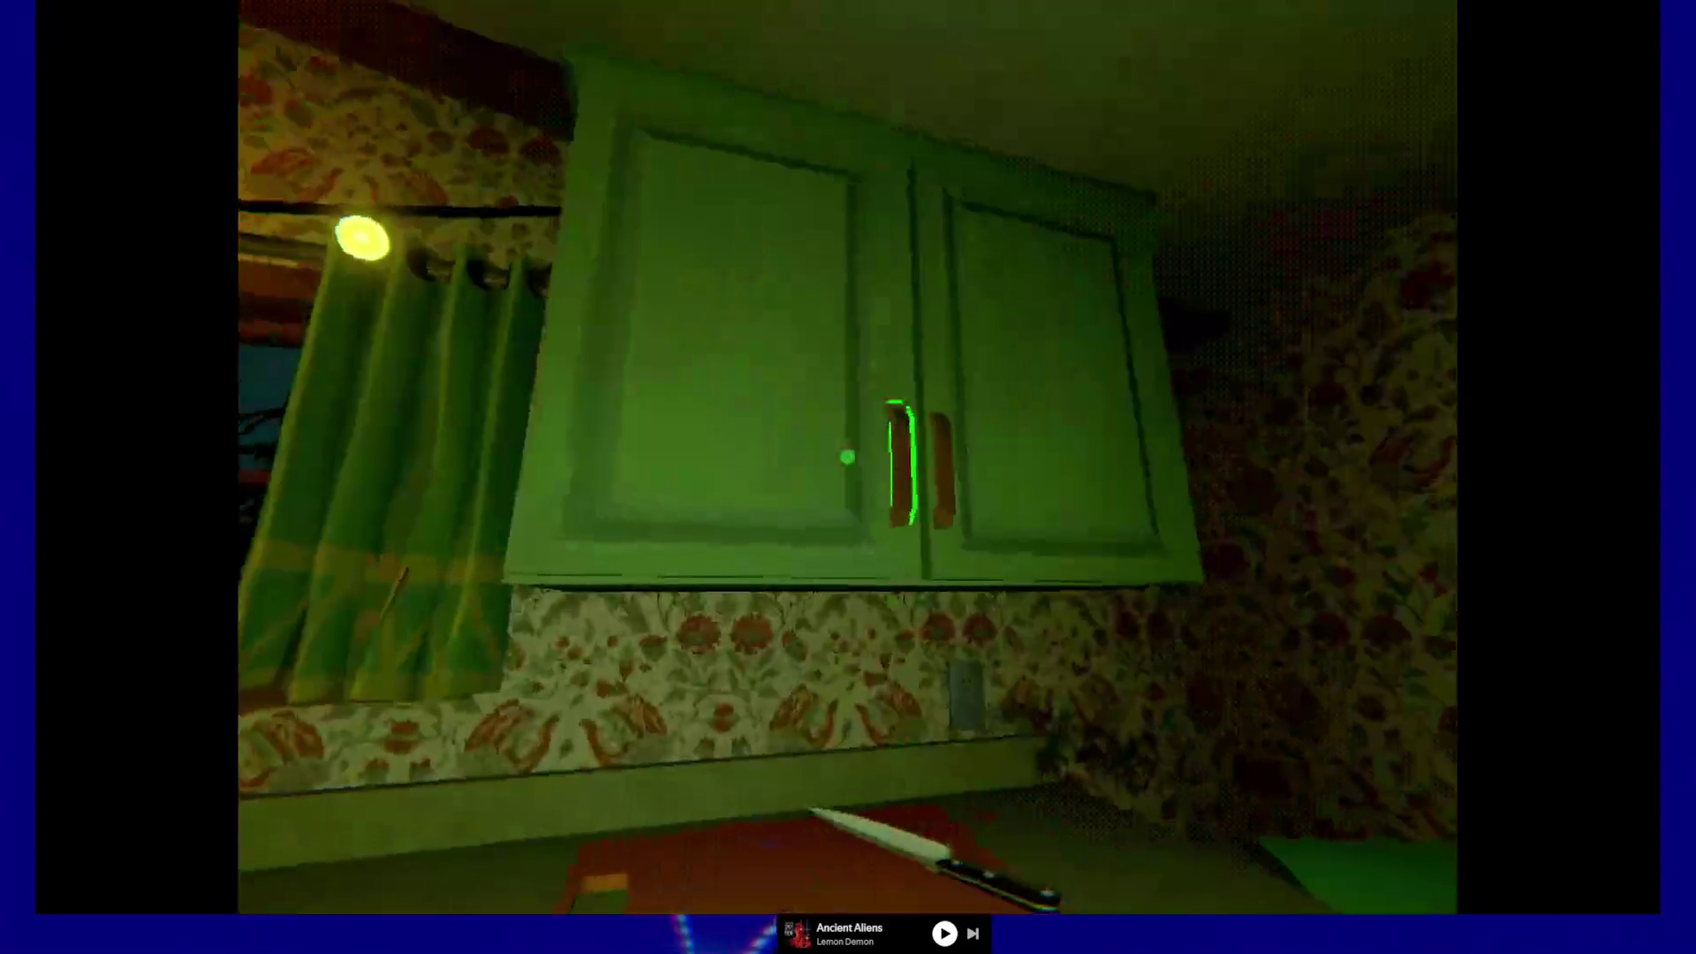
click(847, 456)
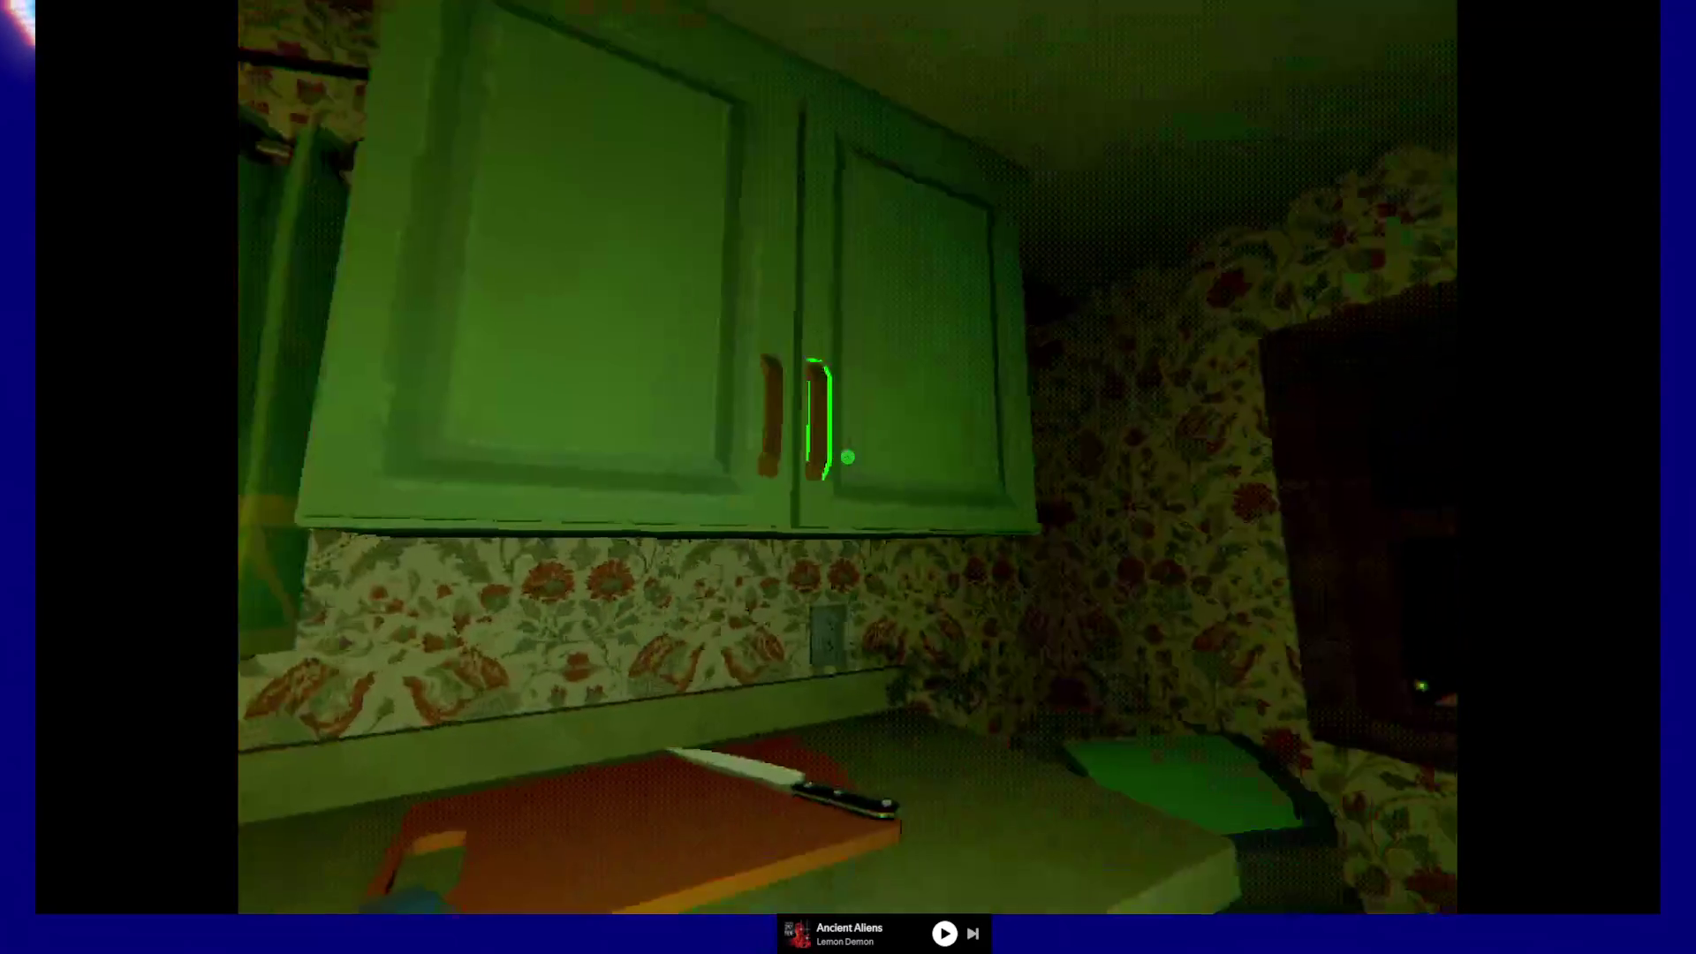
click(847, 456)
click(847, 457)
- Pick up the ??? jar beside the trash can and drop it on the floor
key(w)
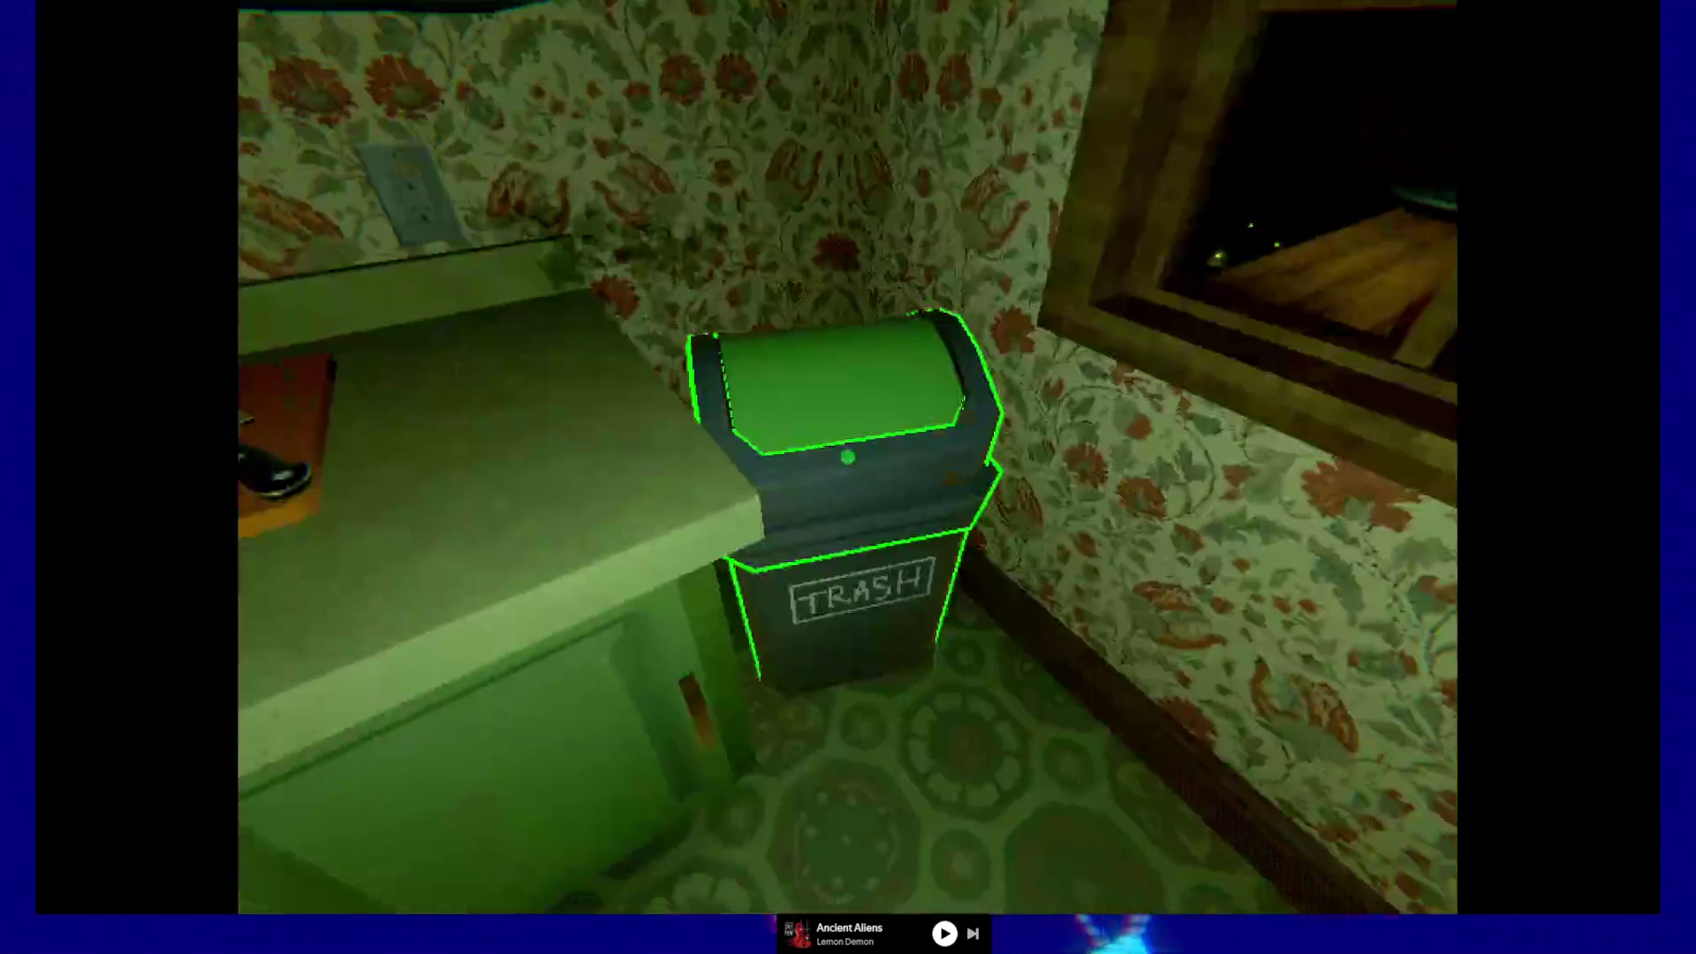
click(847, 457)
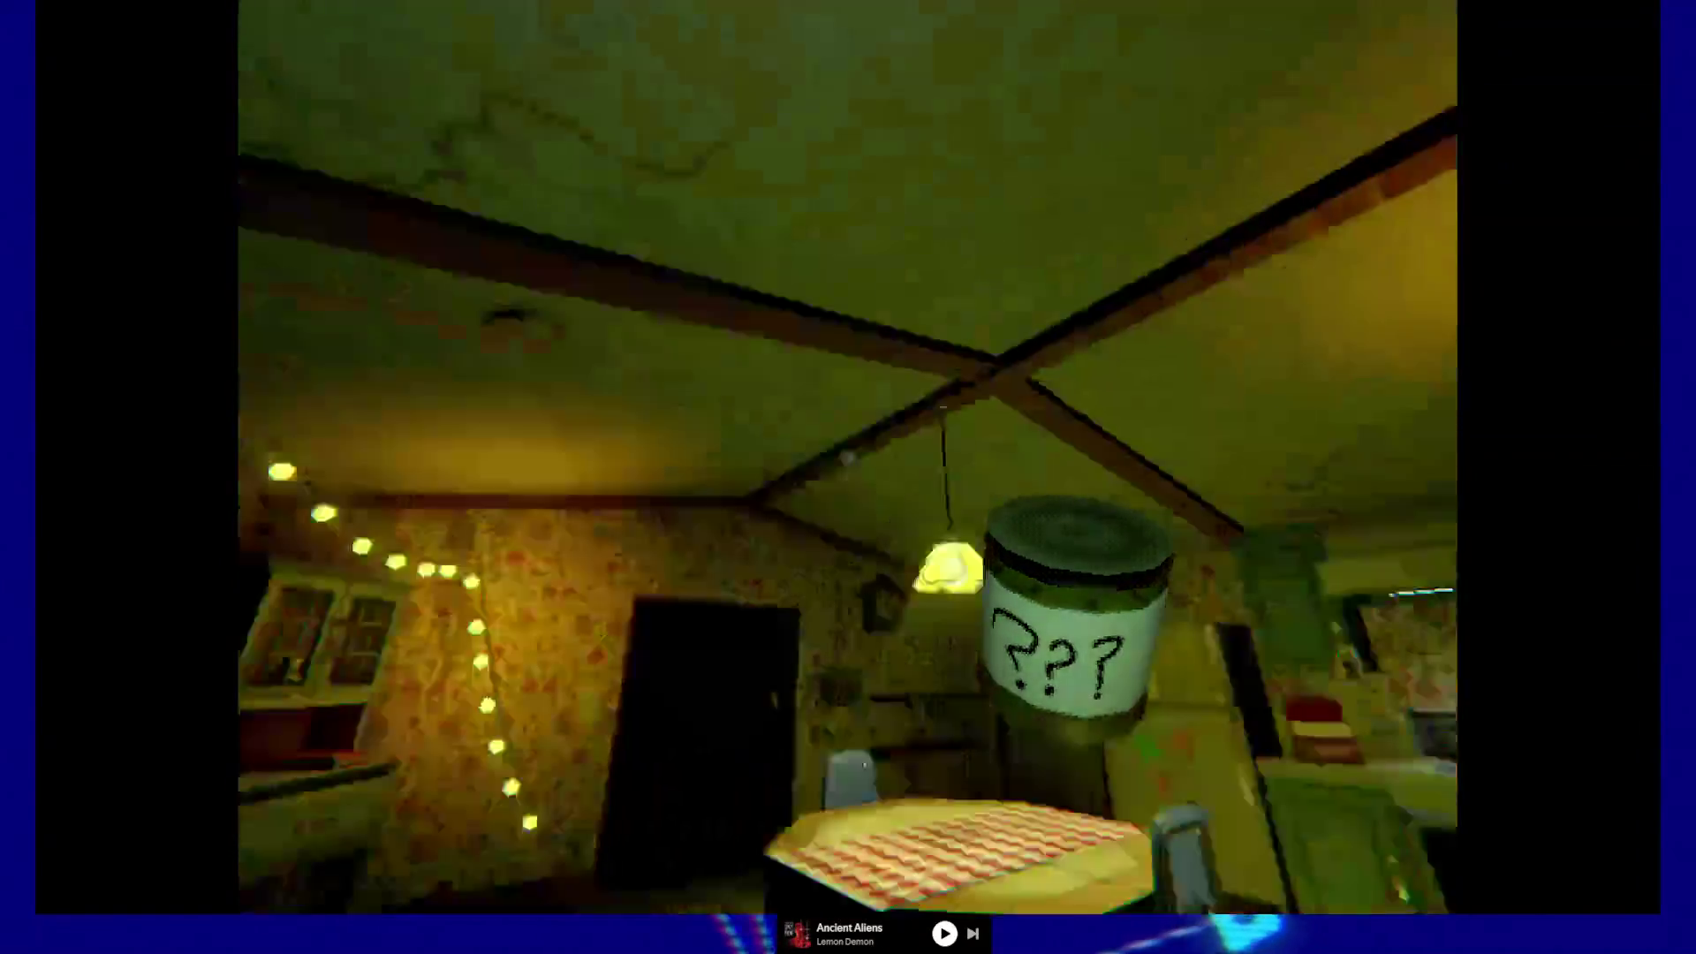
click(847, 457)
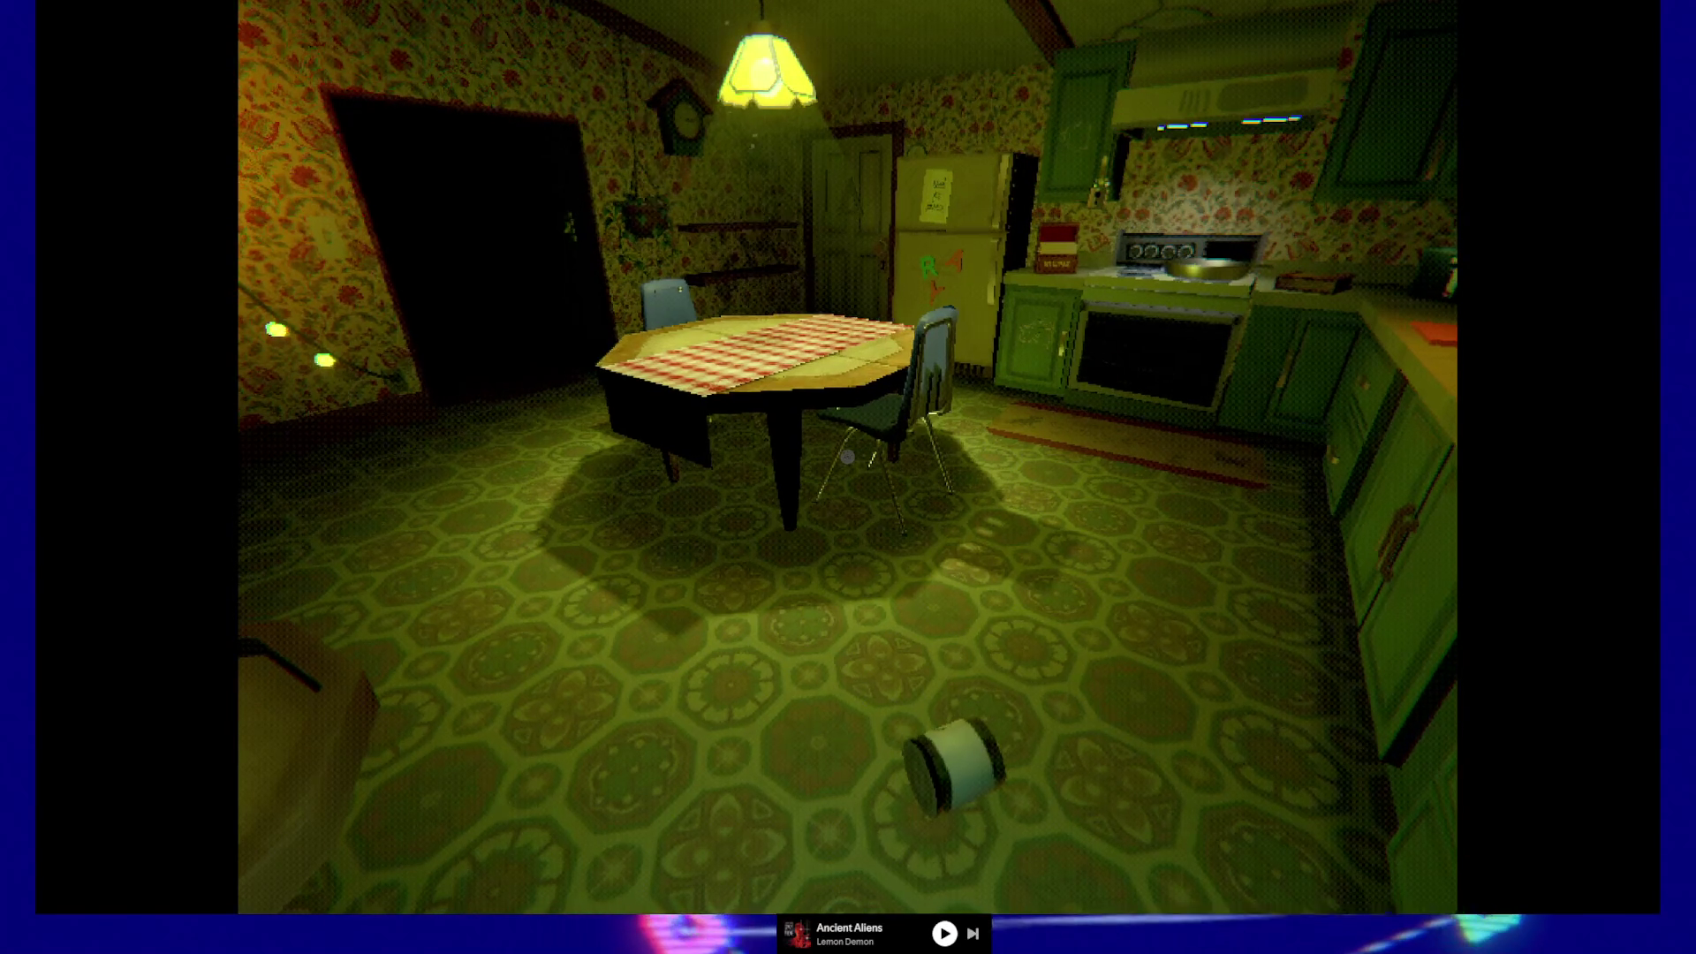
- Walk back past the idol table toward the kitchen and crouch to floor level
key(s)
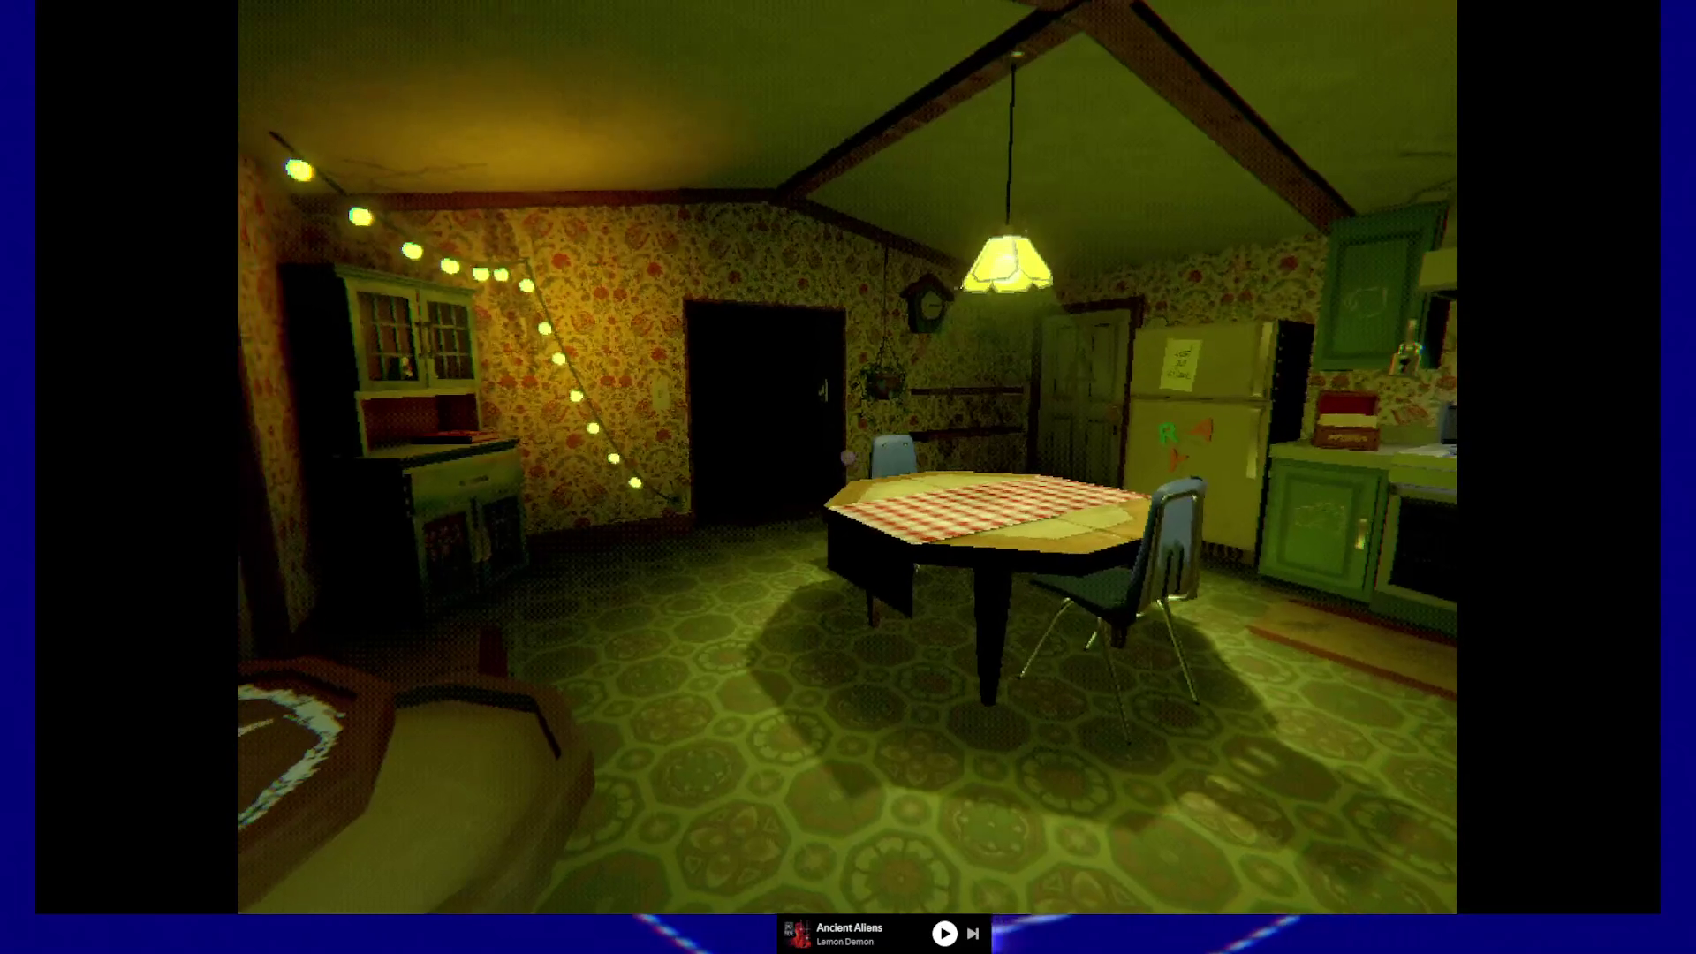
key(w)
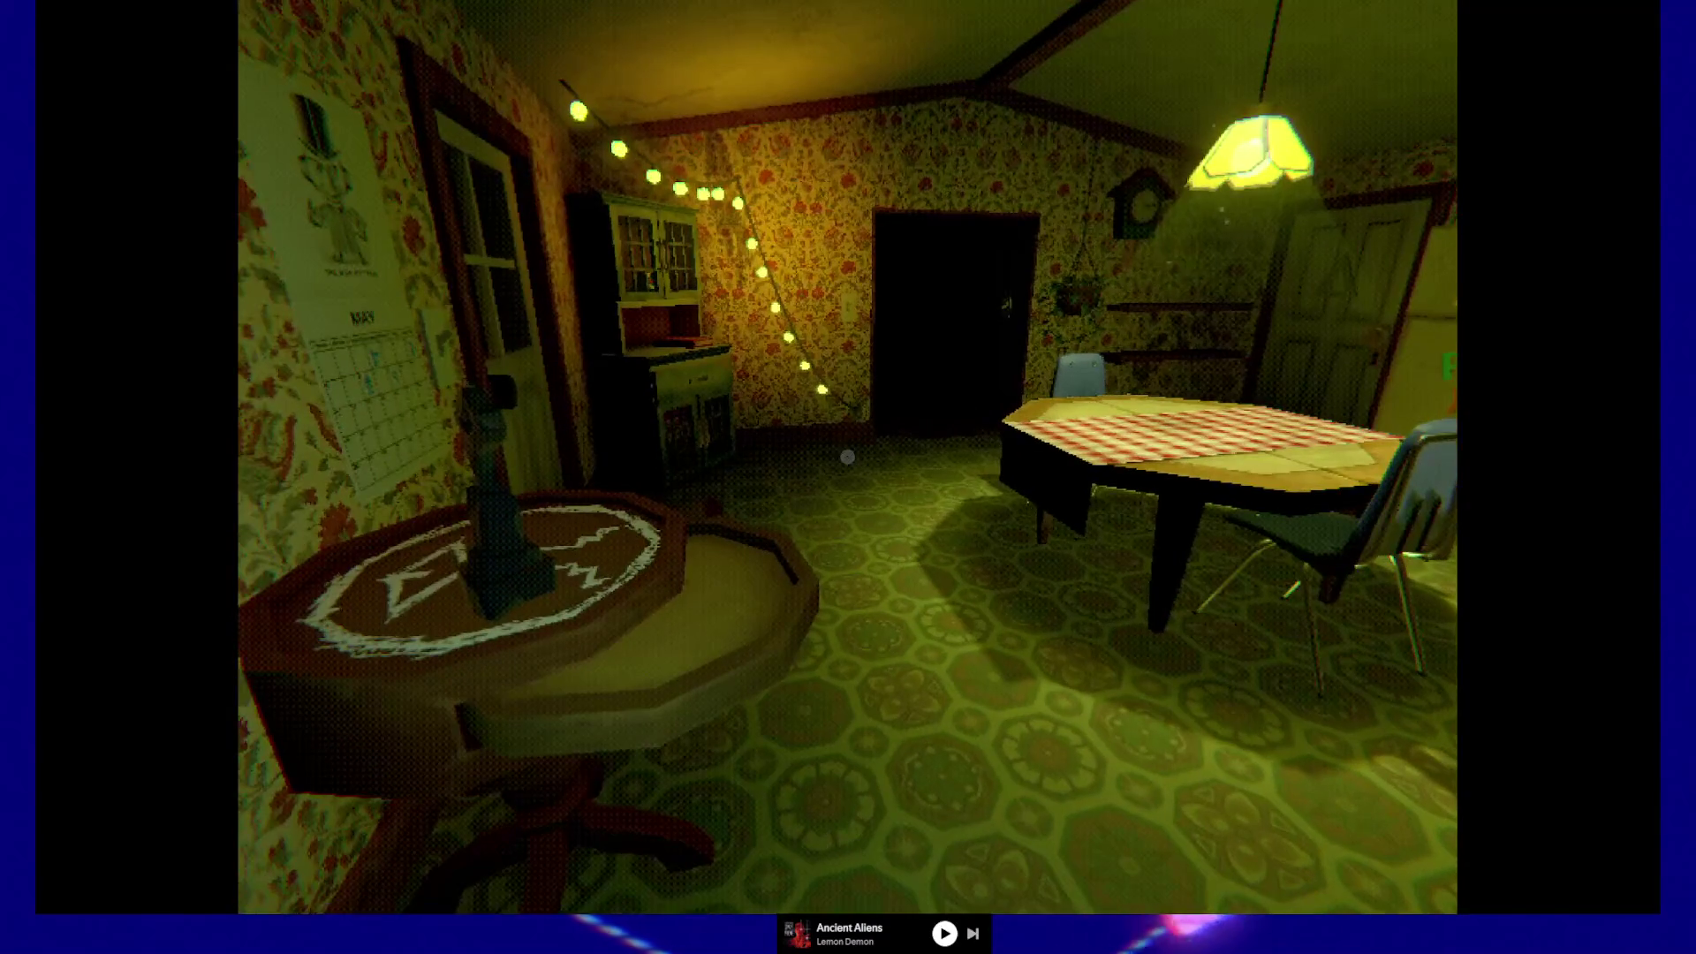
key(w)
key(w)
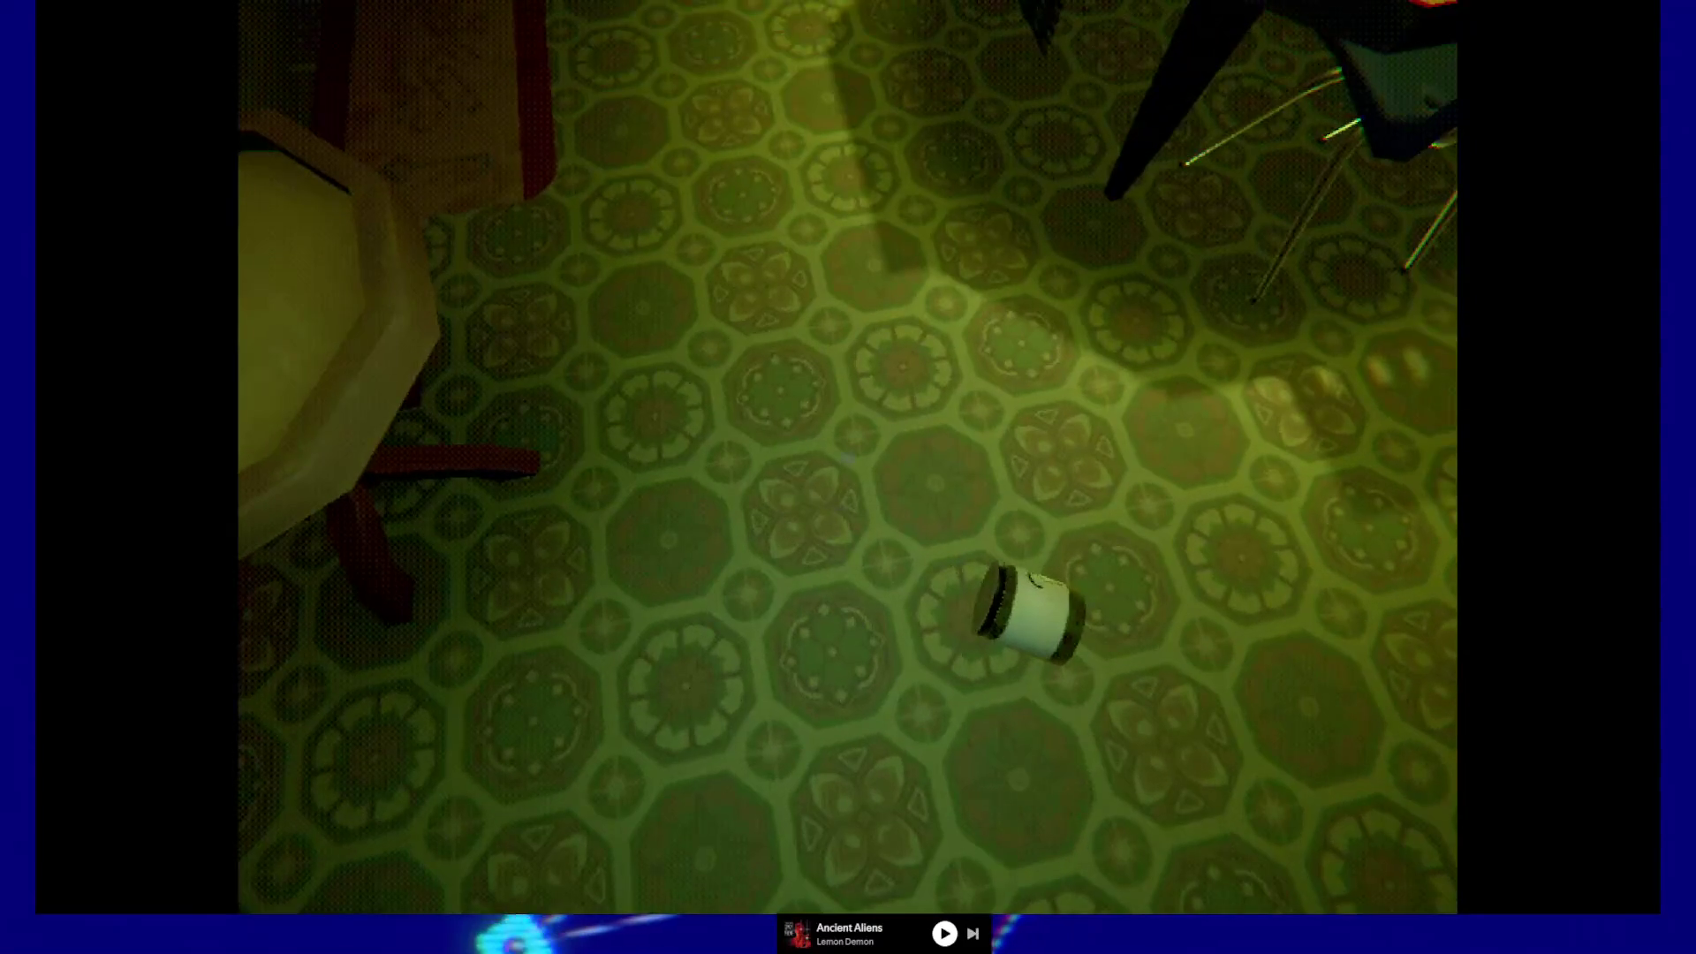
key(ctrl)
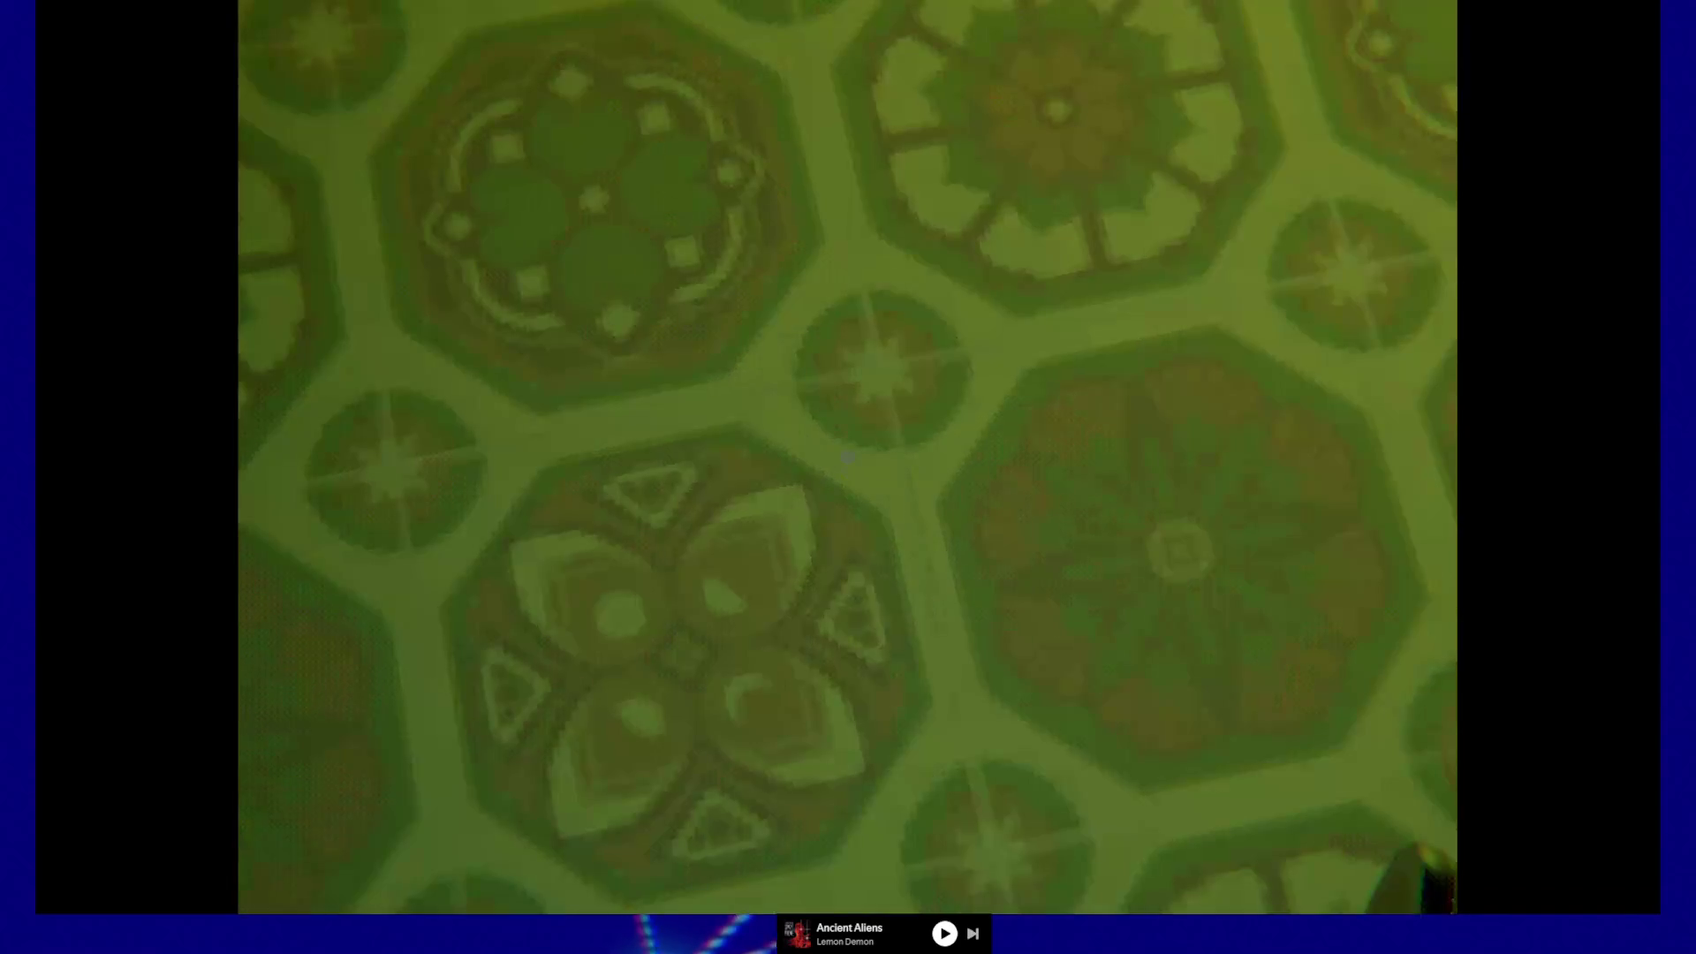
- Cross the patterned green floor tiles to the edge of the red-bordered rug
key(w)
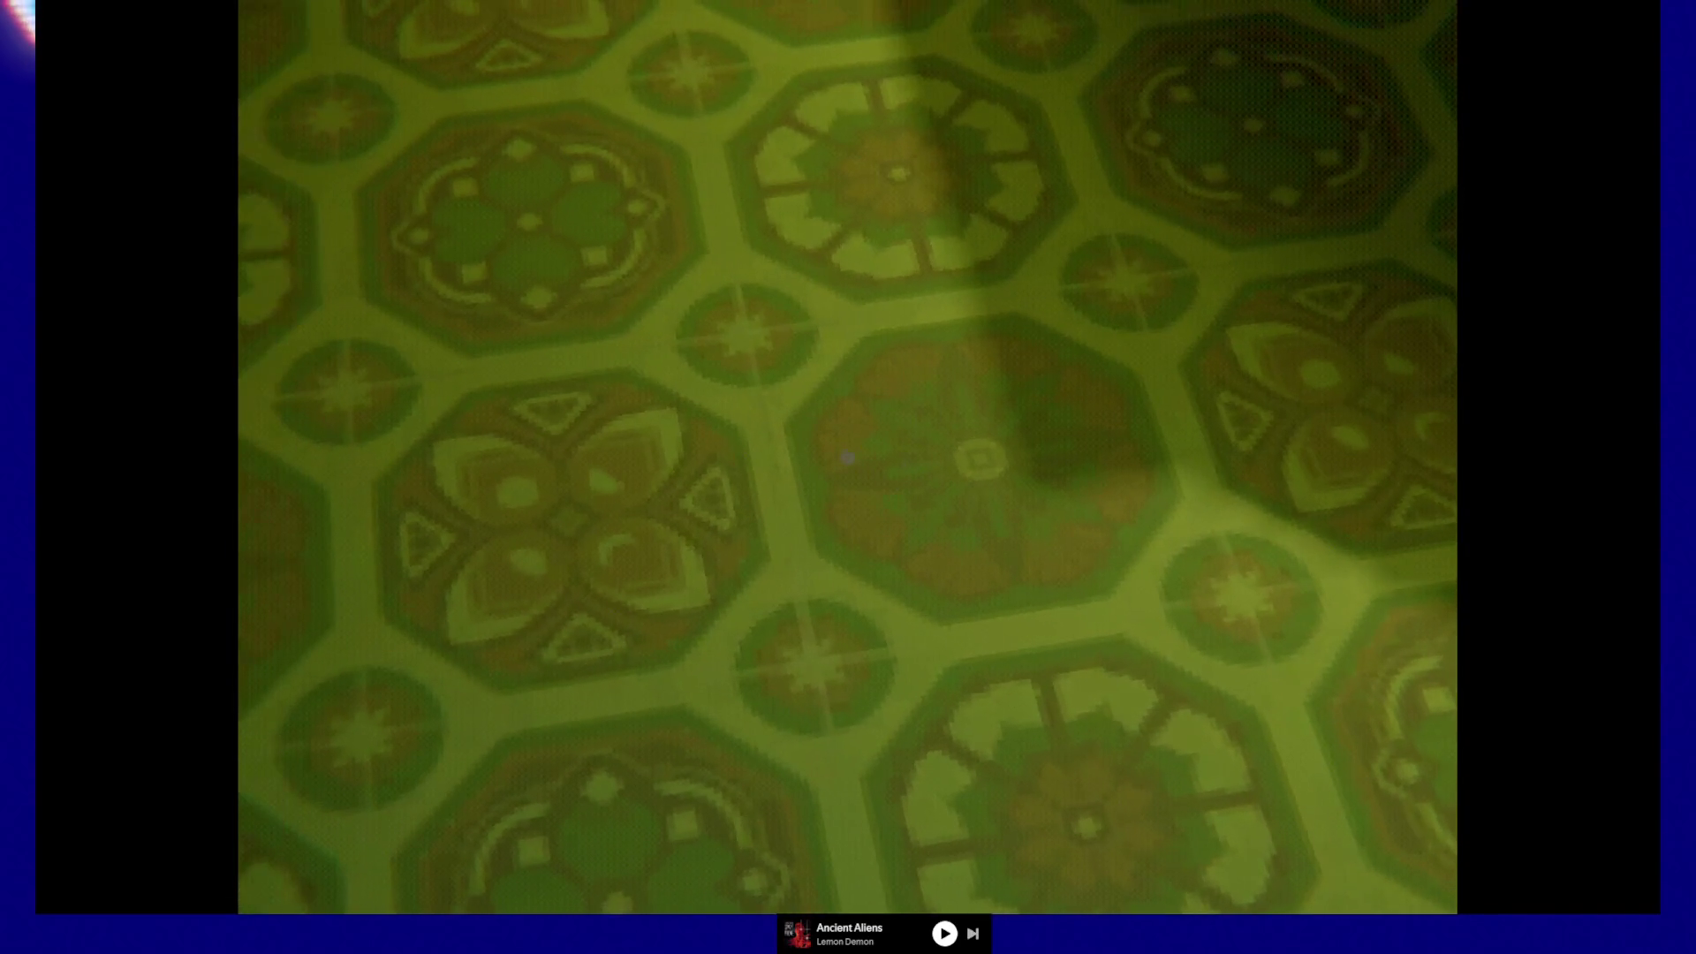
key(w)
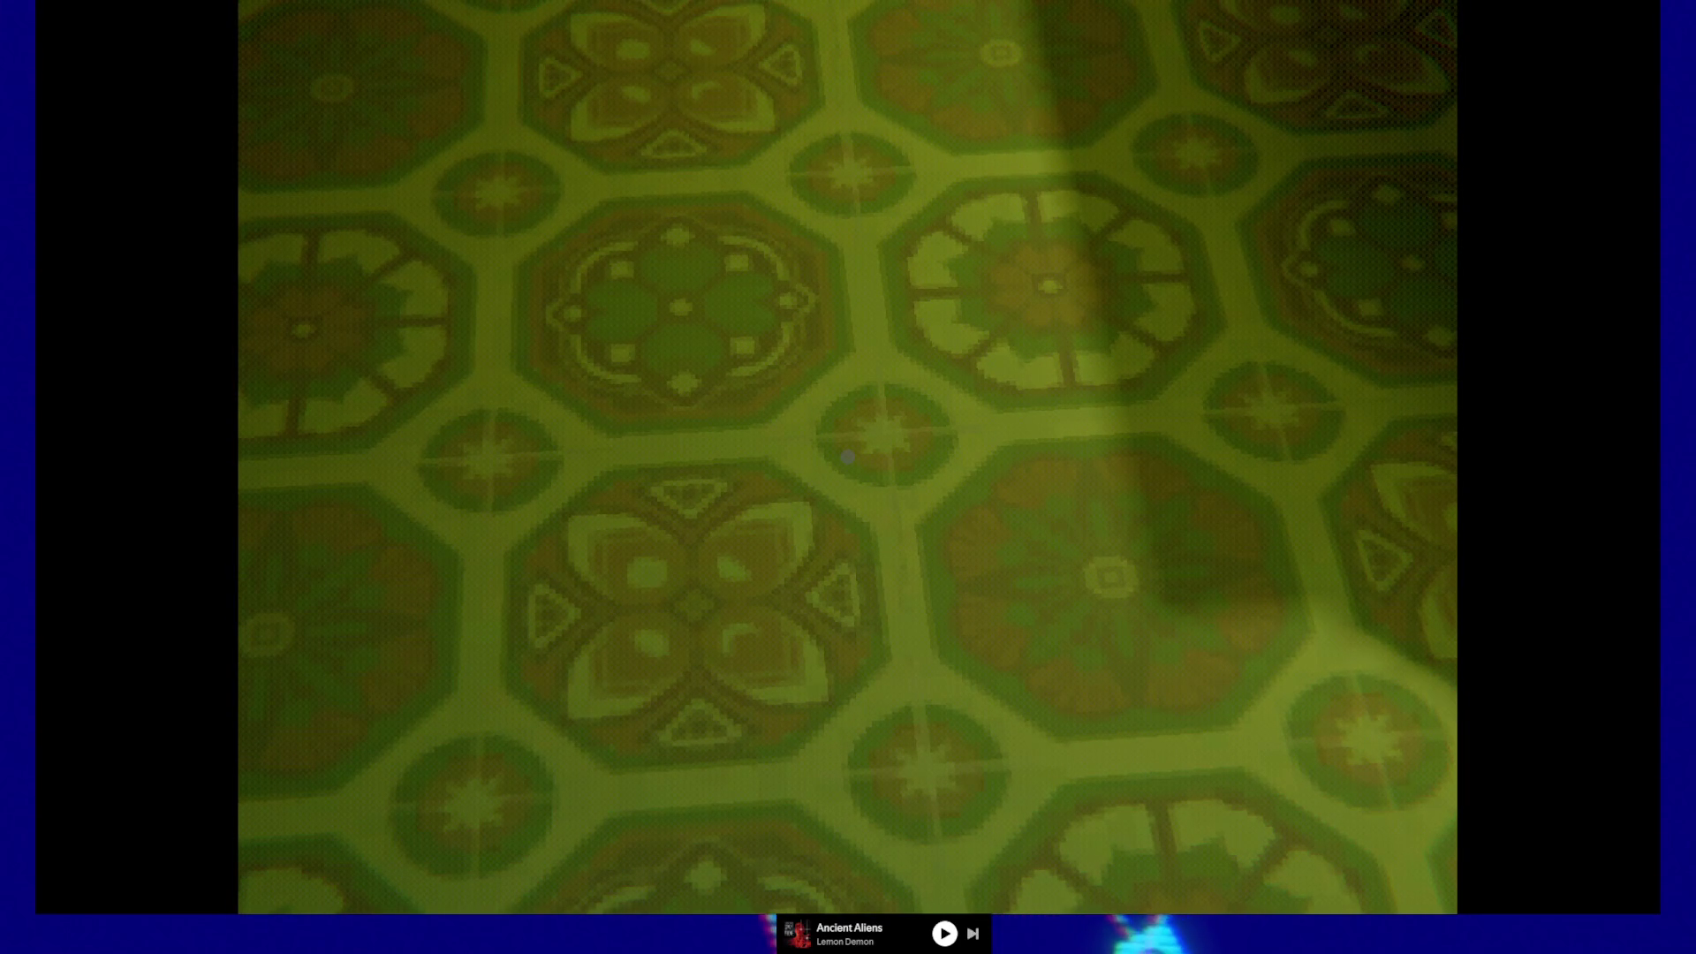
key(w)
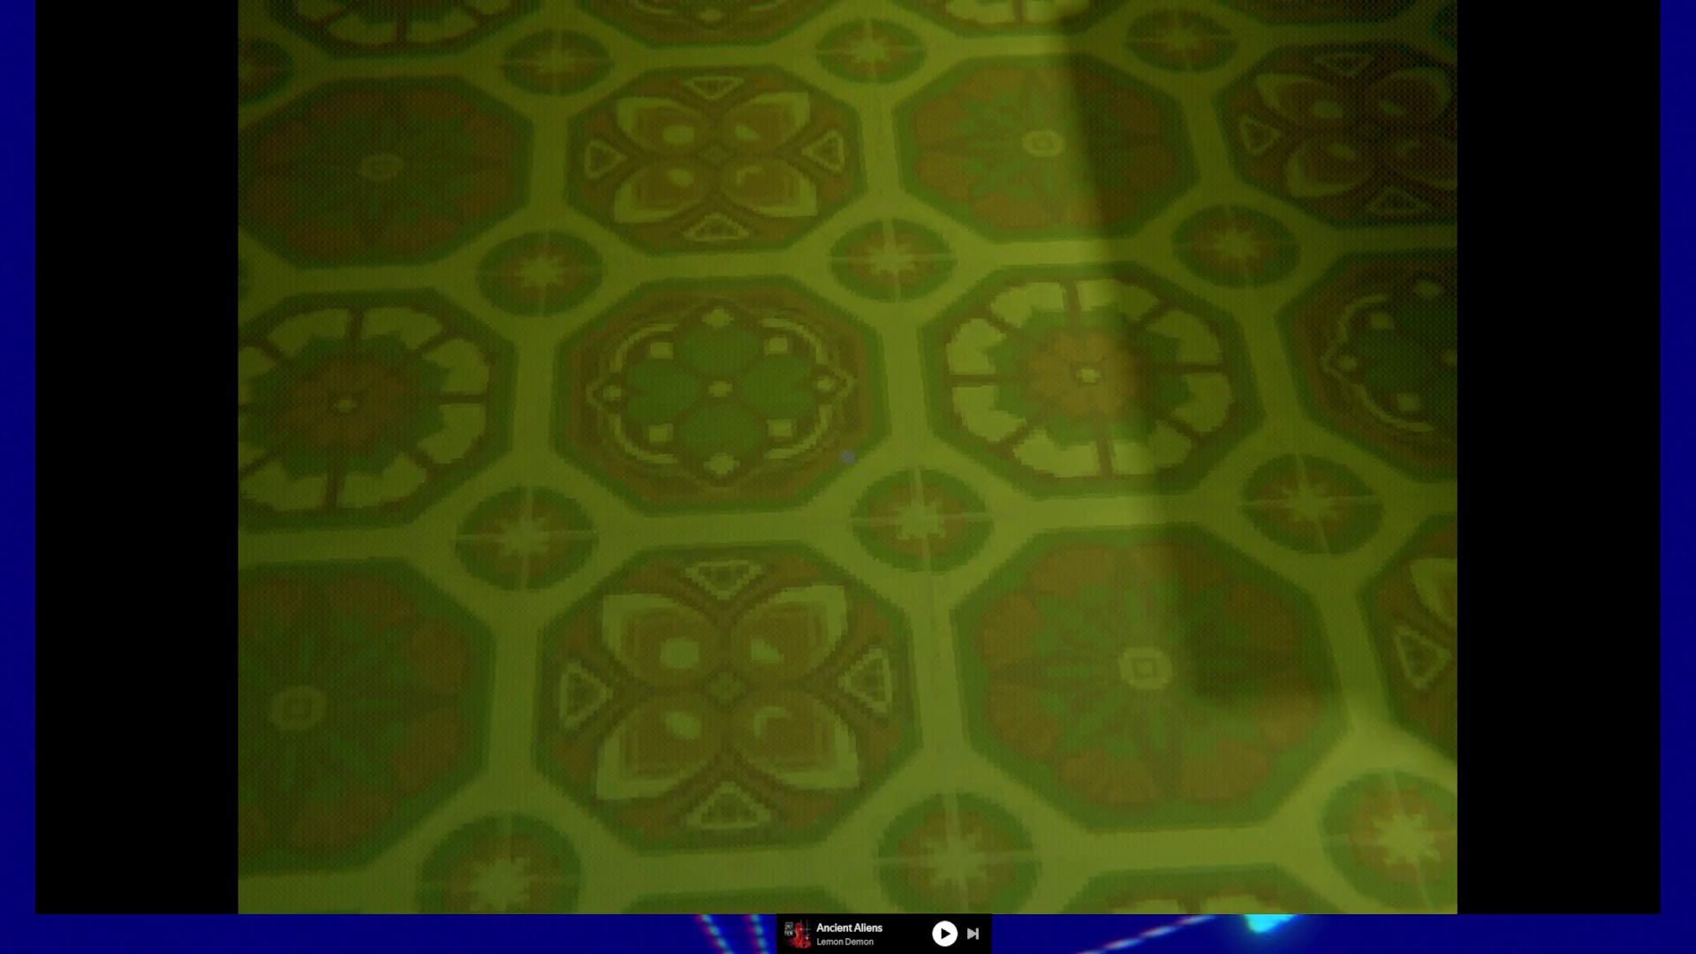
key(w)
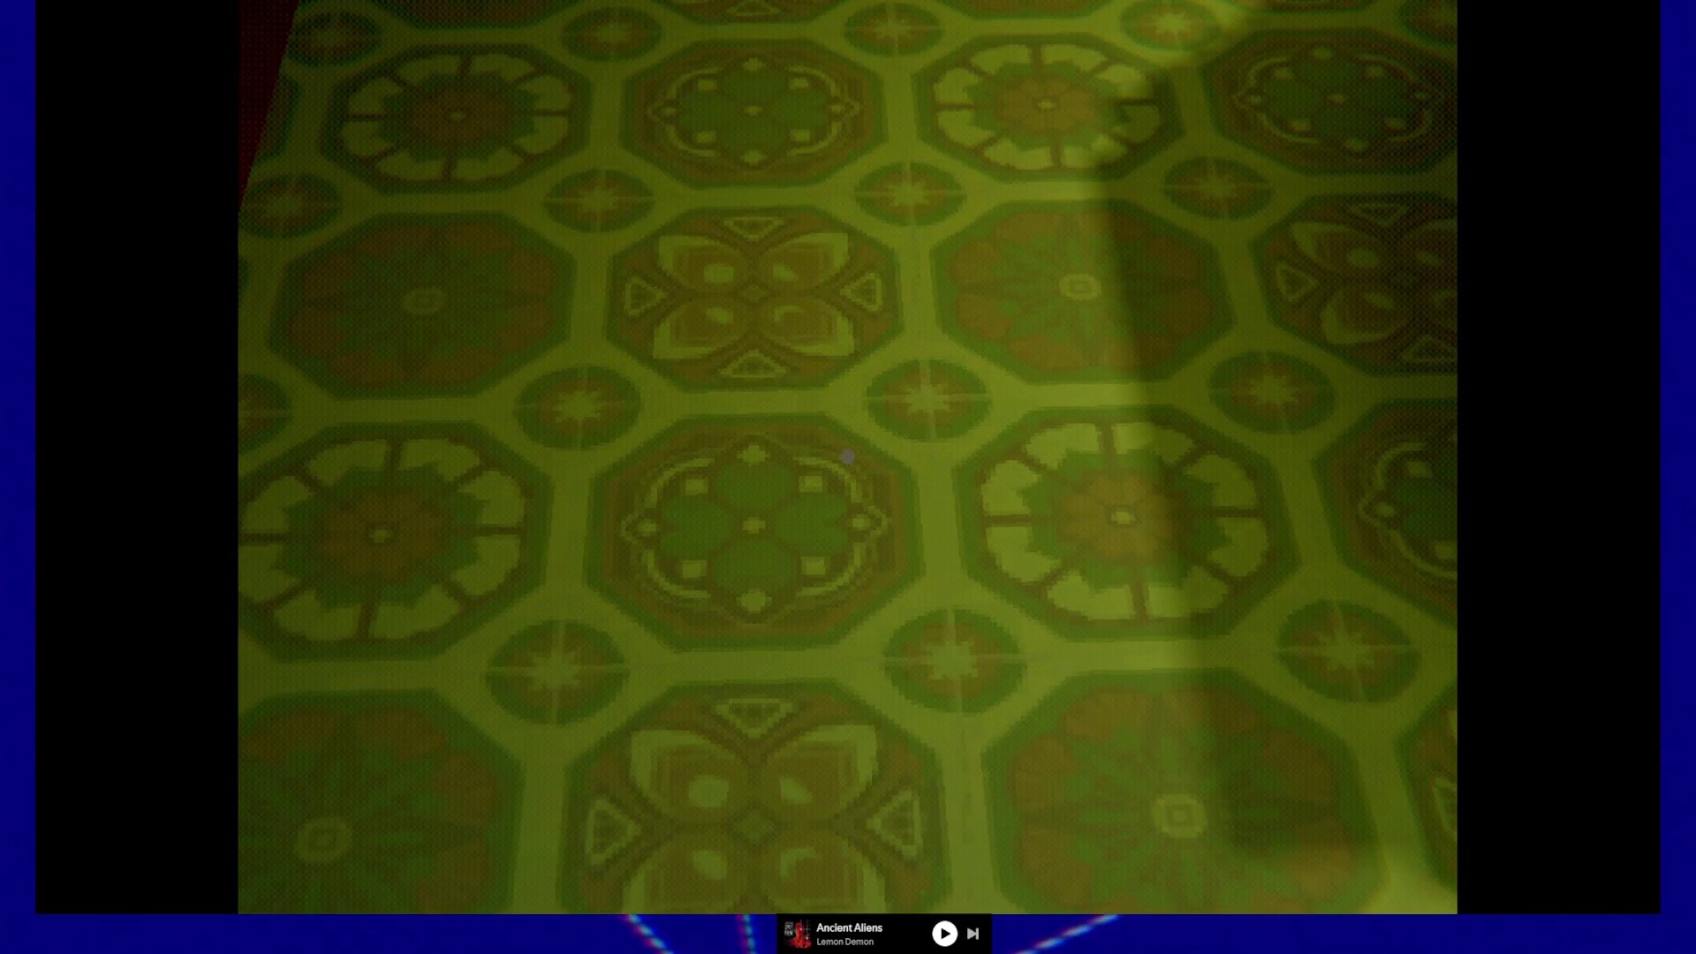
key(w)
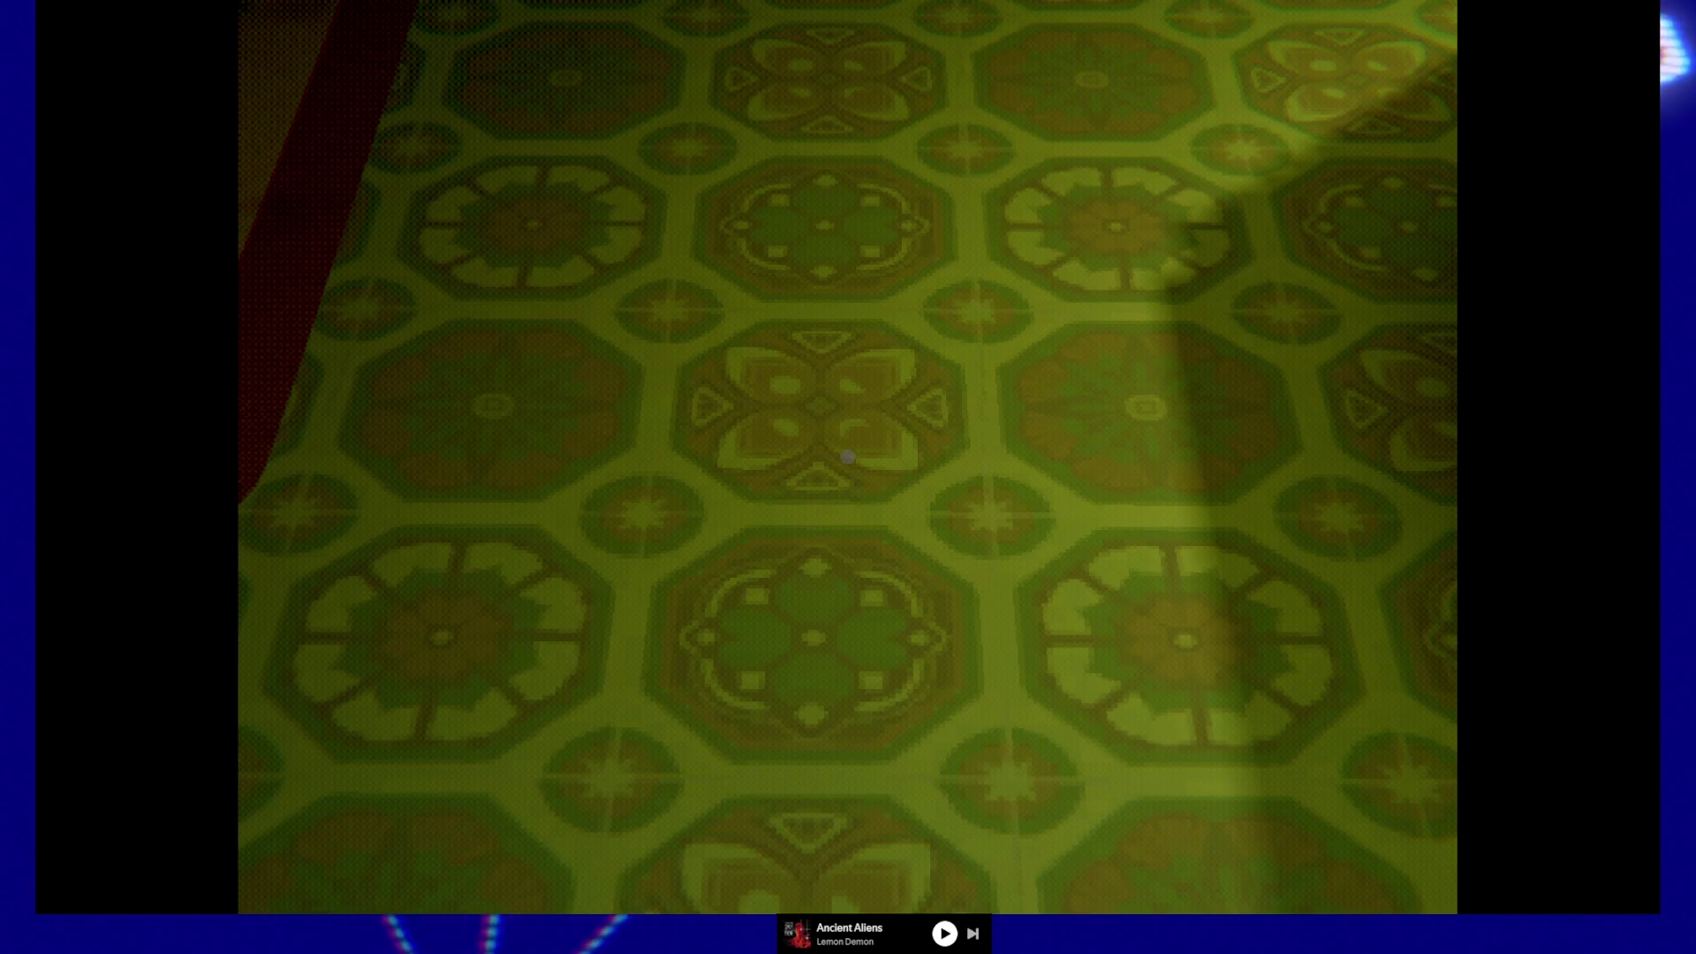
key(w)
key(w)
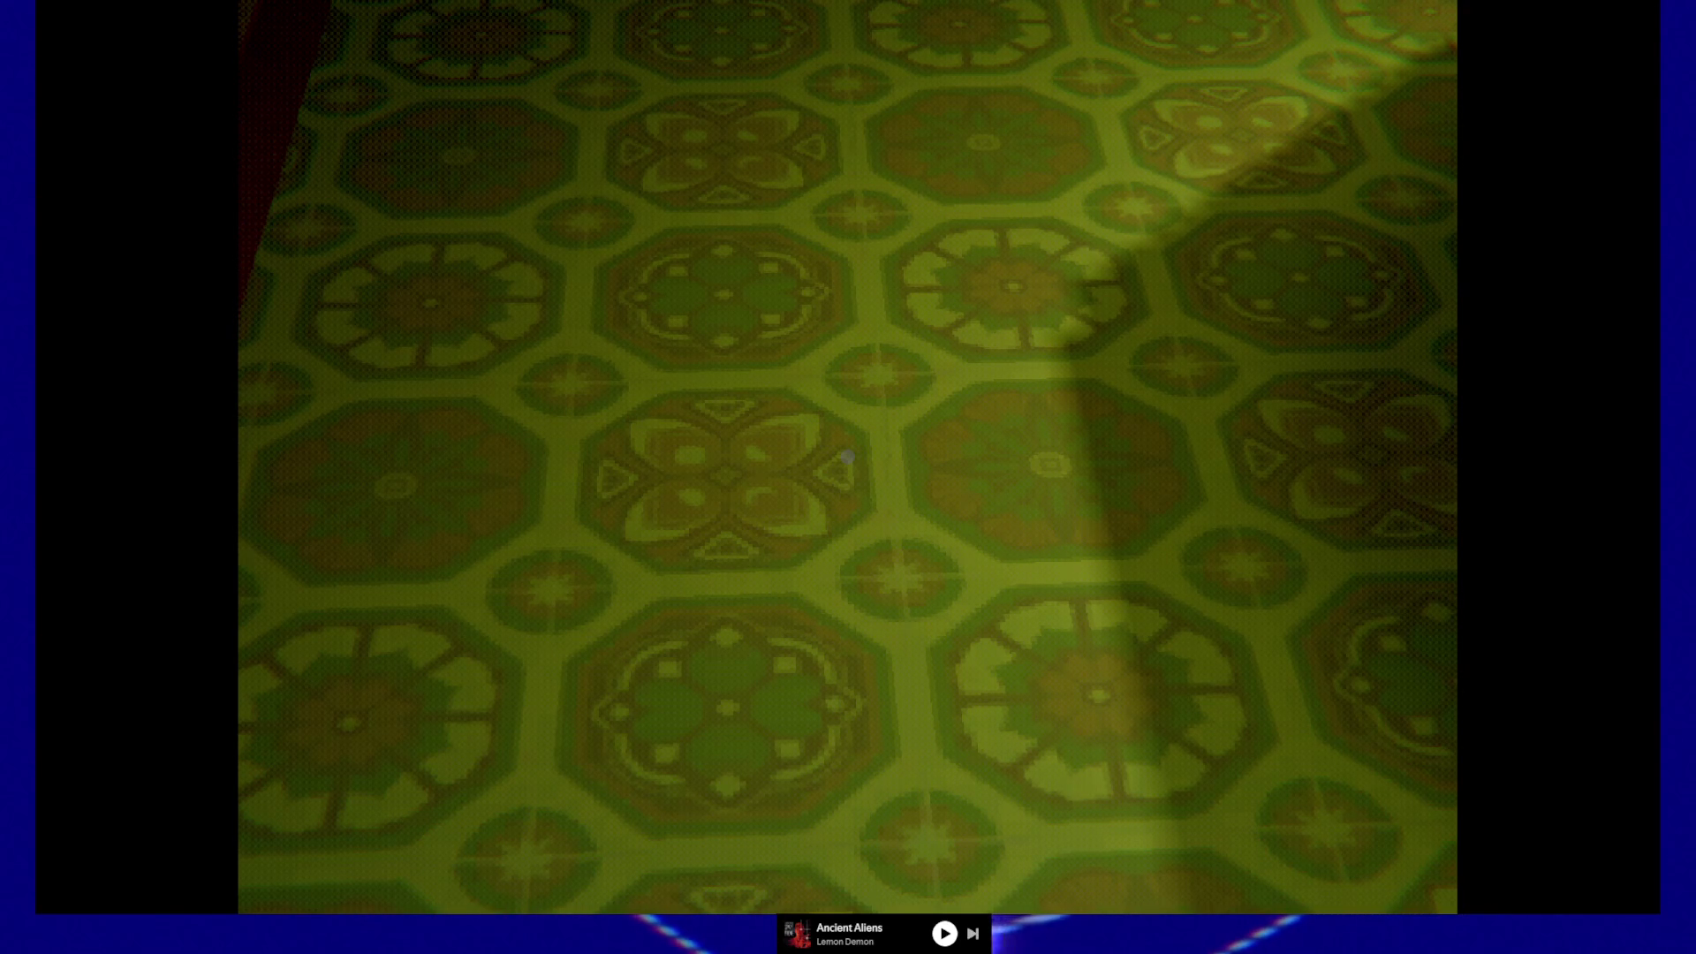
key(a)
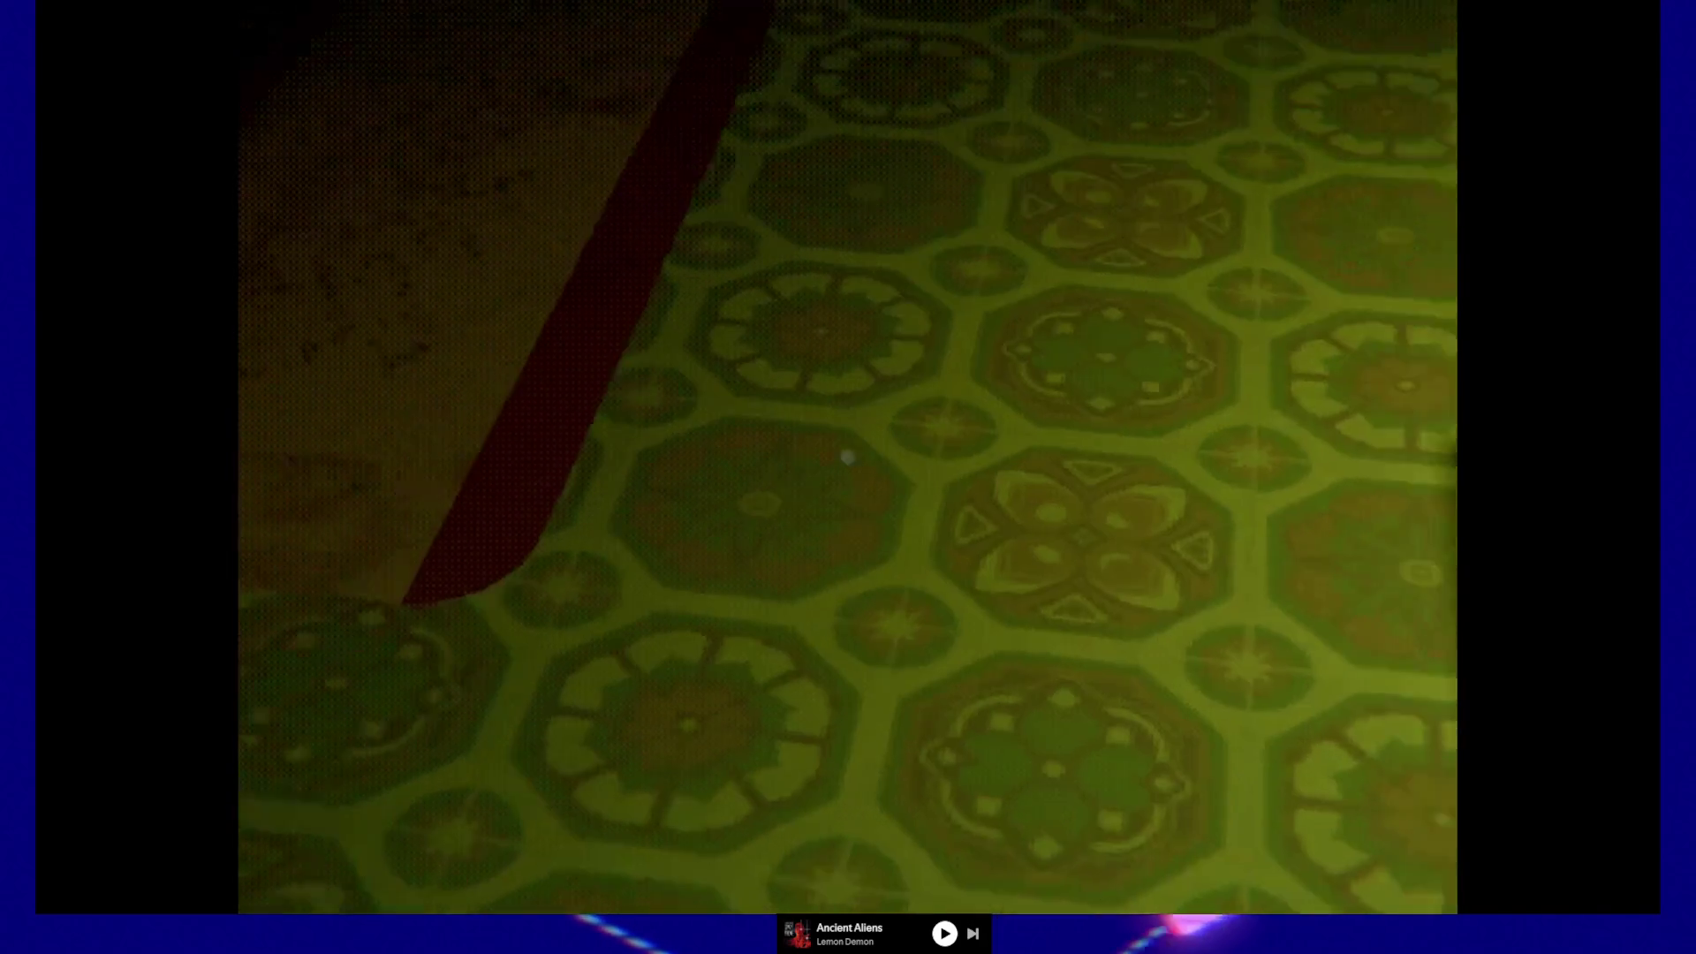
key(d)
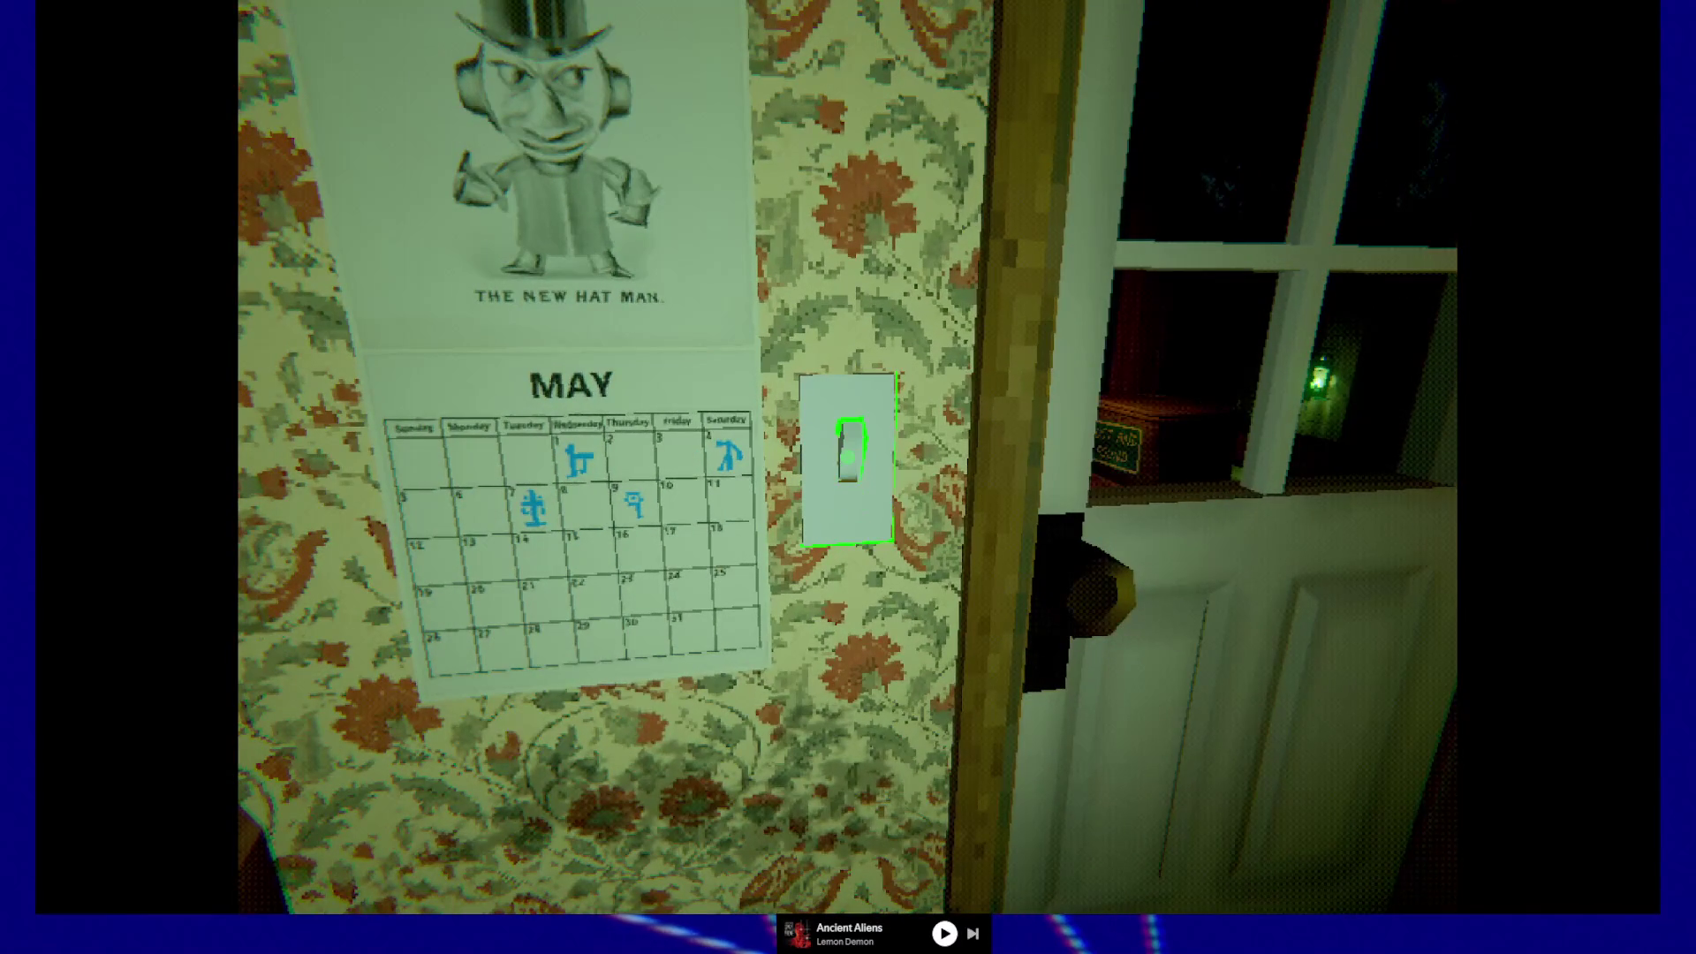
- Walk through the doorway past the Lost and Found basket onto the porch
key(w)
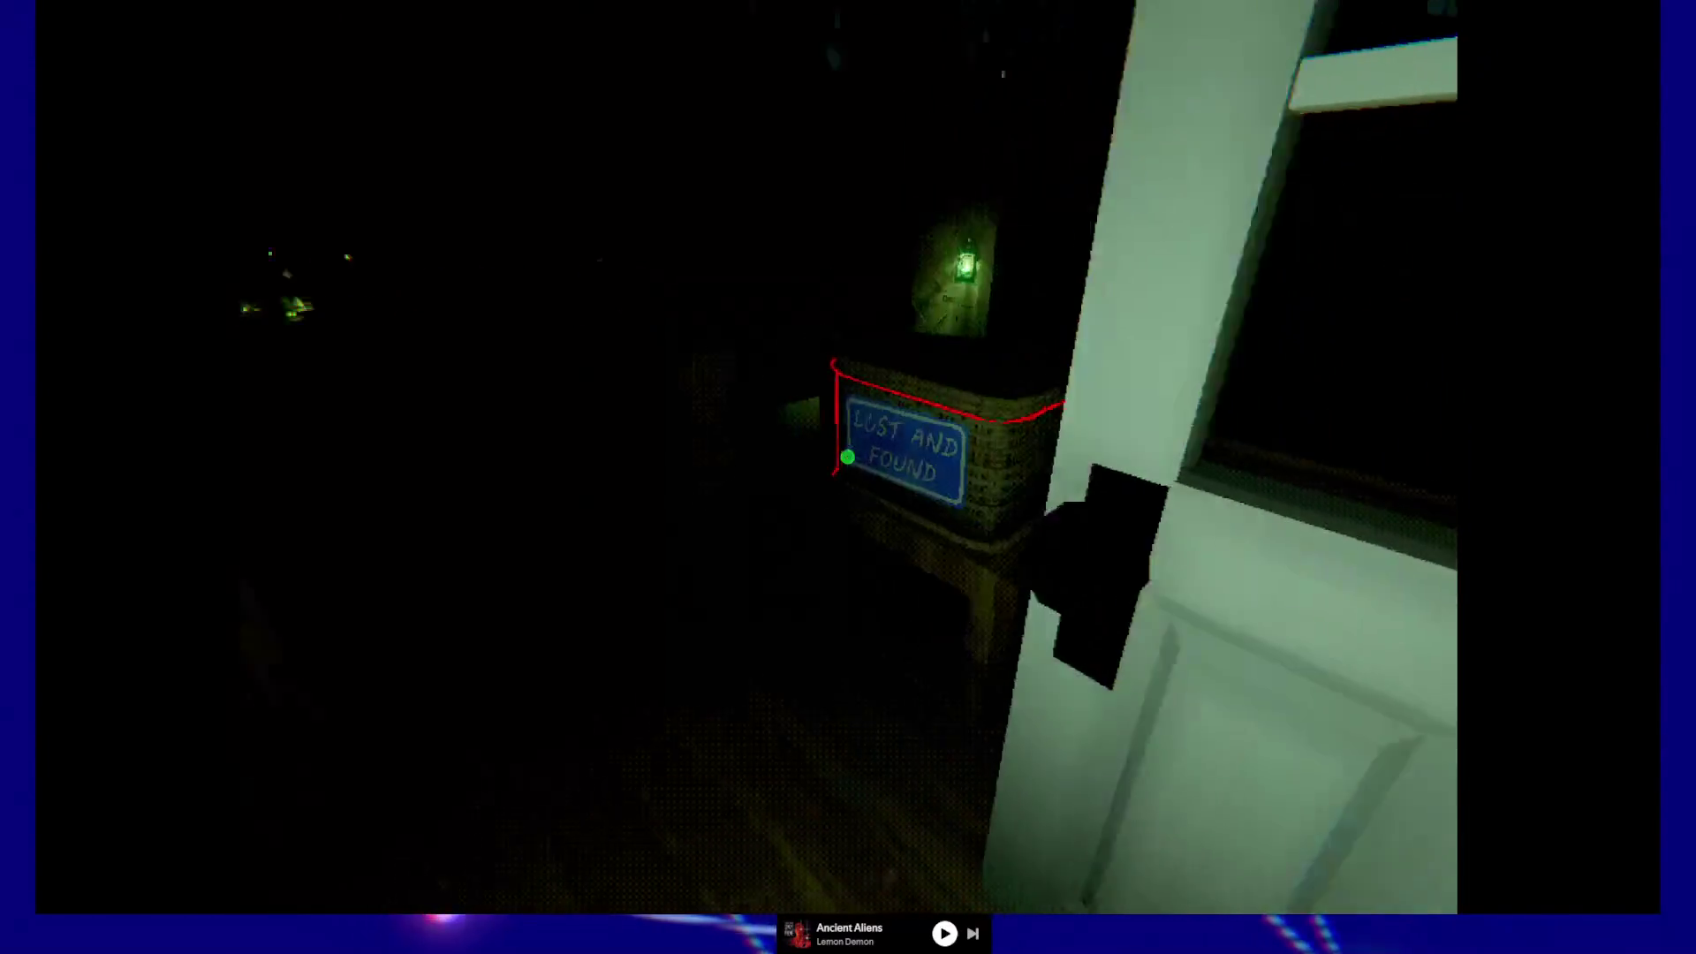
- Head out onto the porch, along the railing, to face the bowl and red rocking chair
key(w)
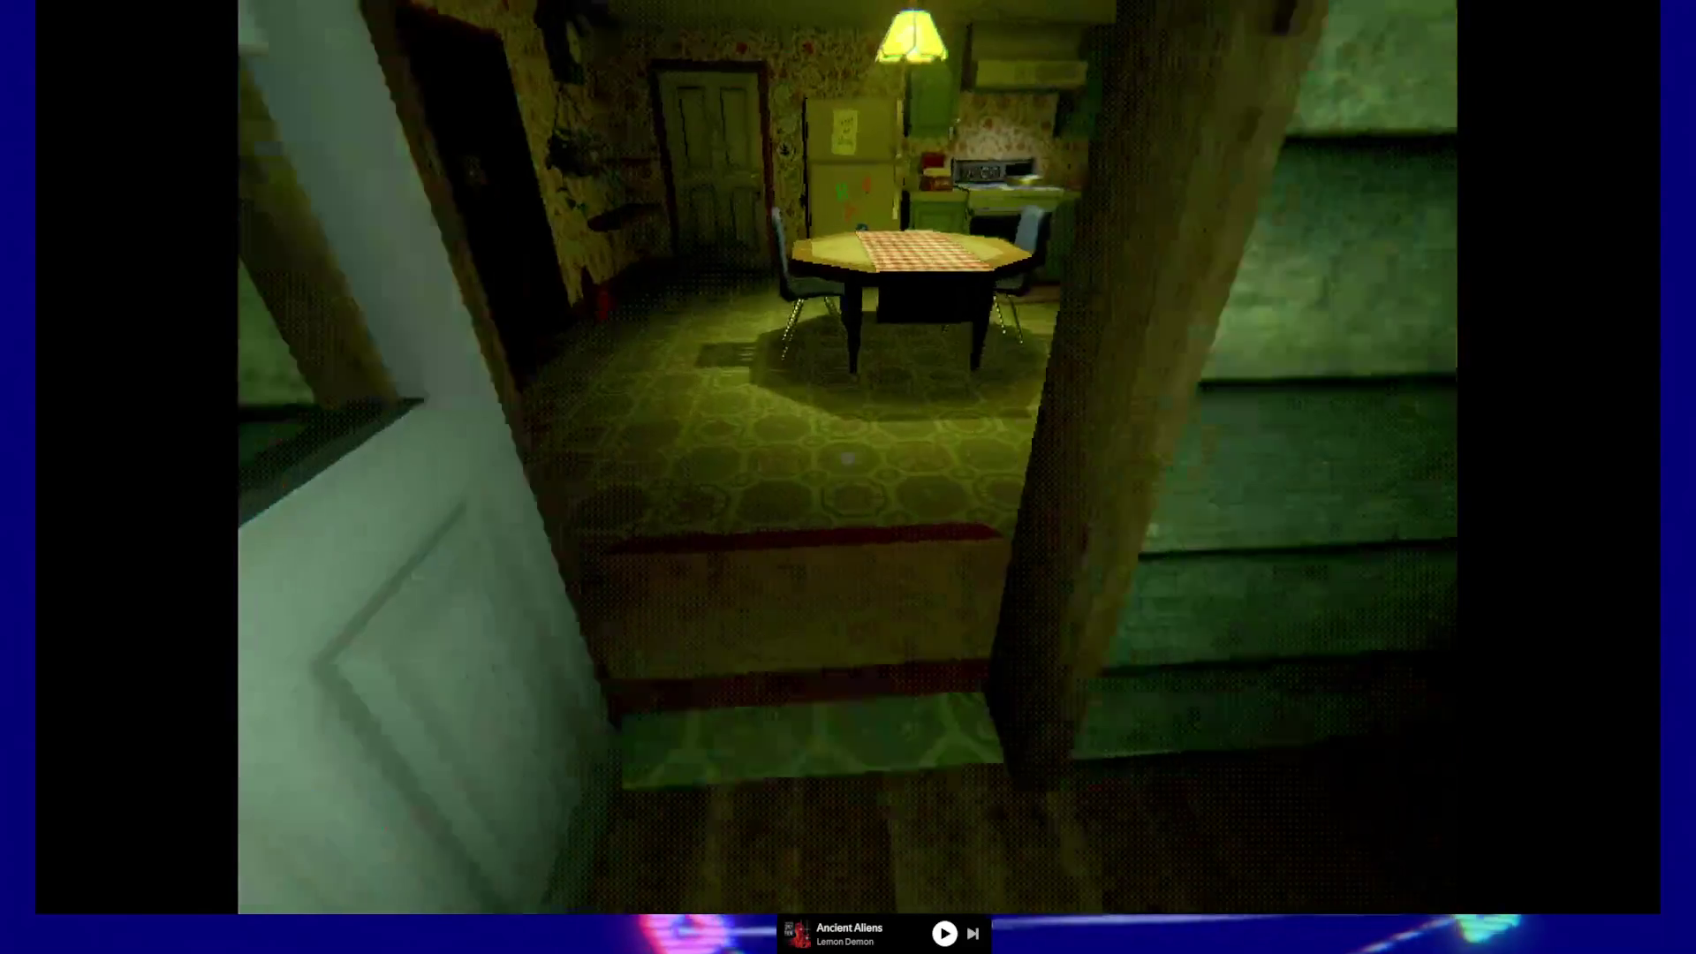
key(w)
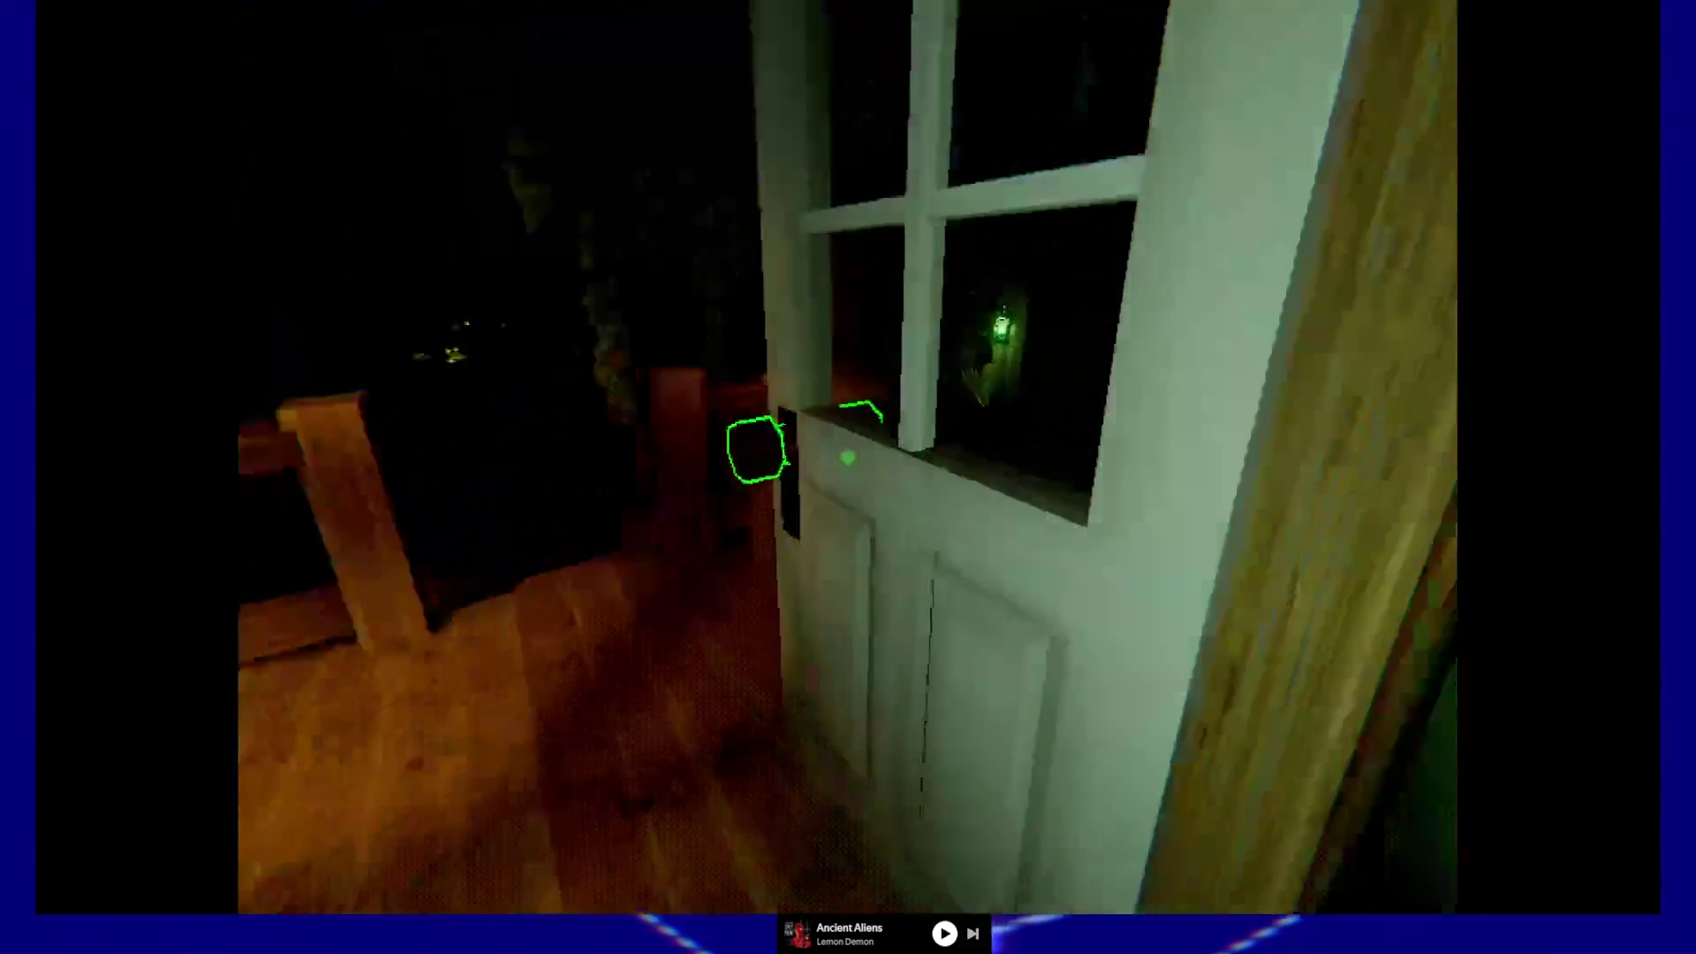
key(w)
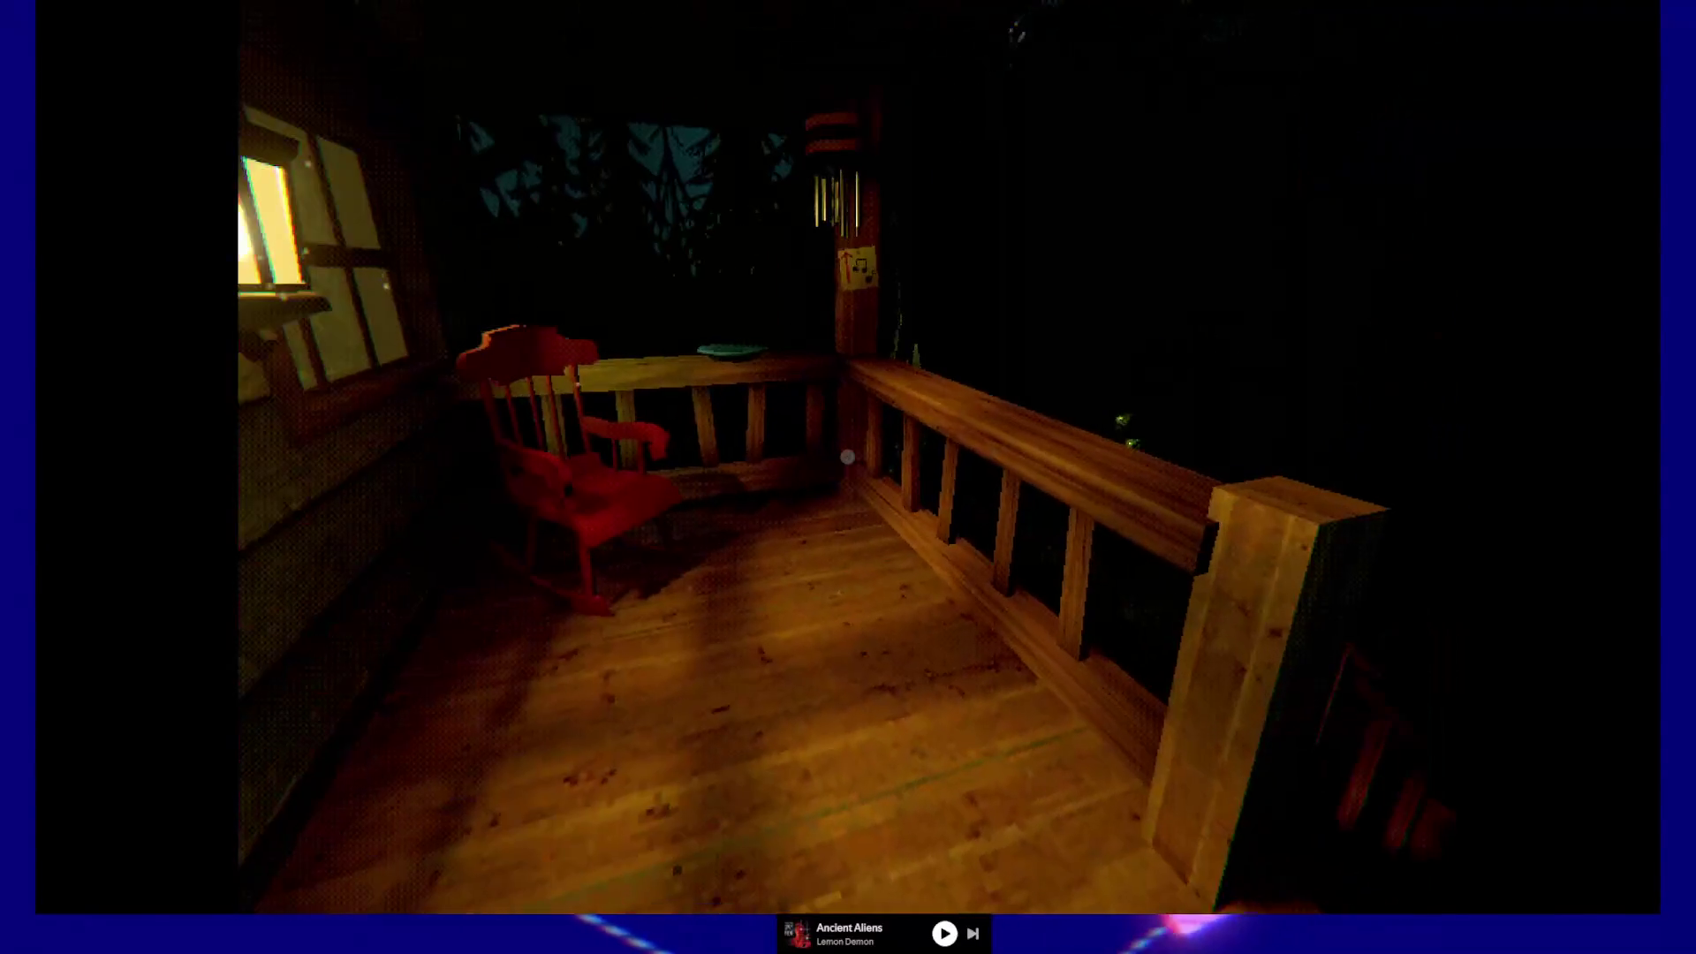
key(w)
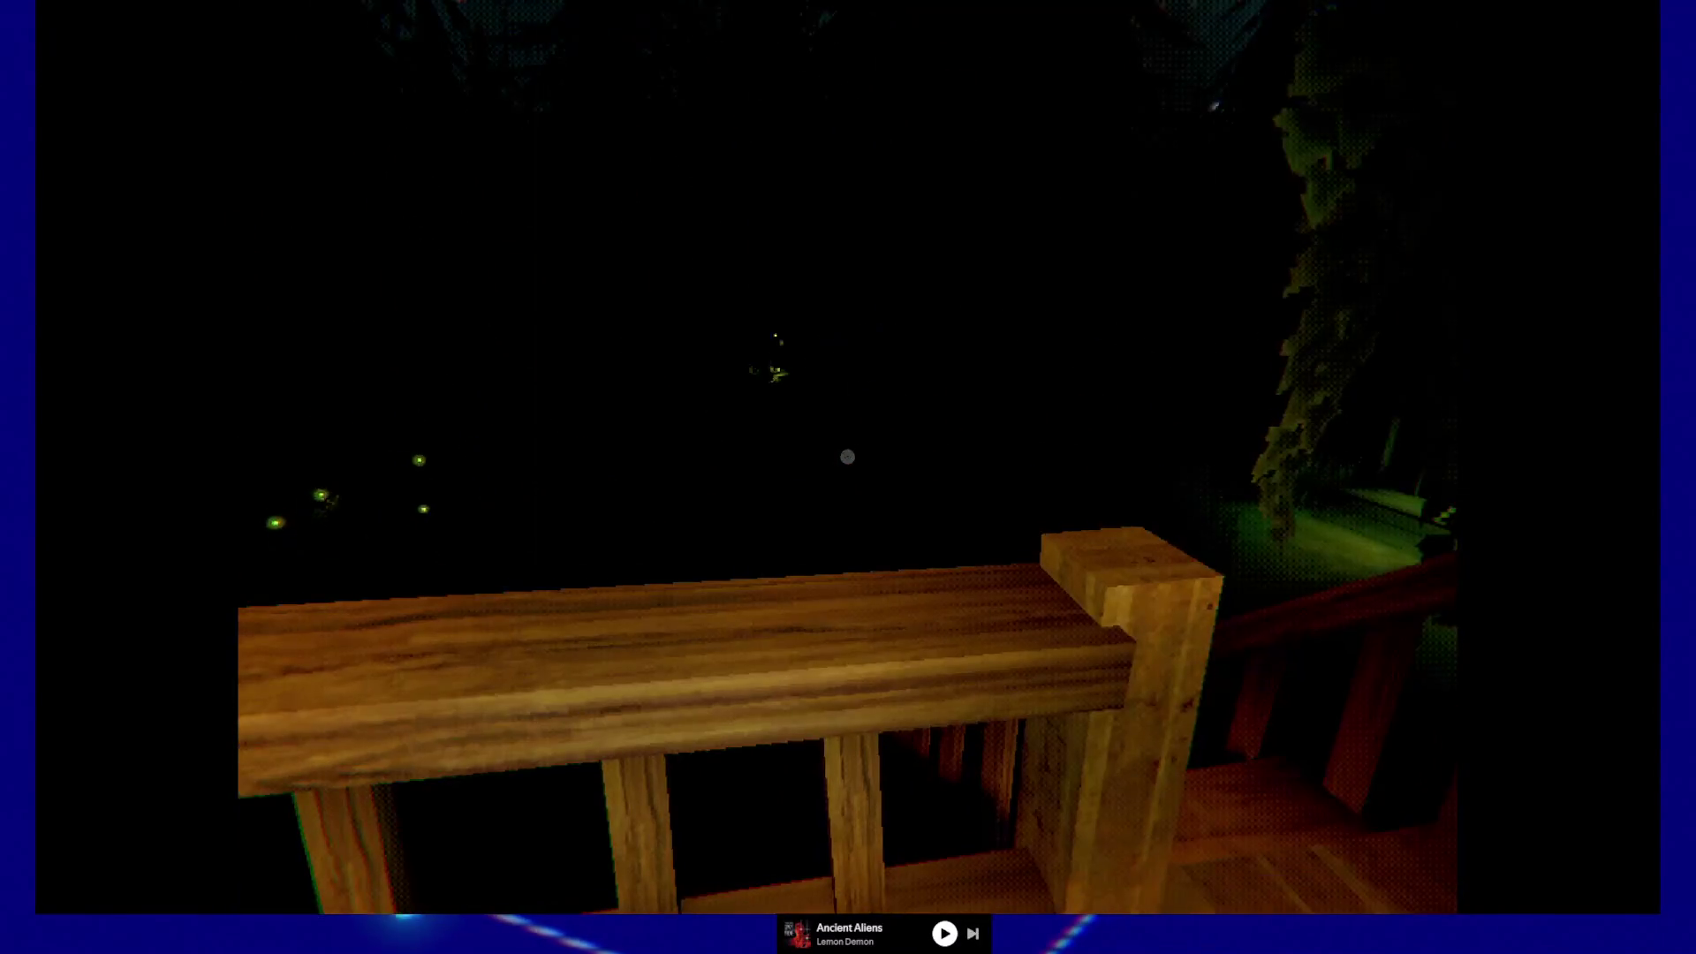
key(w)
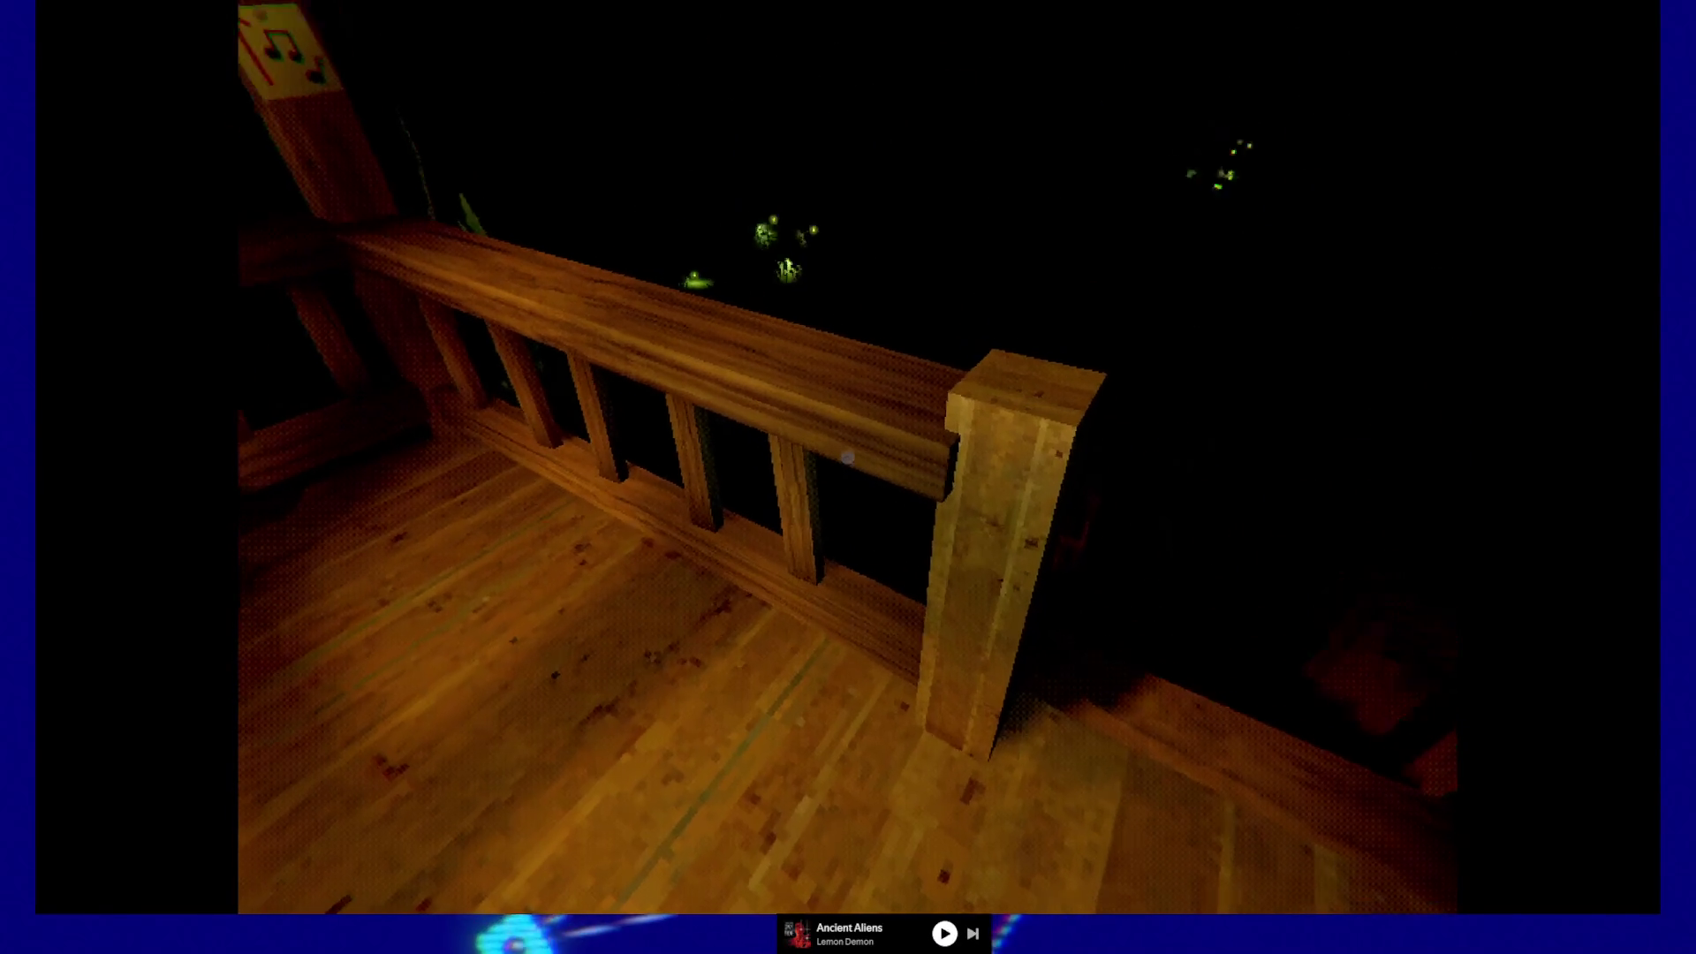
key(w)
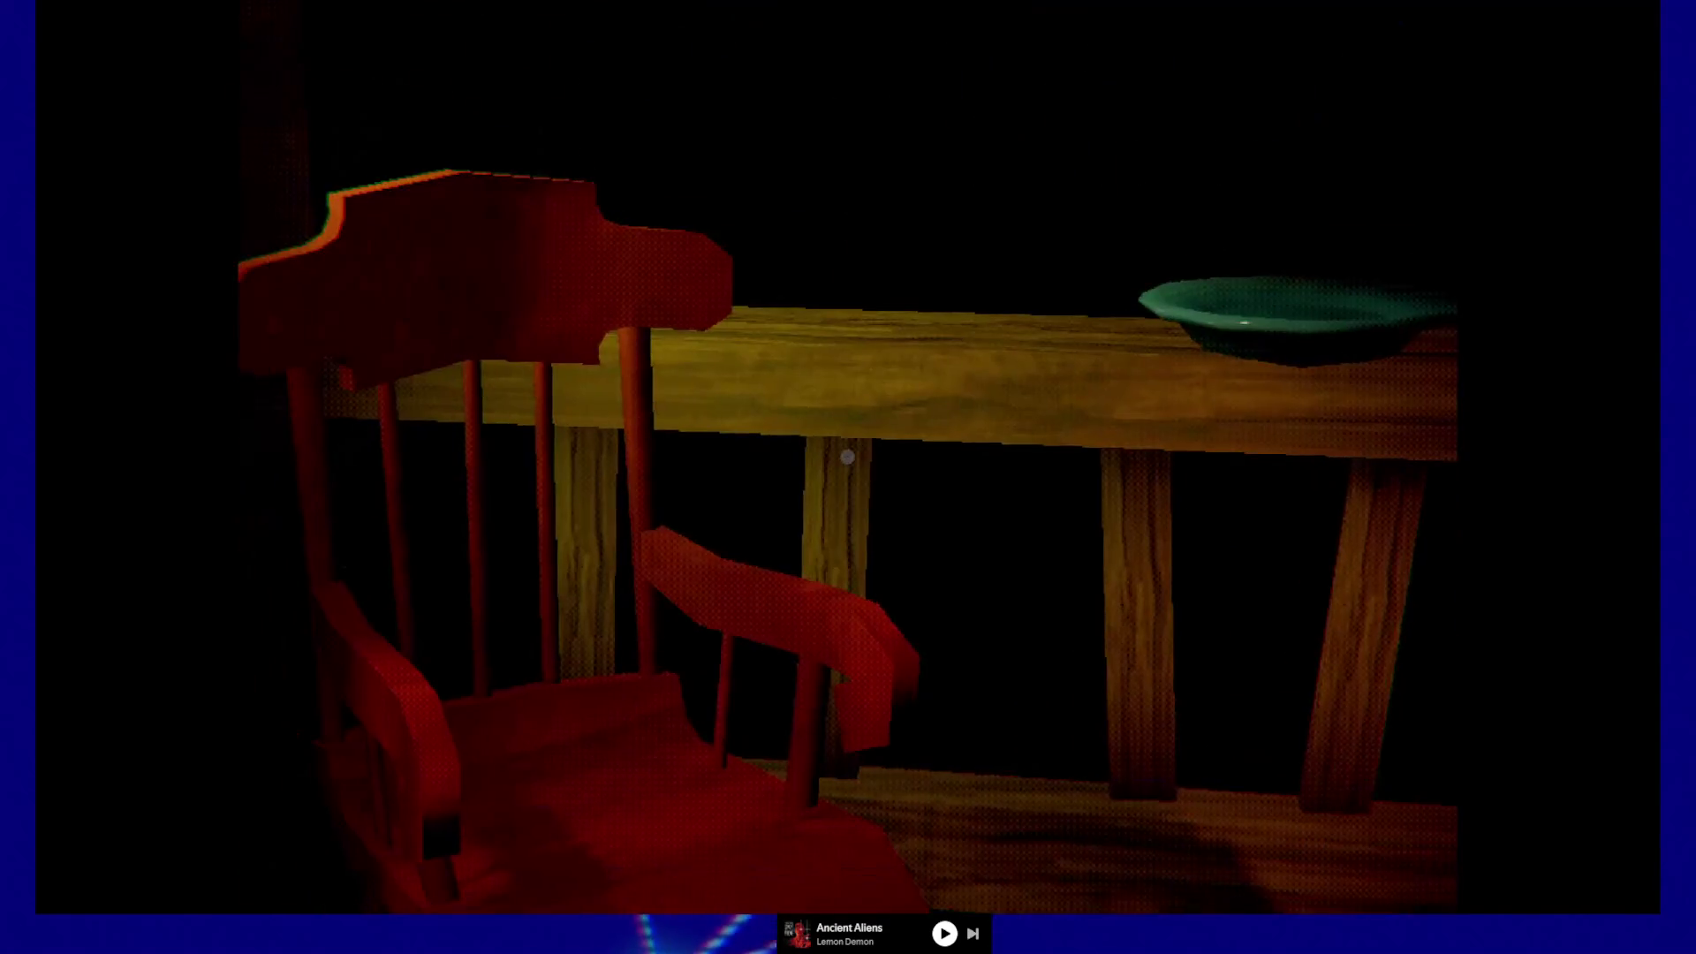
key(w)
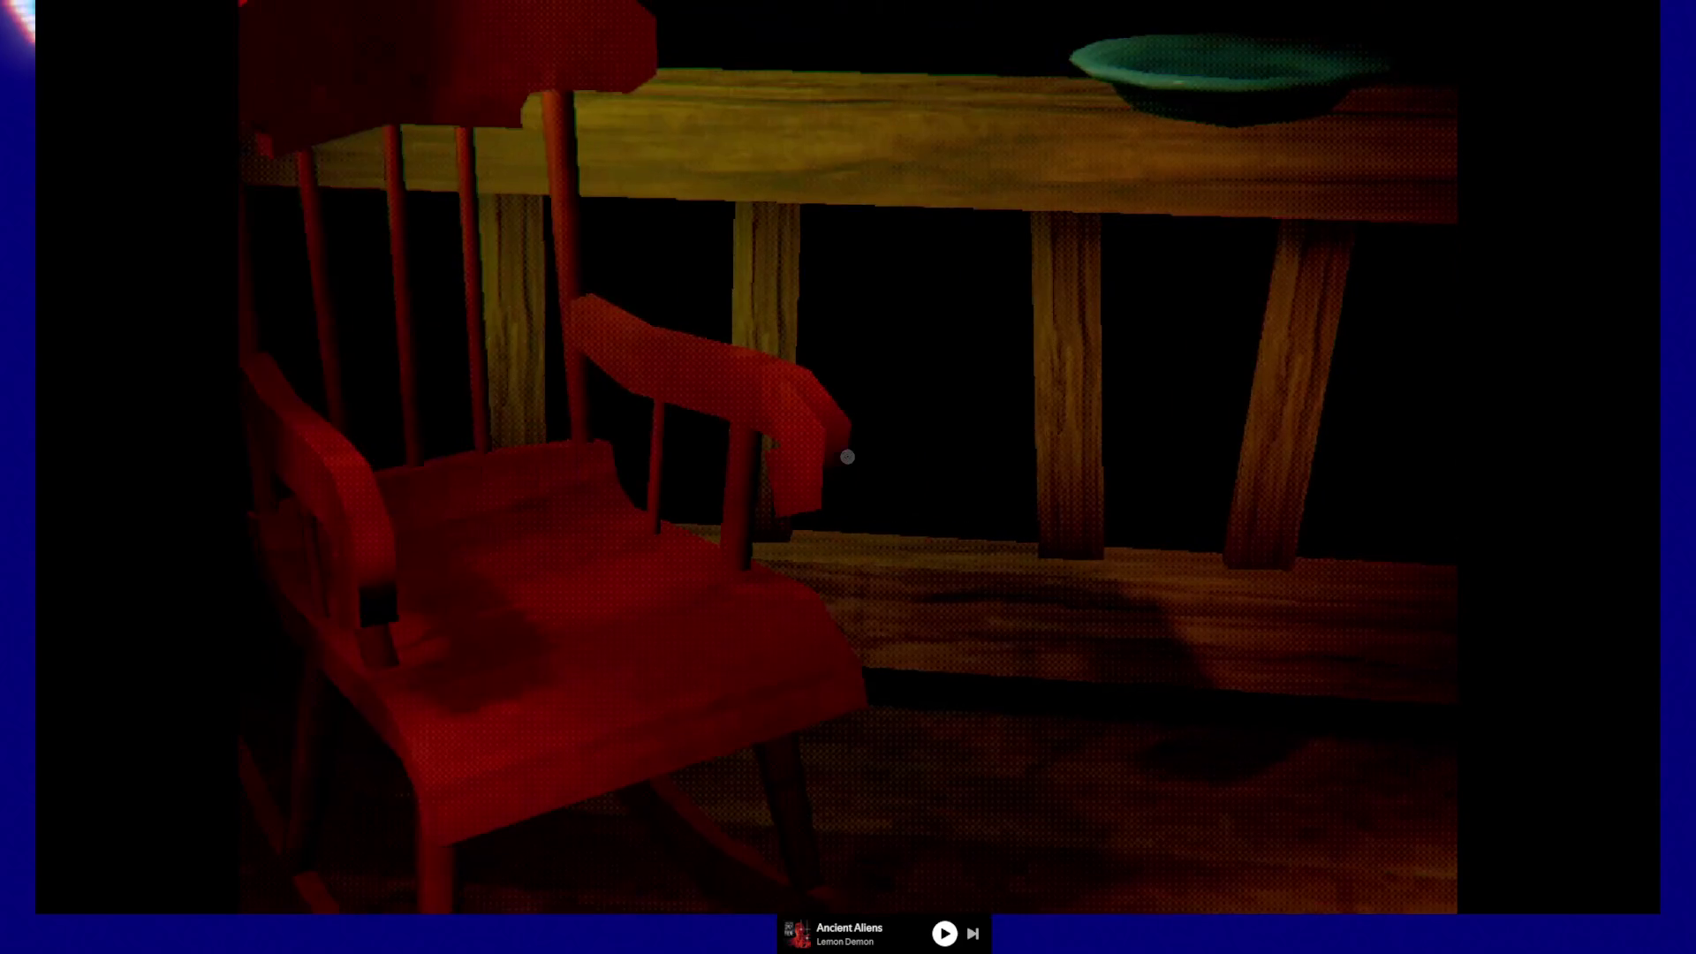
- Back up to the wooden railing, inspect its lower rail, then turn left onto the floorboards
key(s)
key(w)
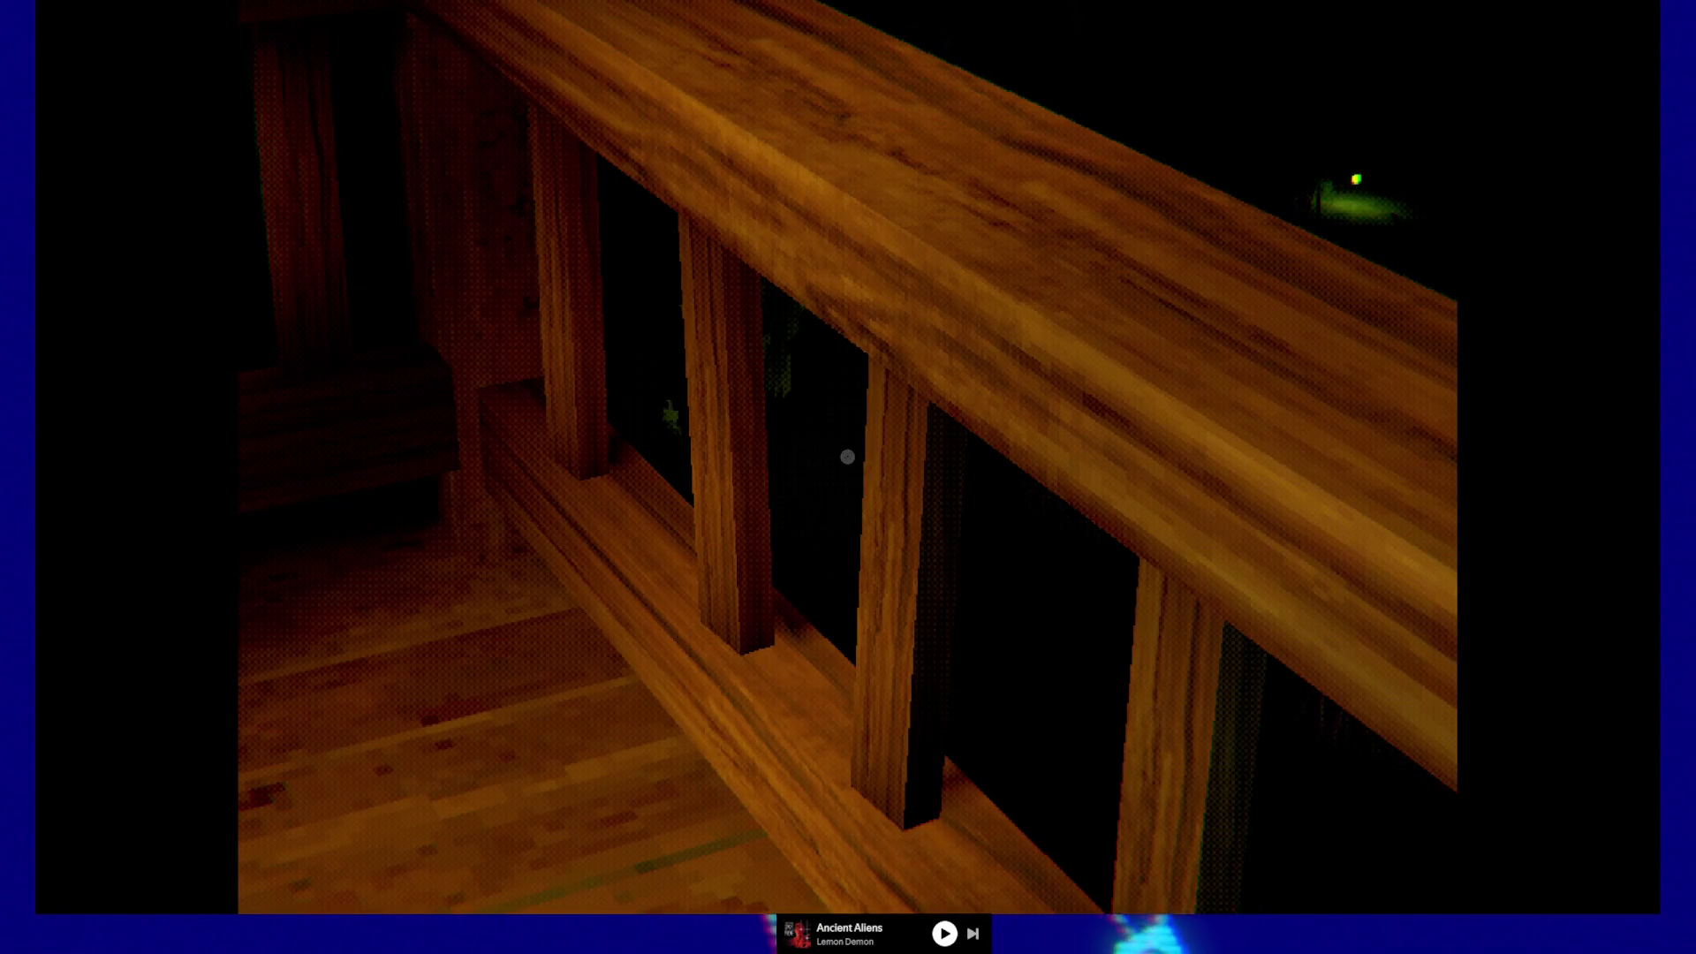
key(s)
key(w)
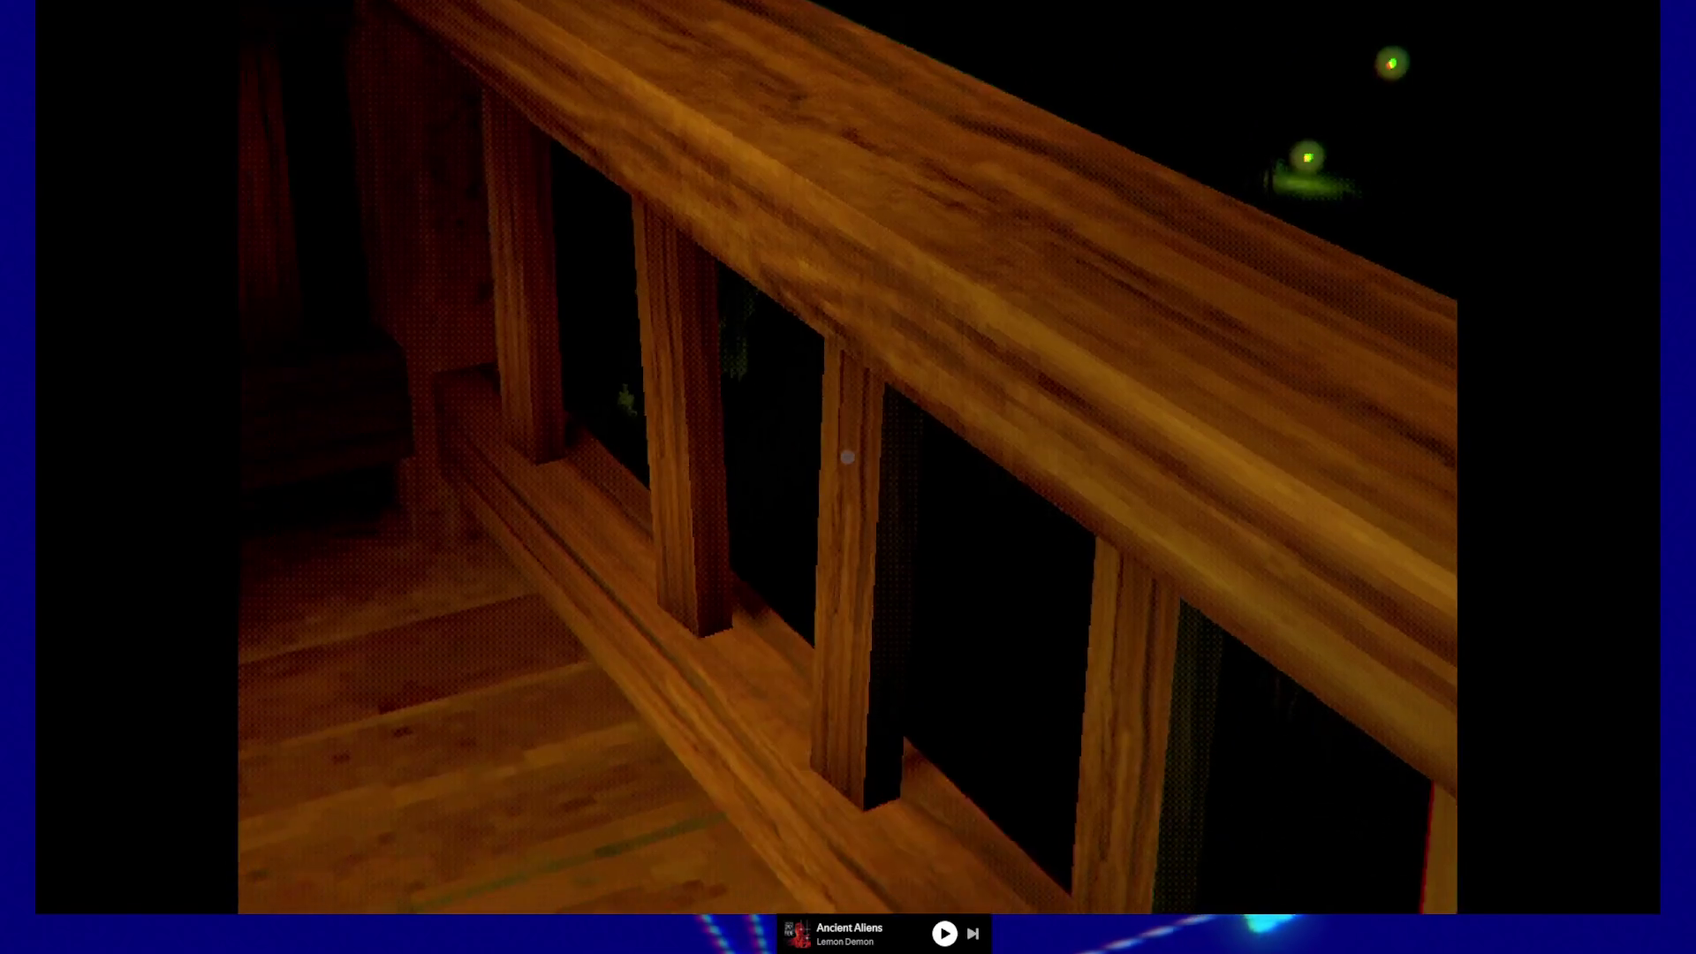
key(a)
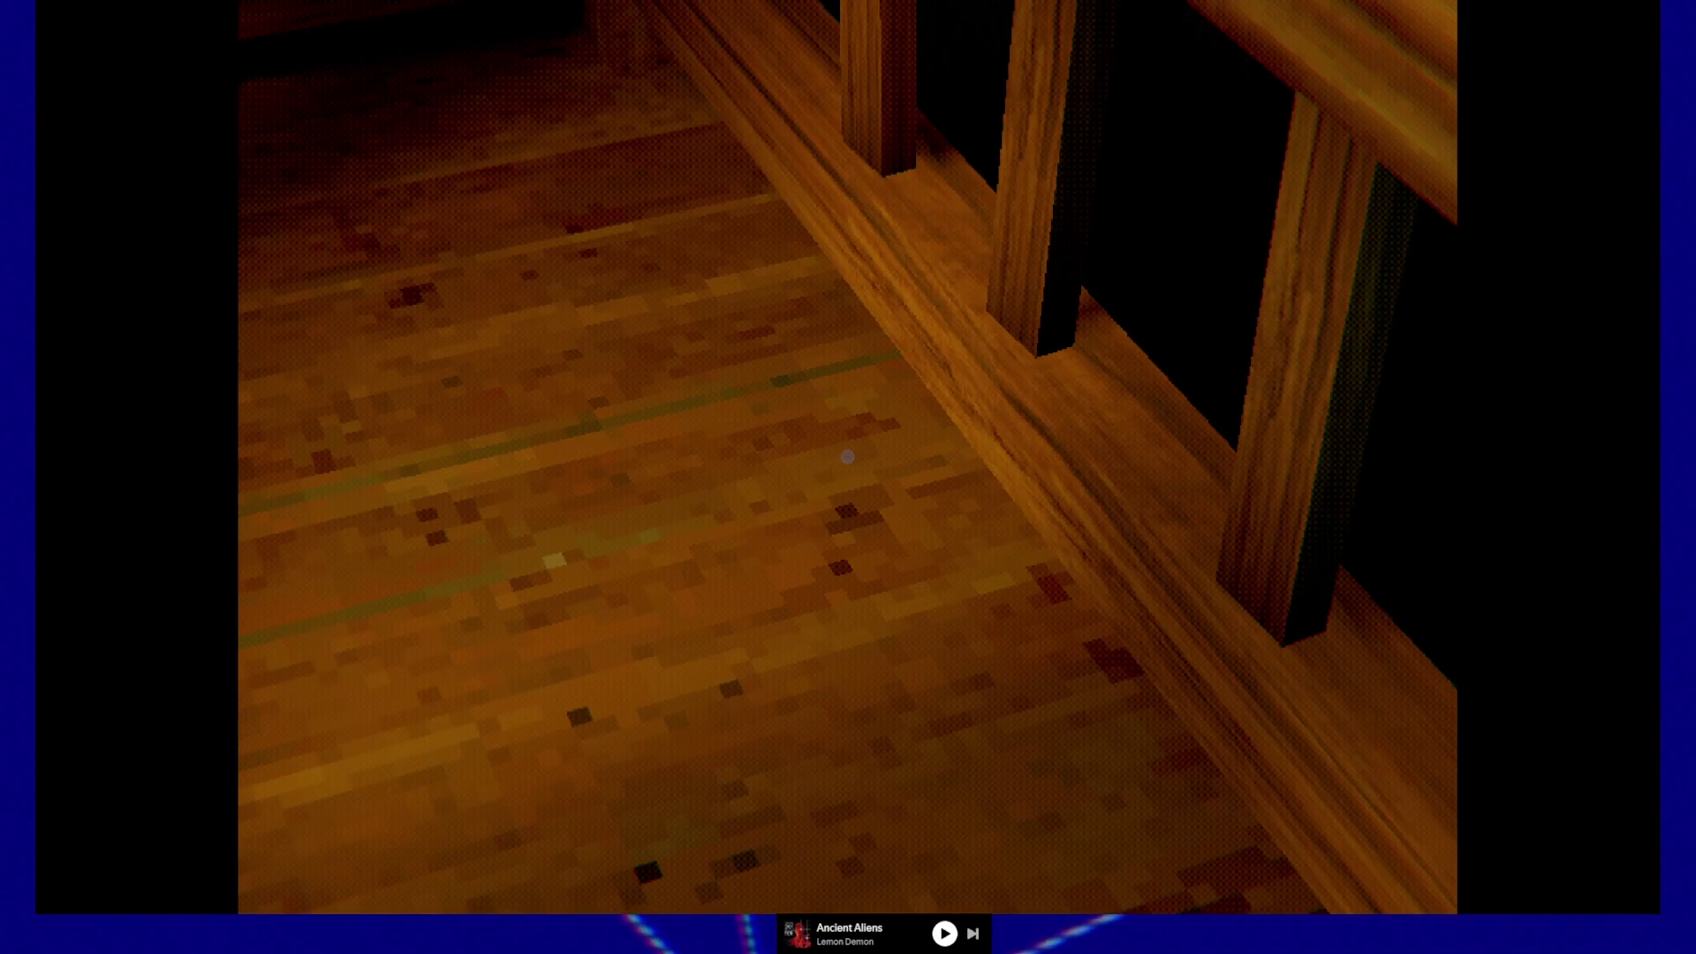
key(a)
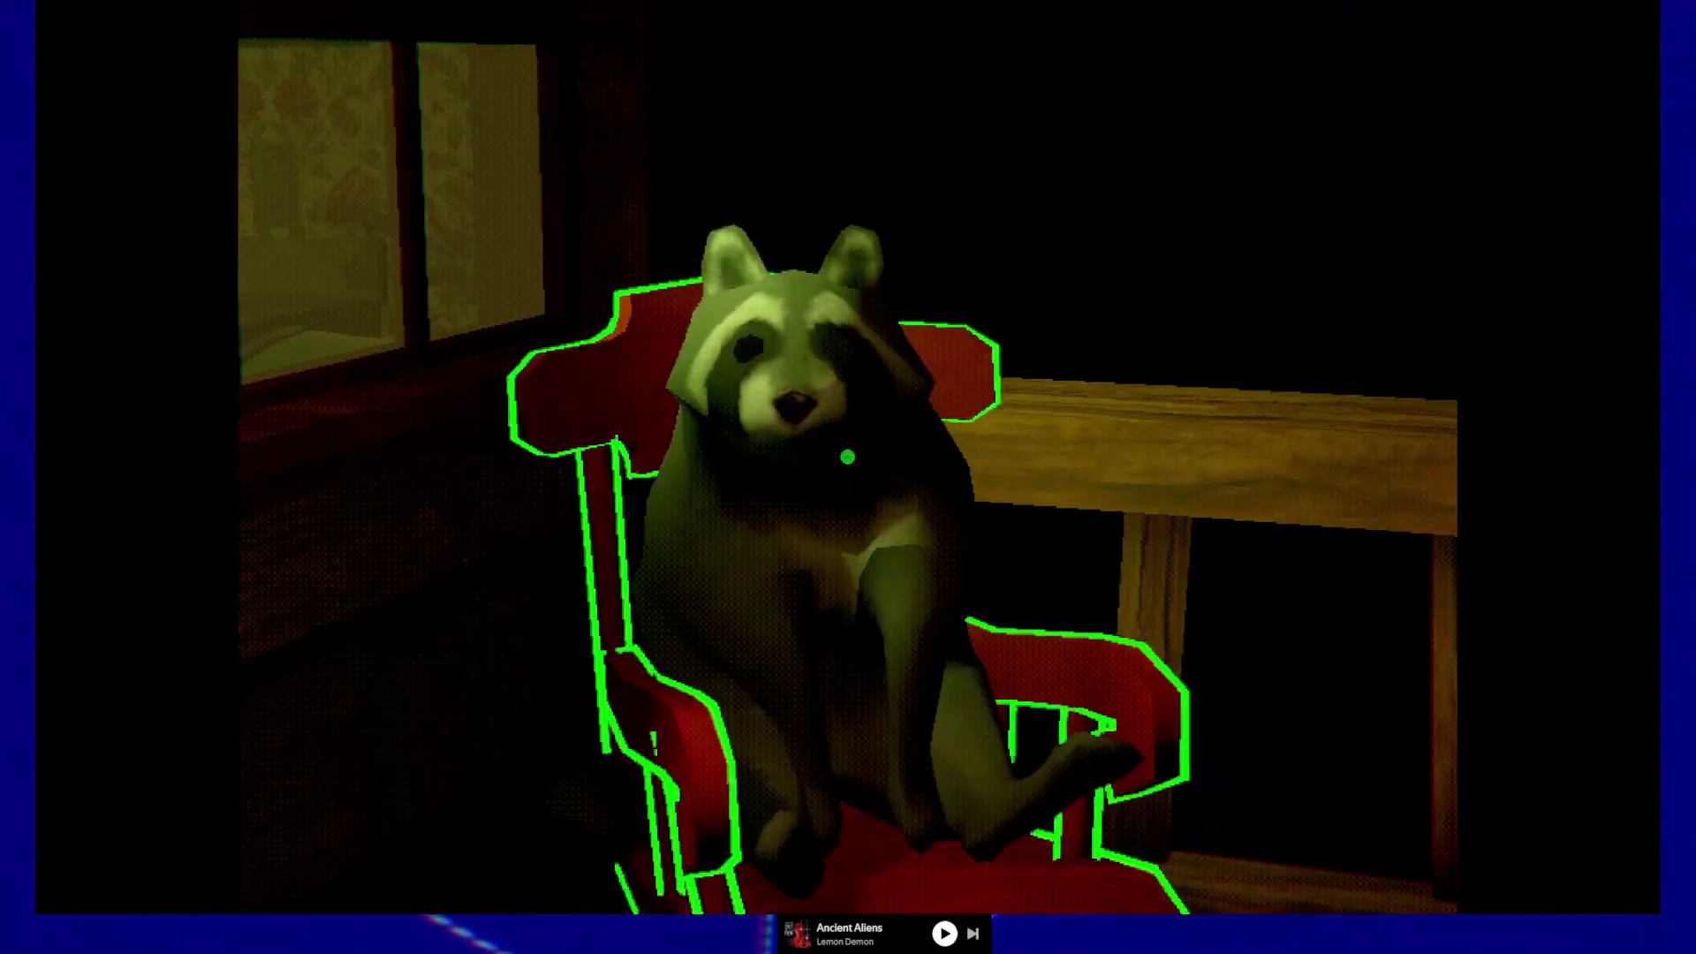
- Approach the raccoon in the rocking chair, then step back from it
key(w)
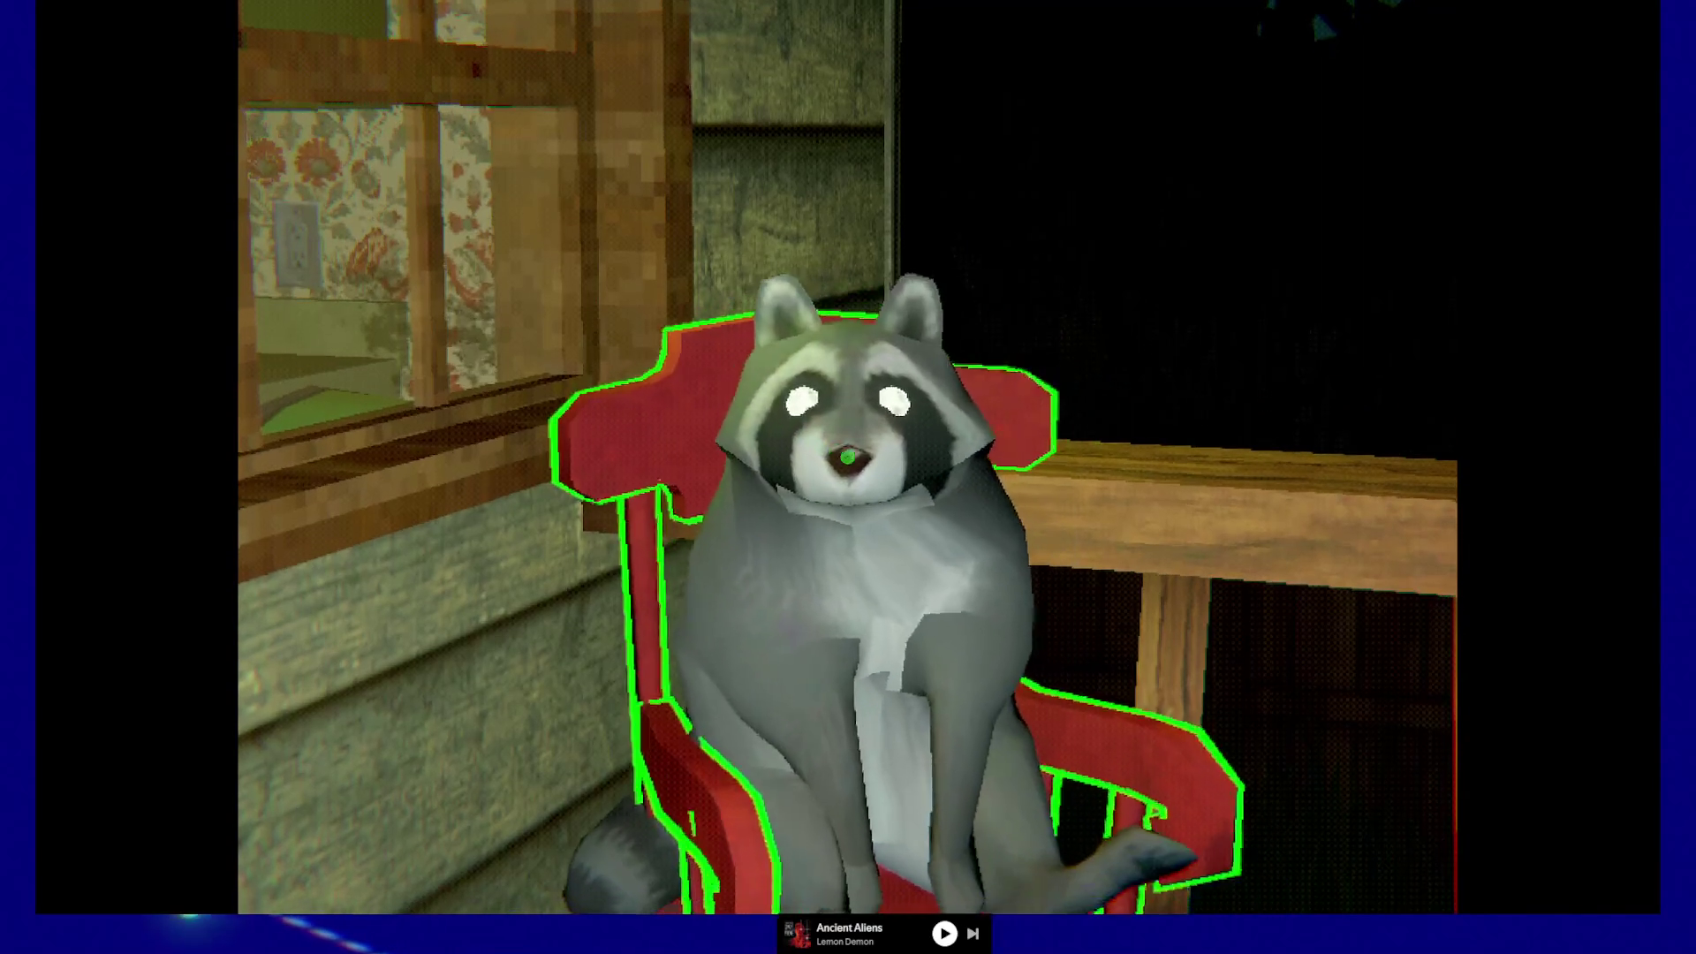
key(s)
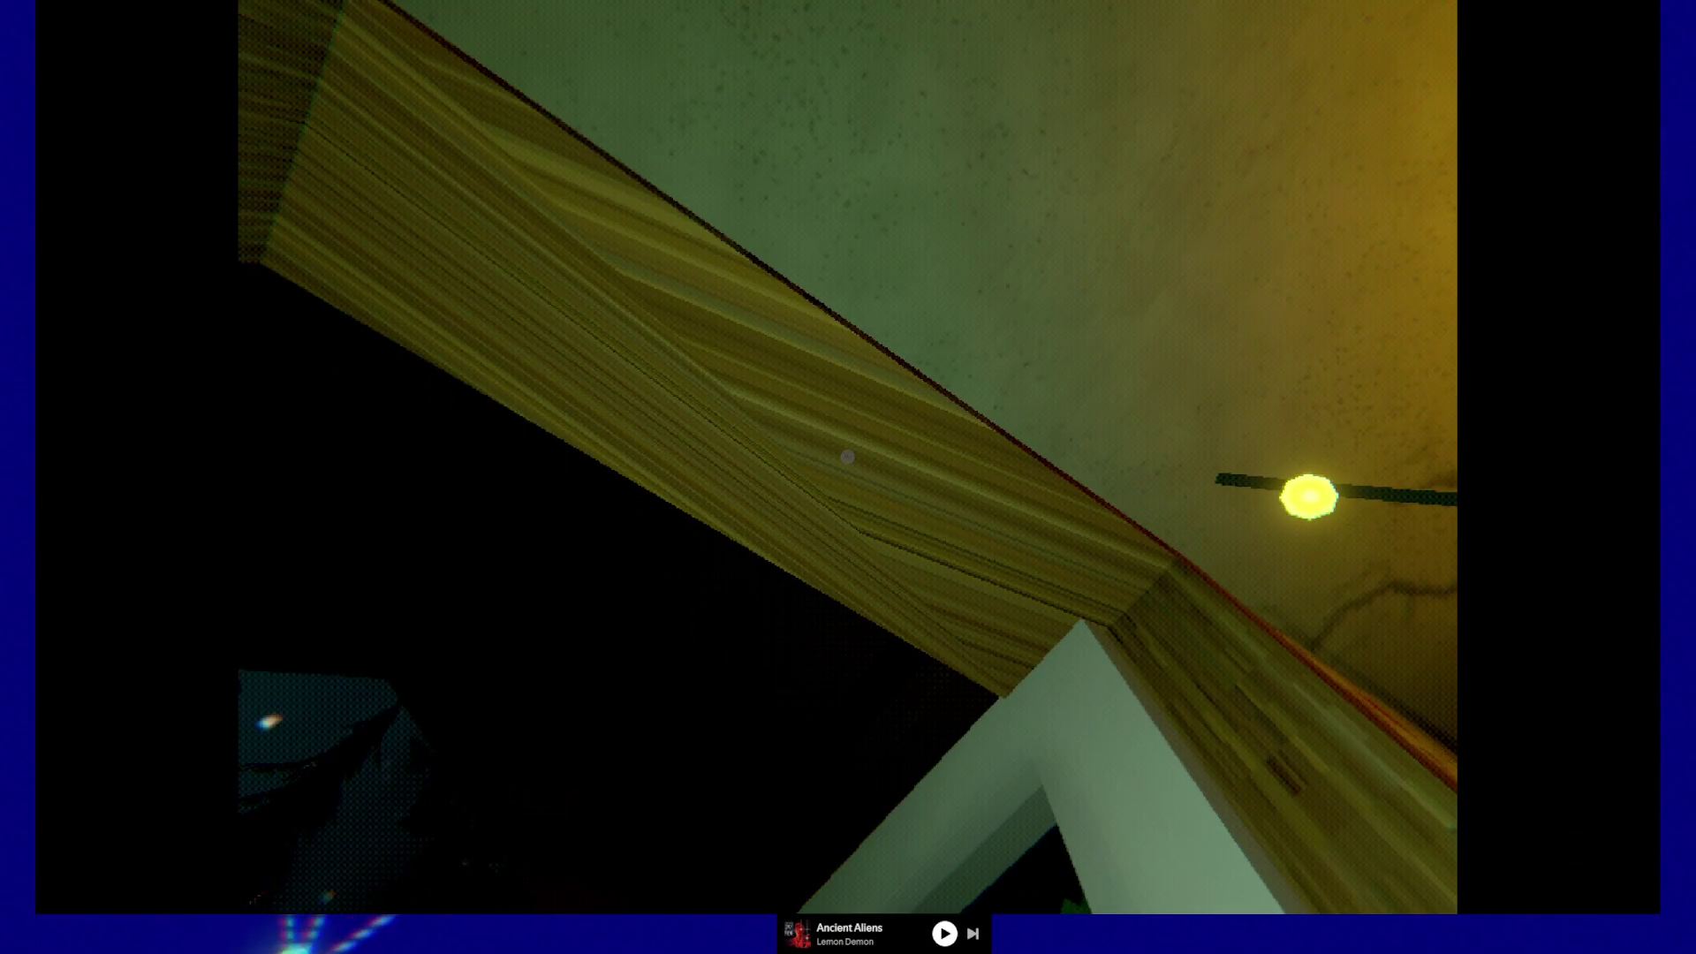
- Walk up to the green glass-fronted cabinet under the string lights
mouse_move(847, 456)
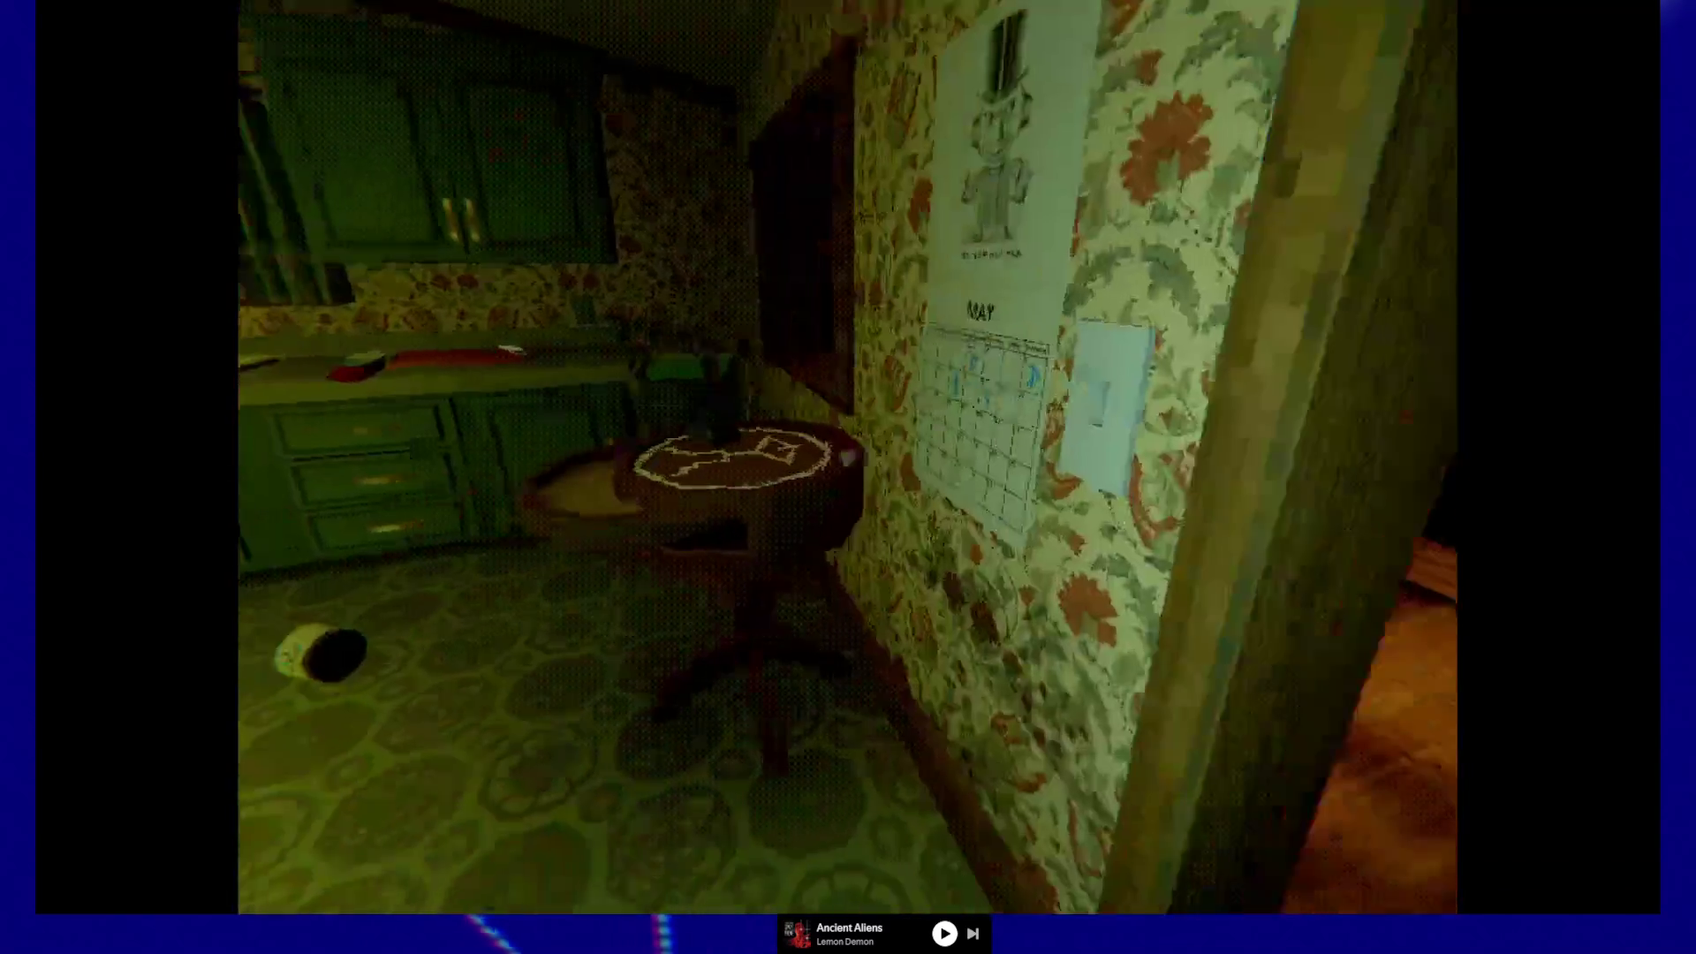
key(w)
key(w)
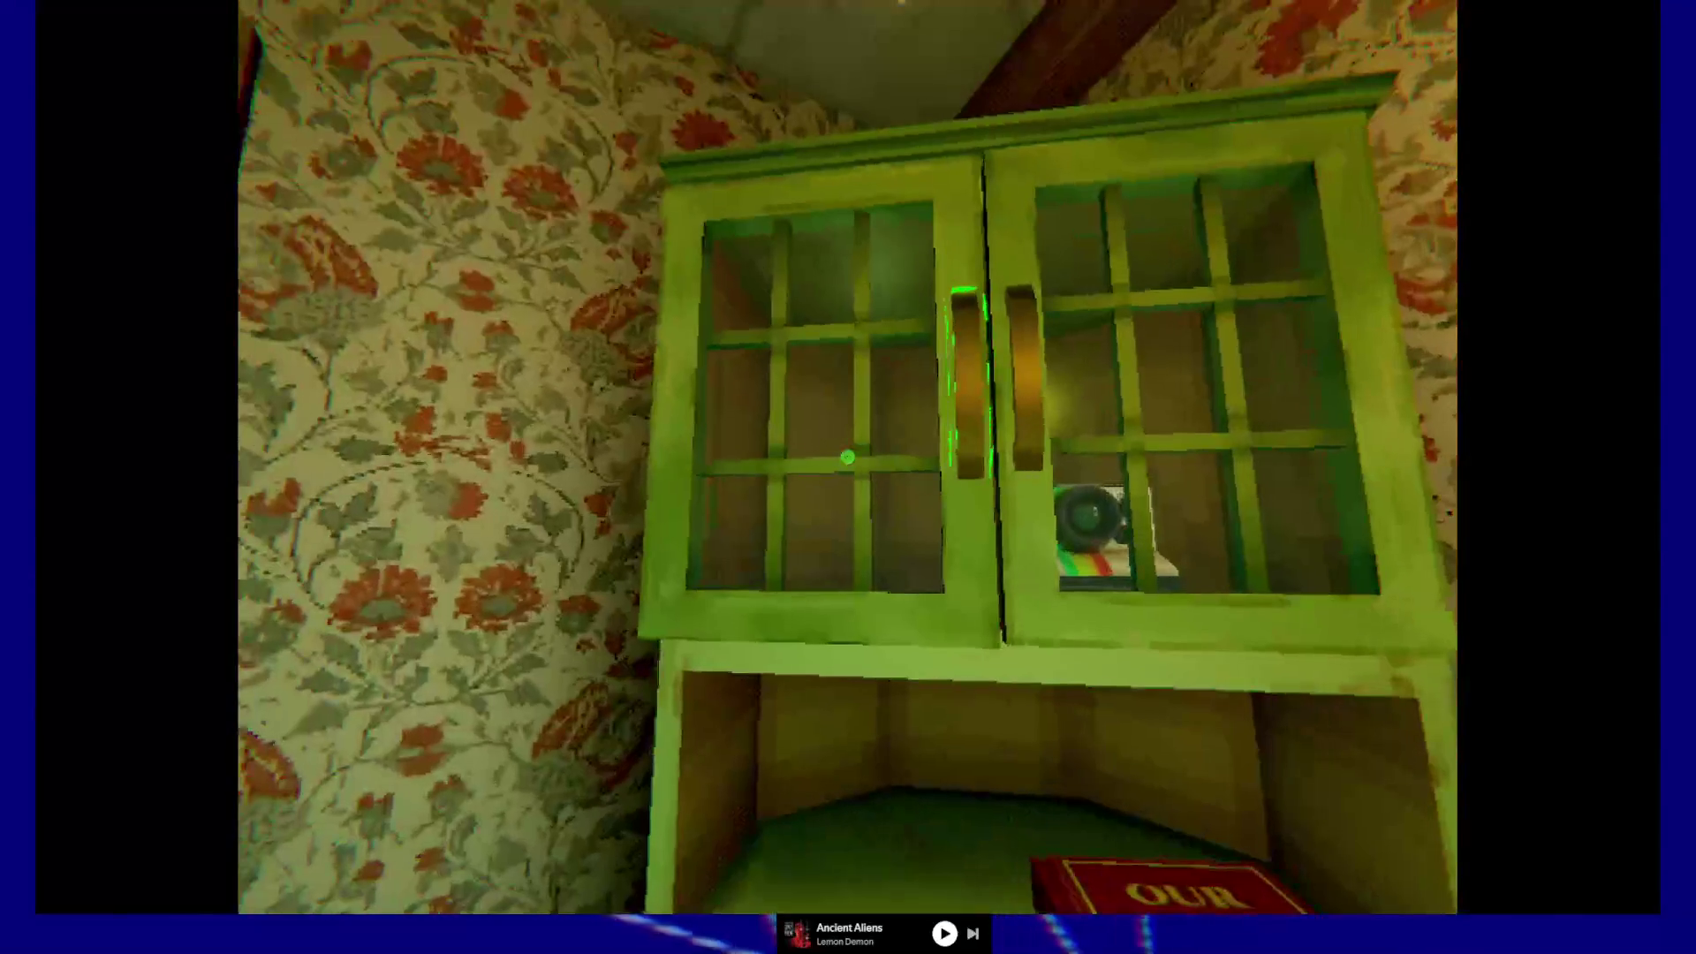
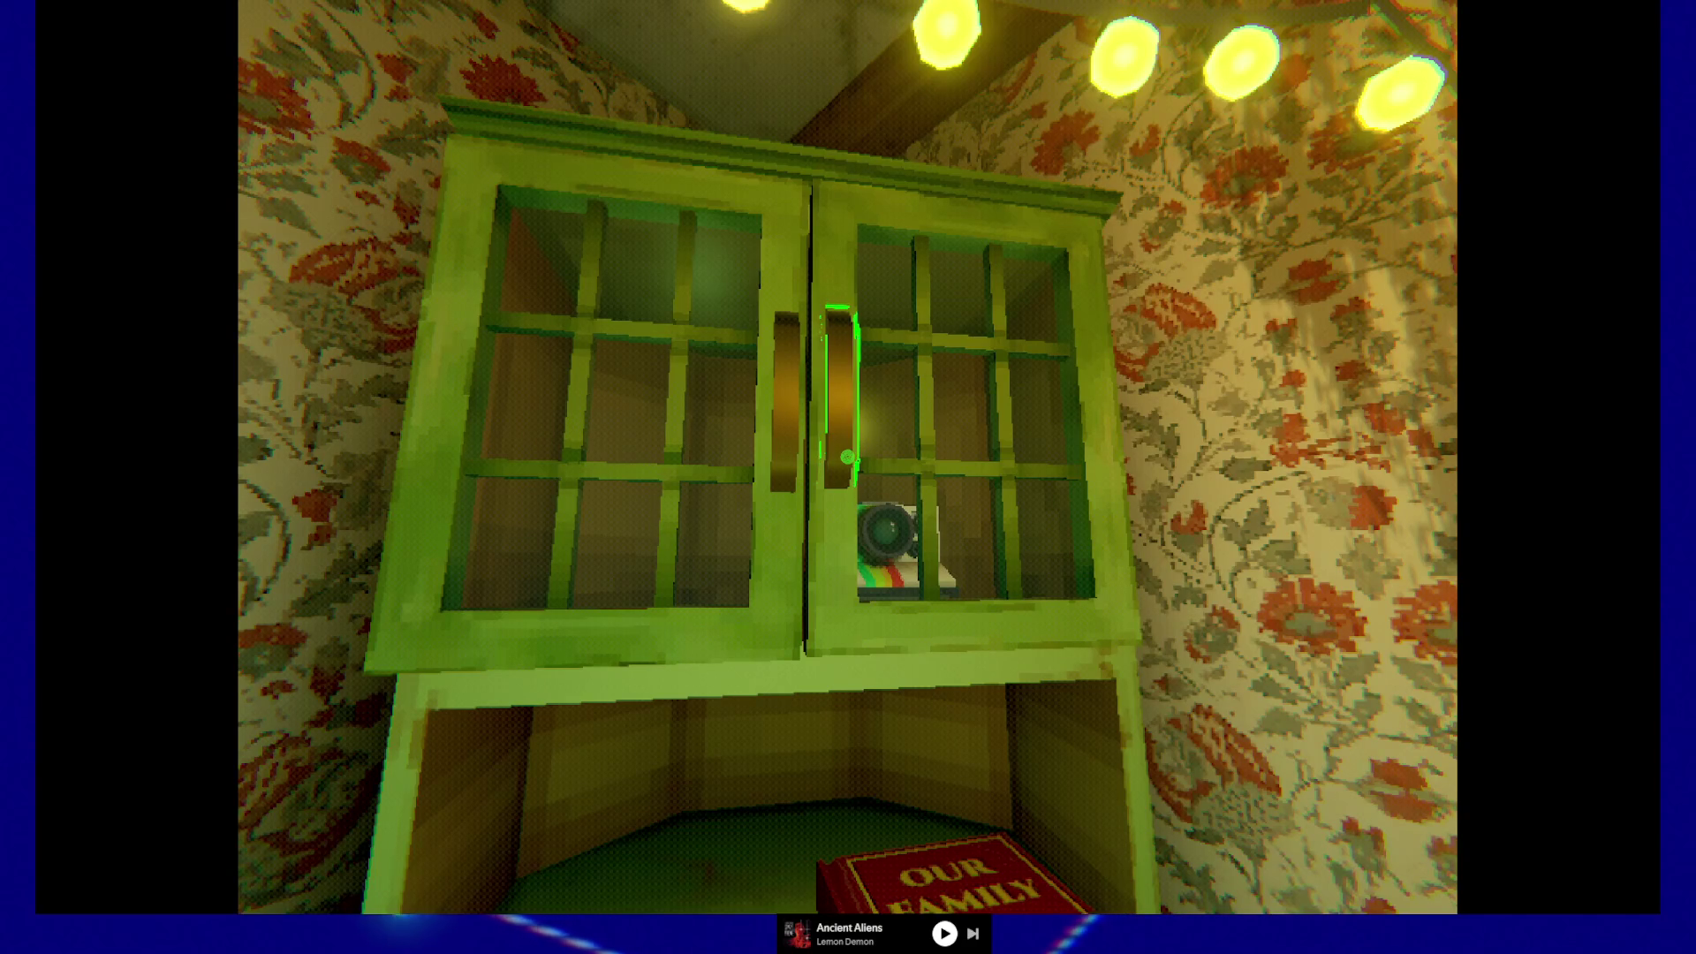
- Pause the game with Esc so the PAUSED menu covers the cabinet view, then switch to the browser
key(Escape)
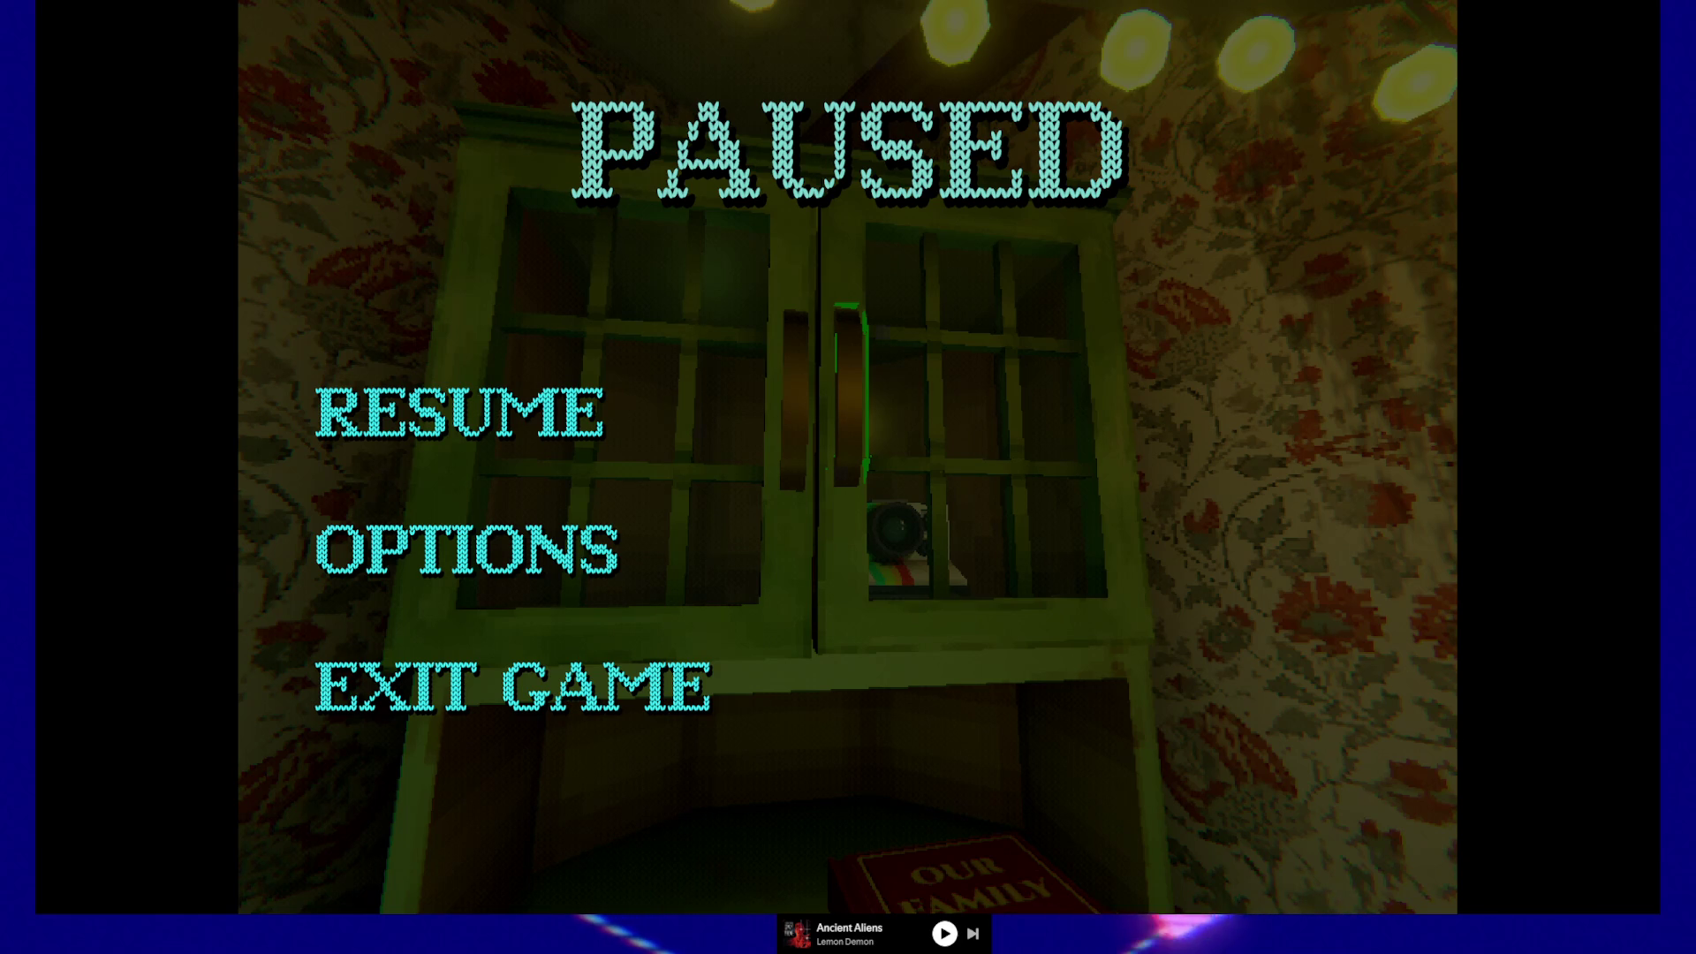
key(super+Left)
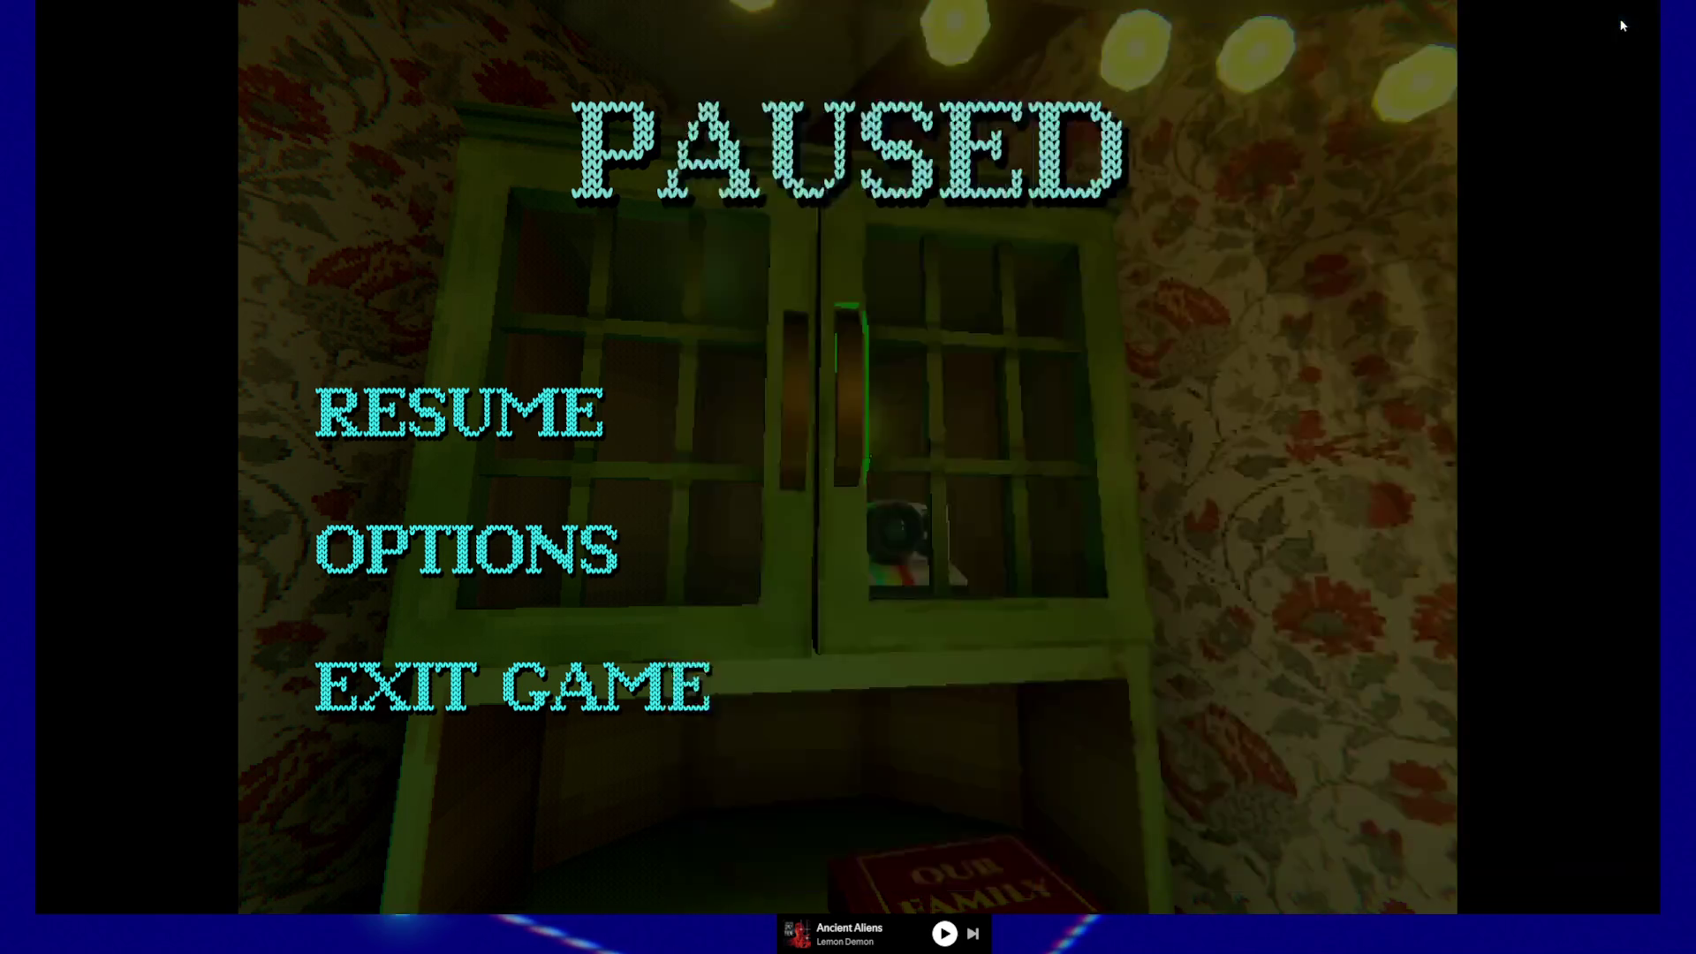
key(super+Up)
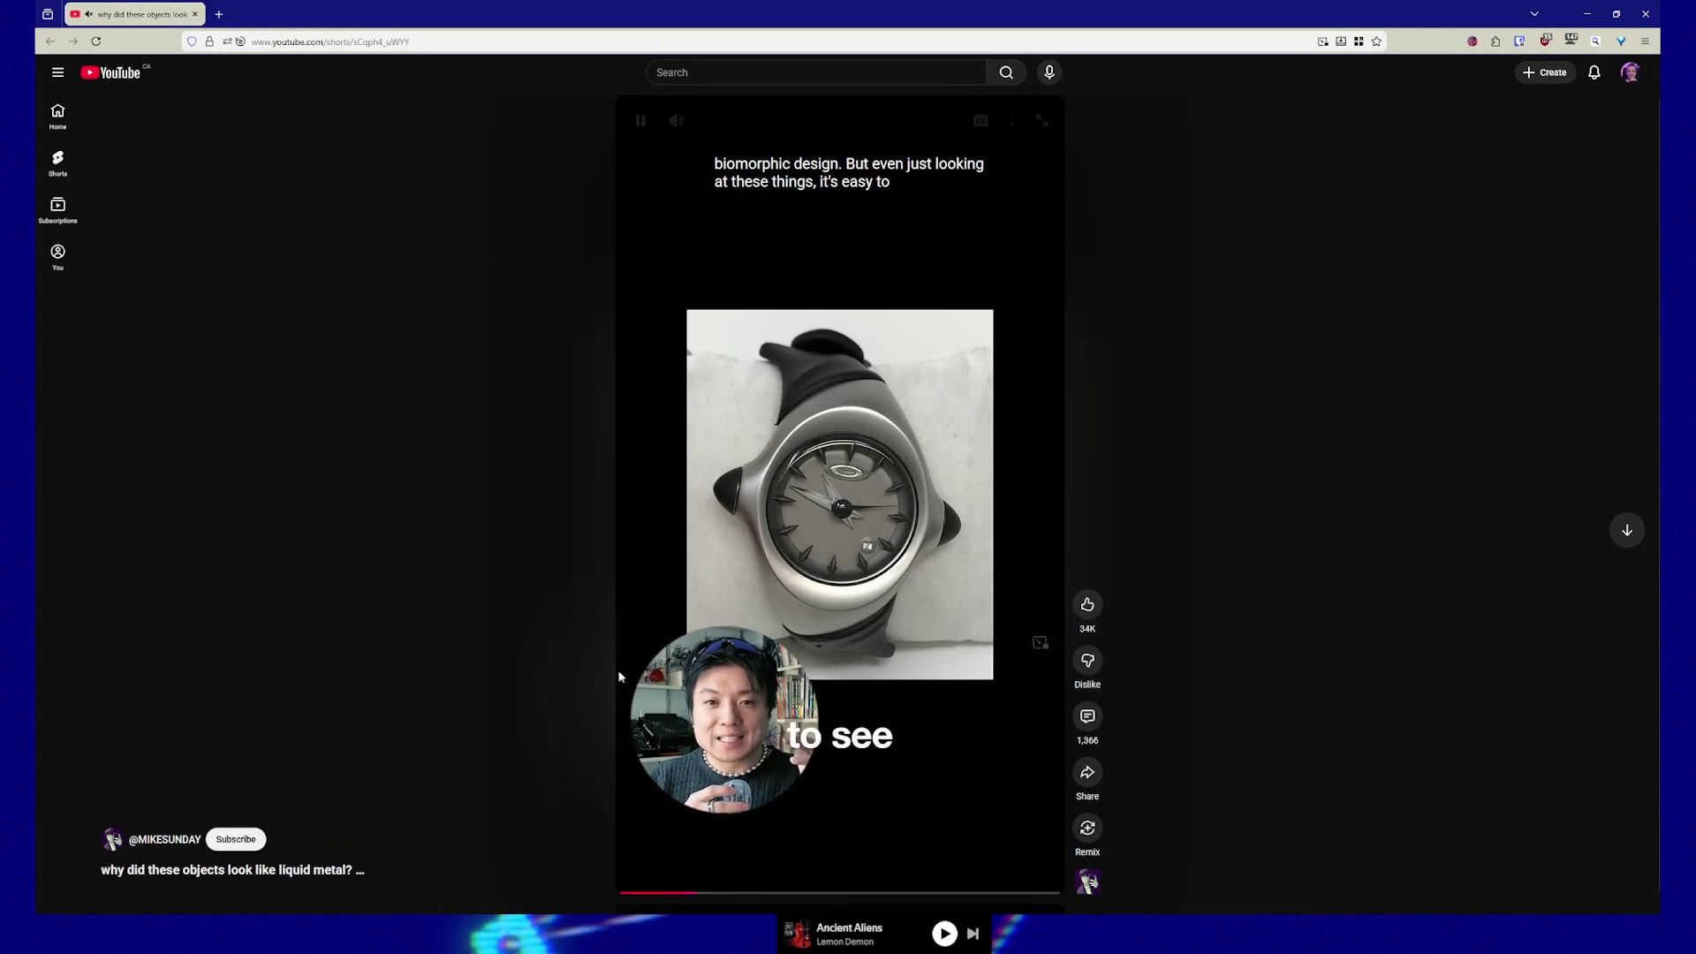
click(1043, 120)
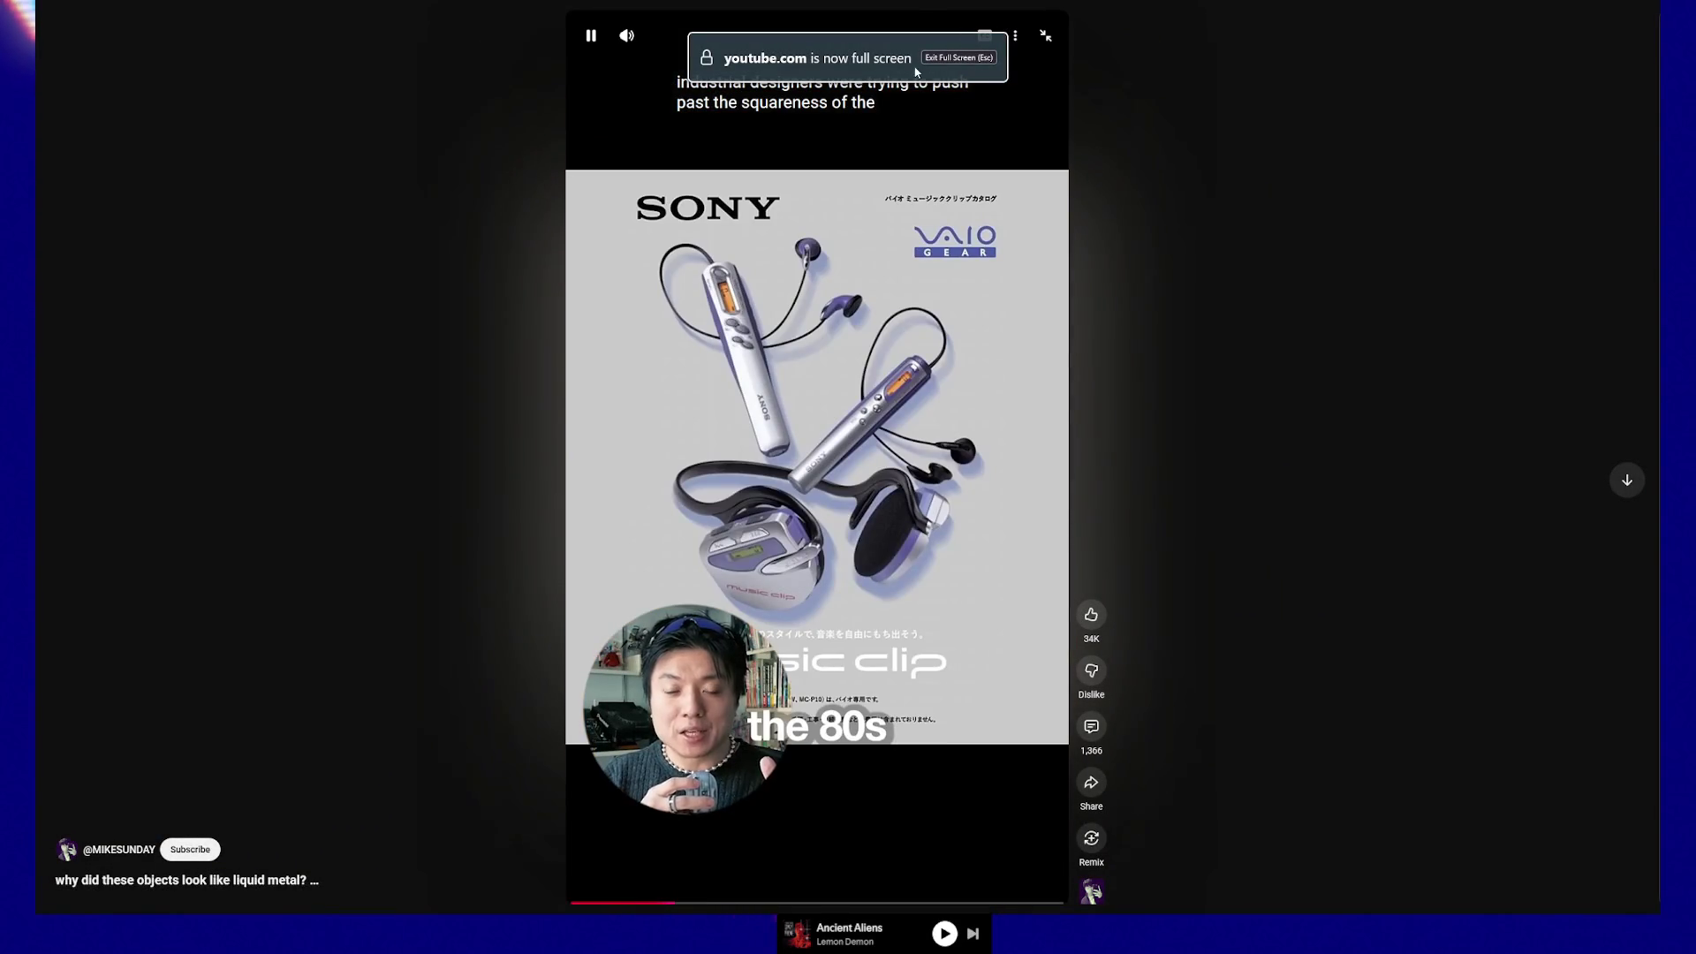
click(943, 59)
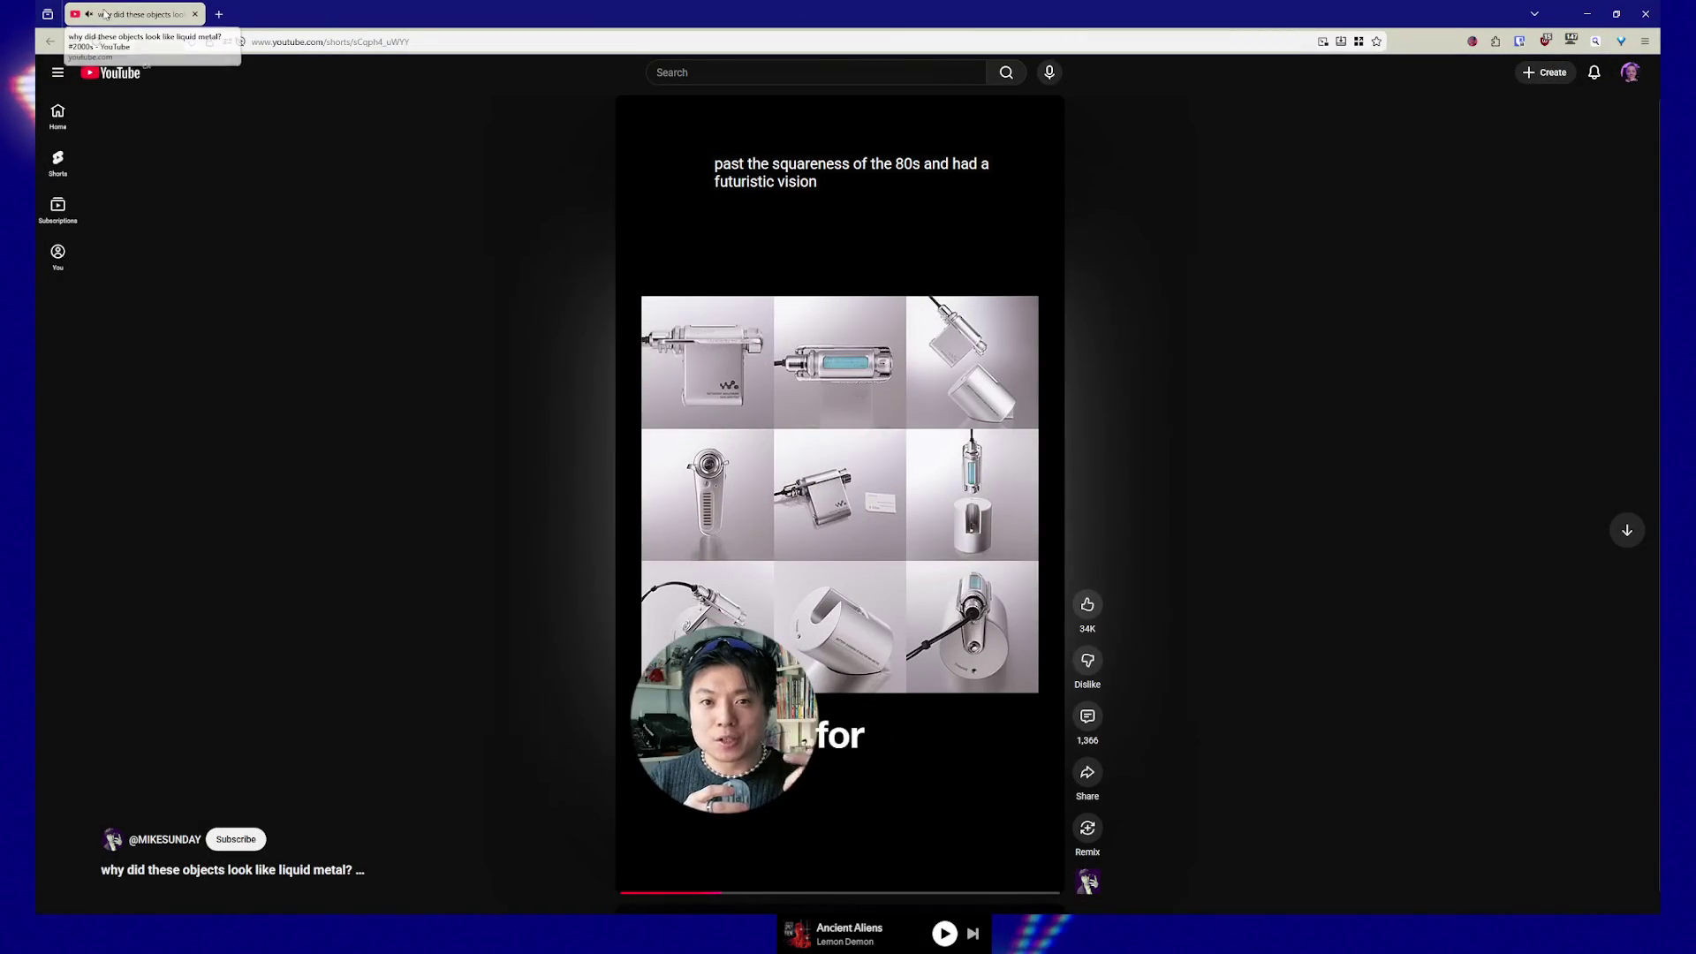
click(618, 894)
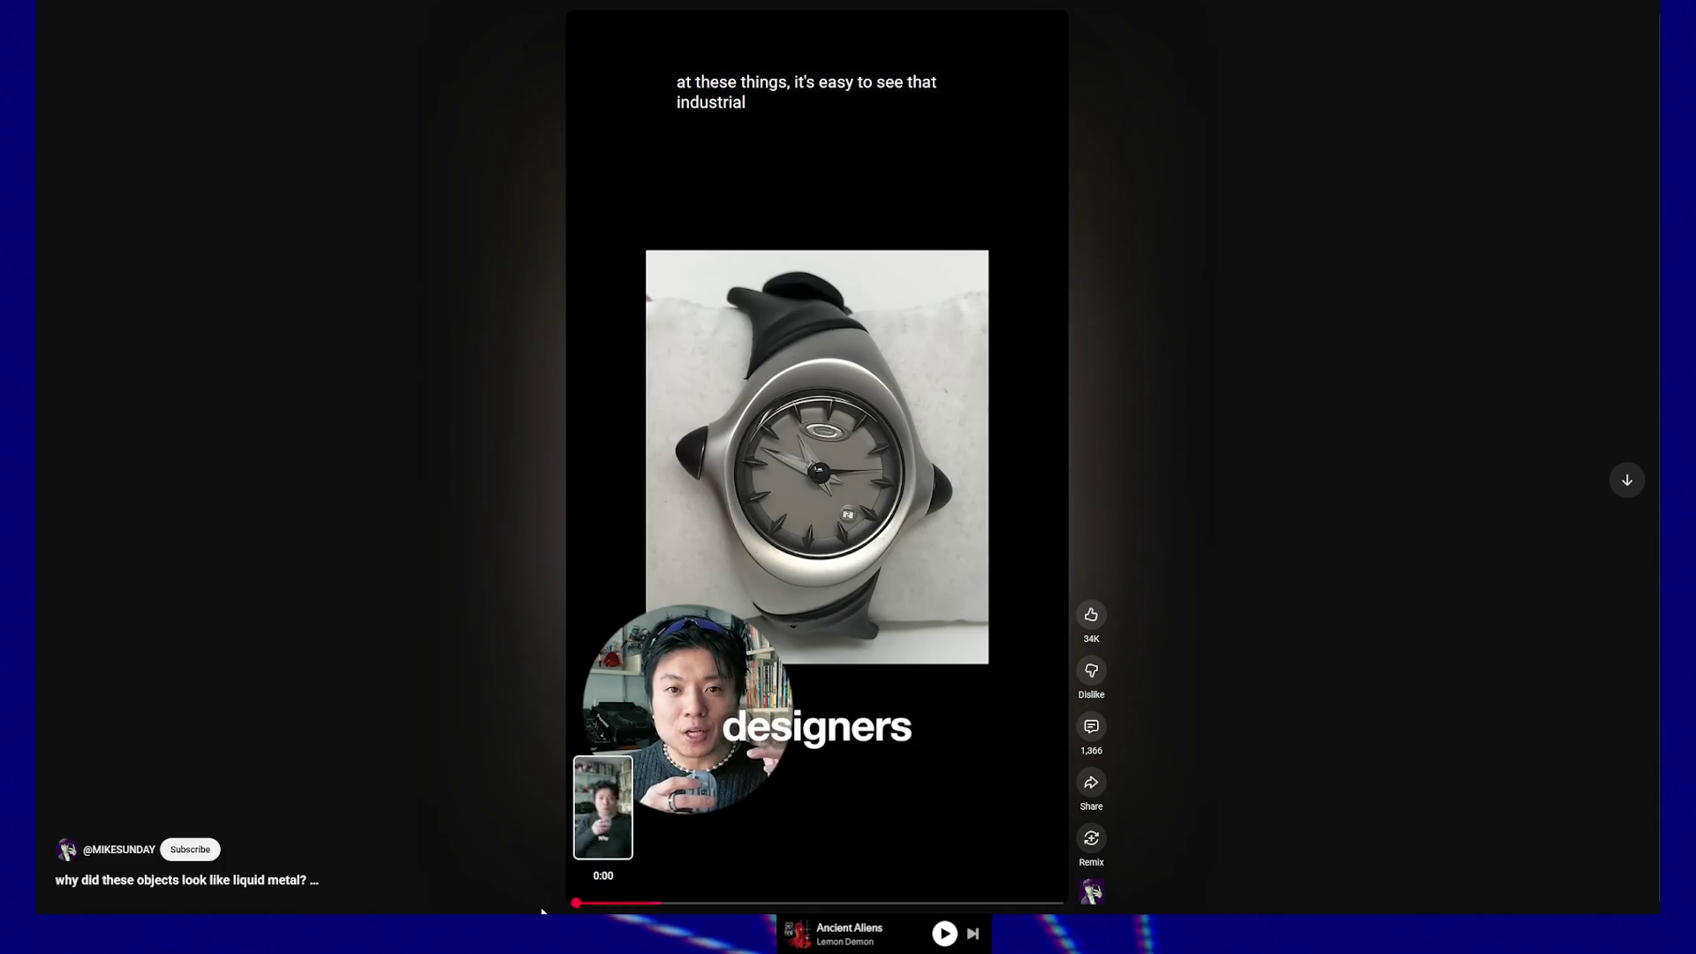
click(542, 912)
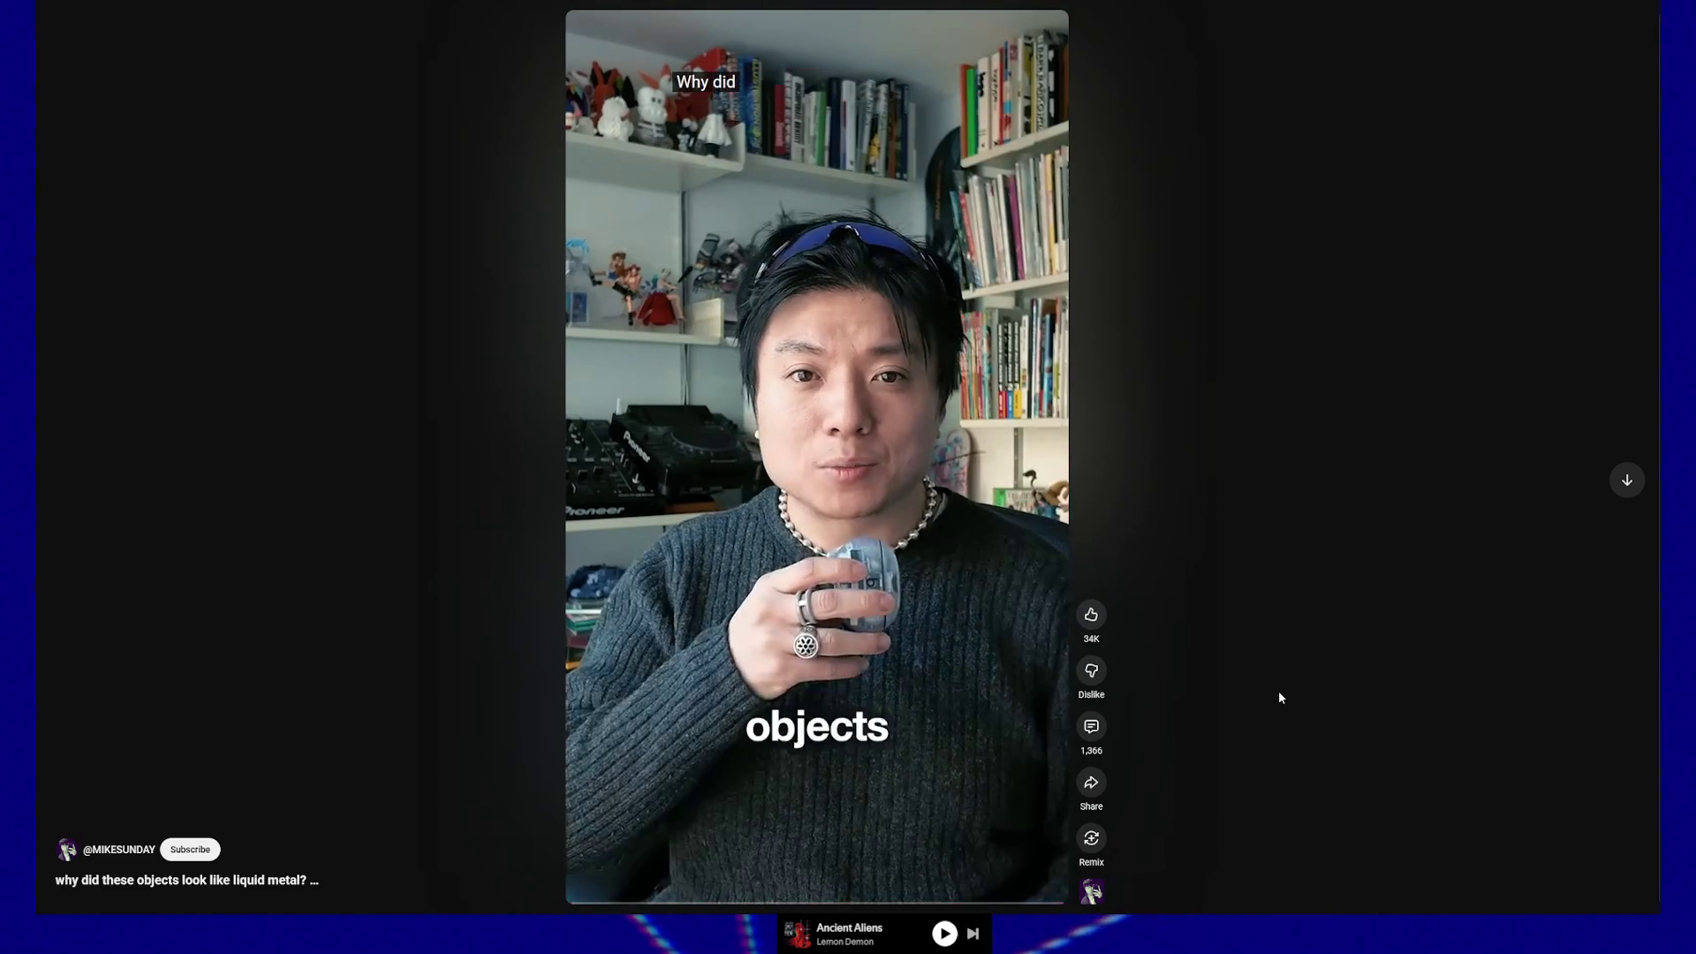
click(825, 477)
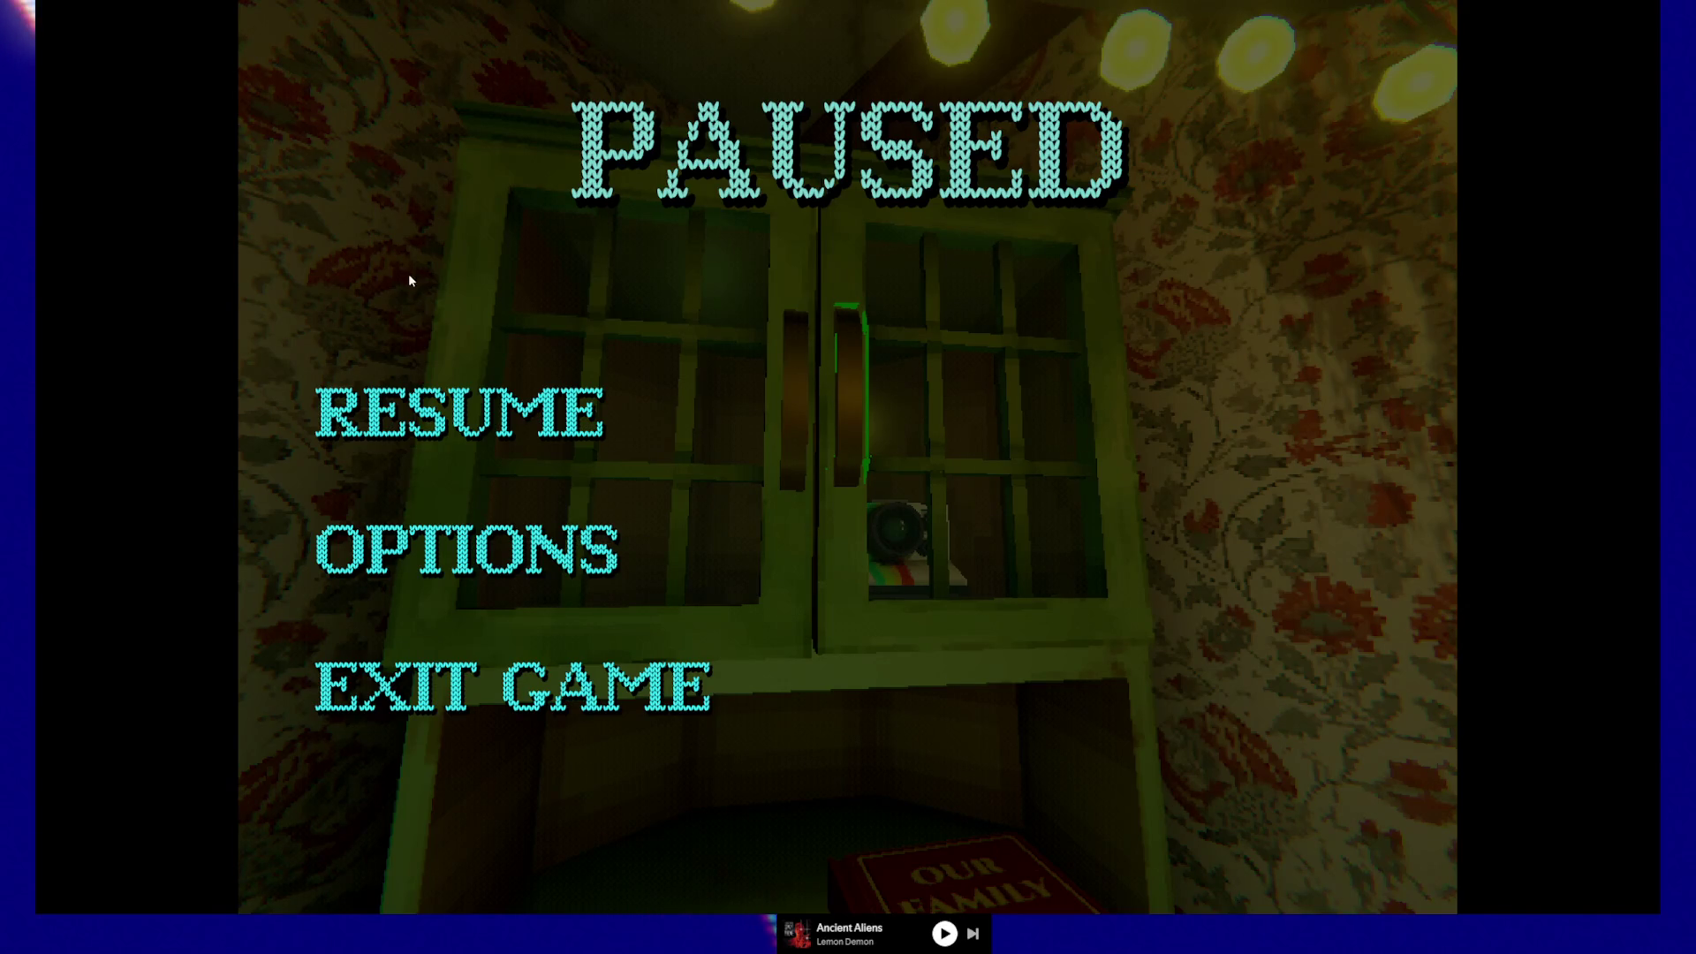
click(442, 411)
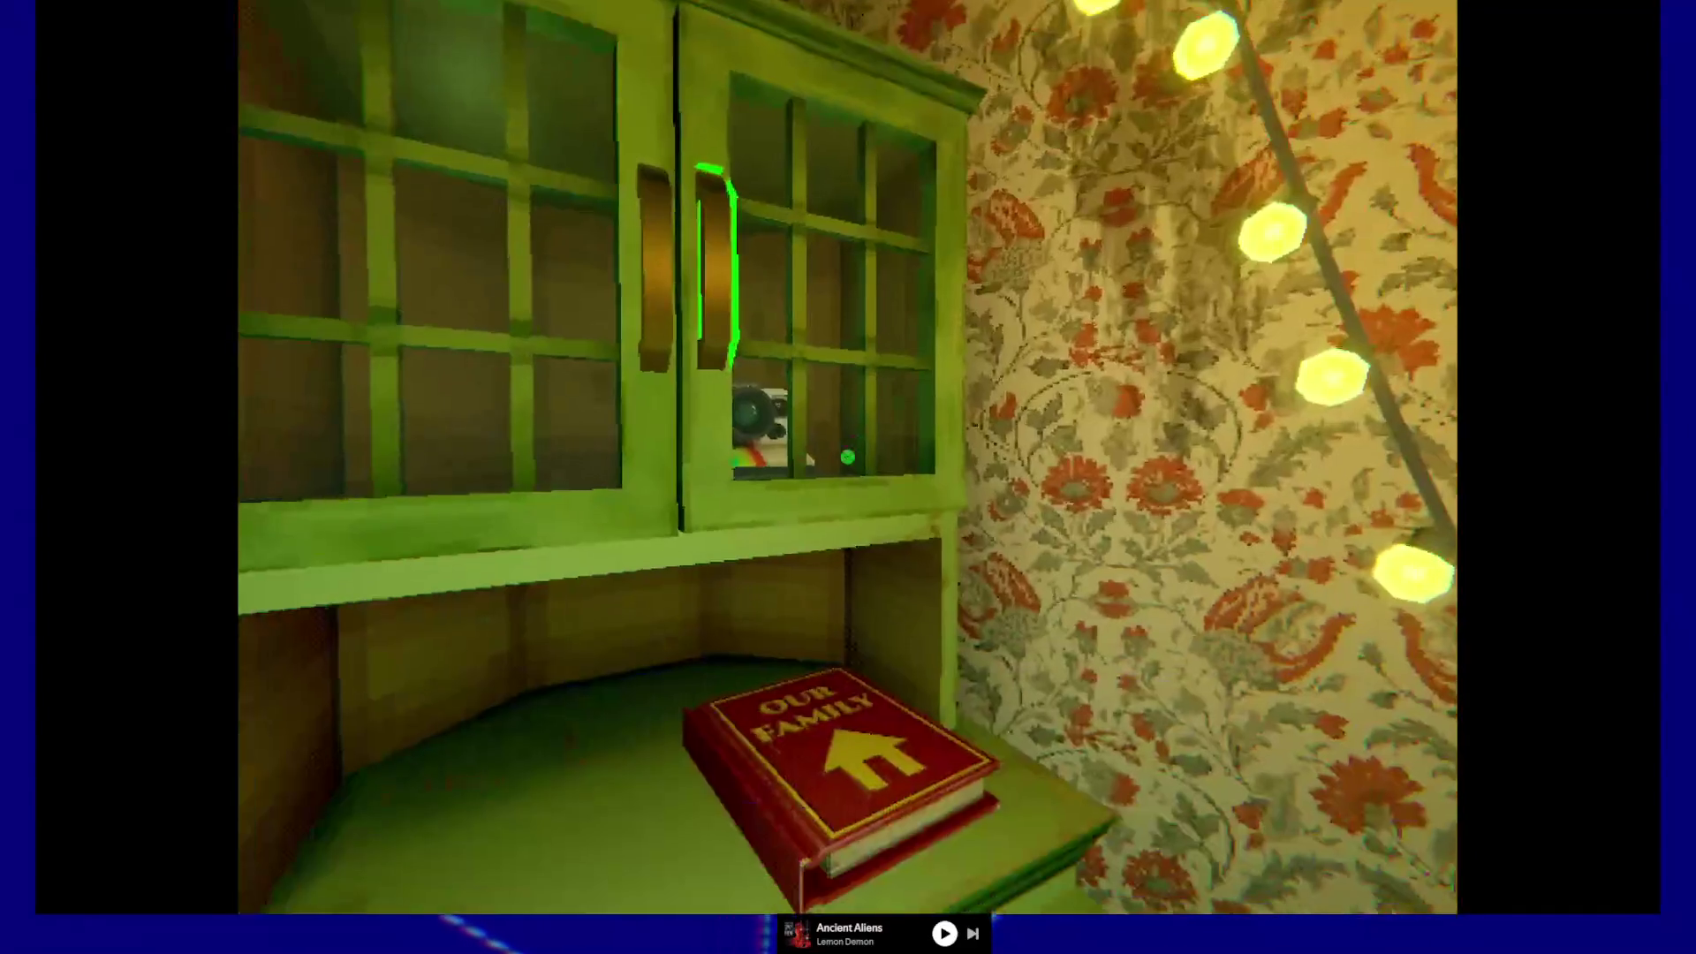
- Back away, sidestep right and walk up close to the upper glass cabinet holding the camera
key(s)
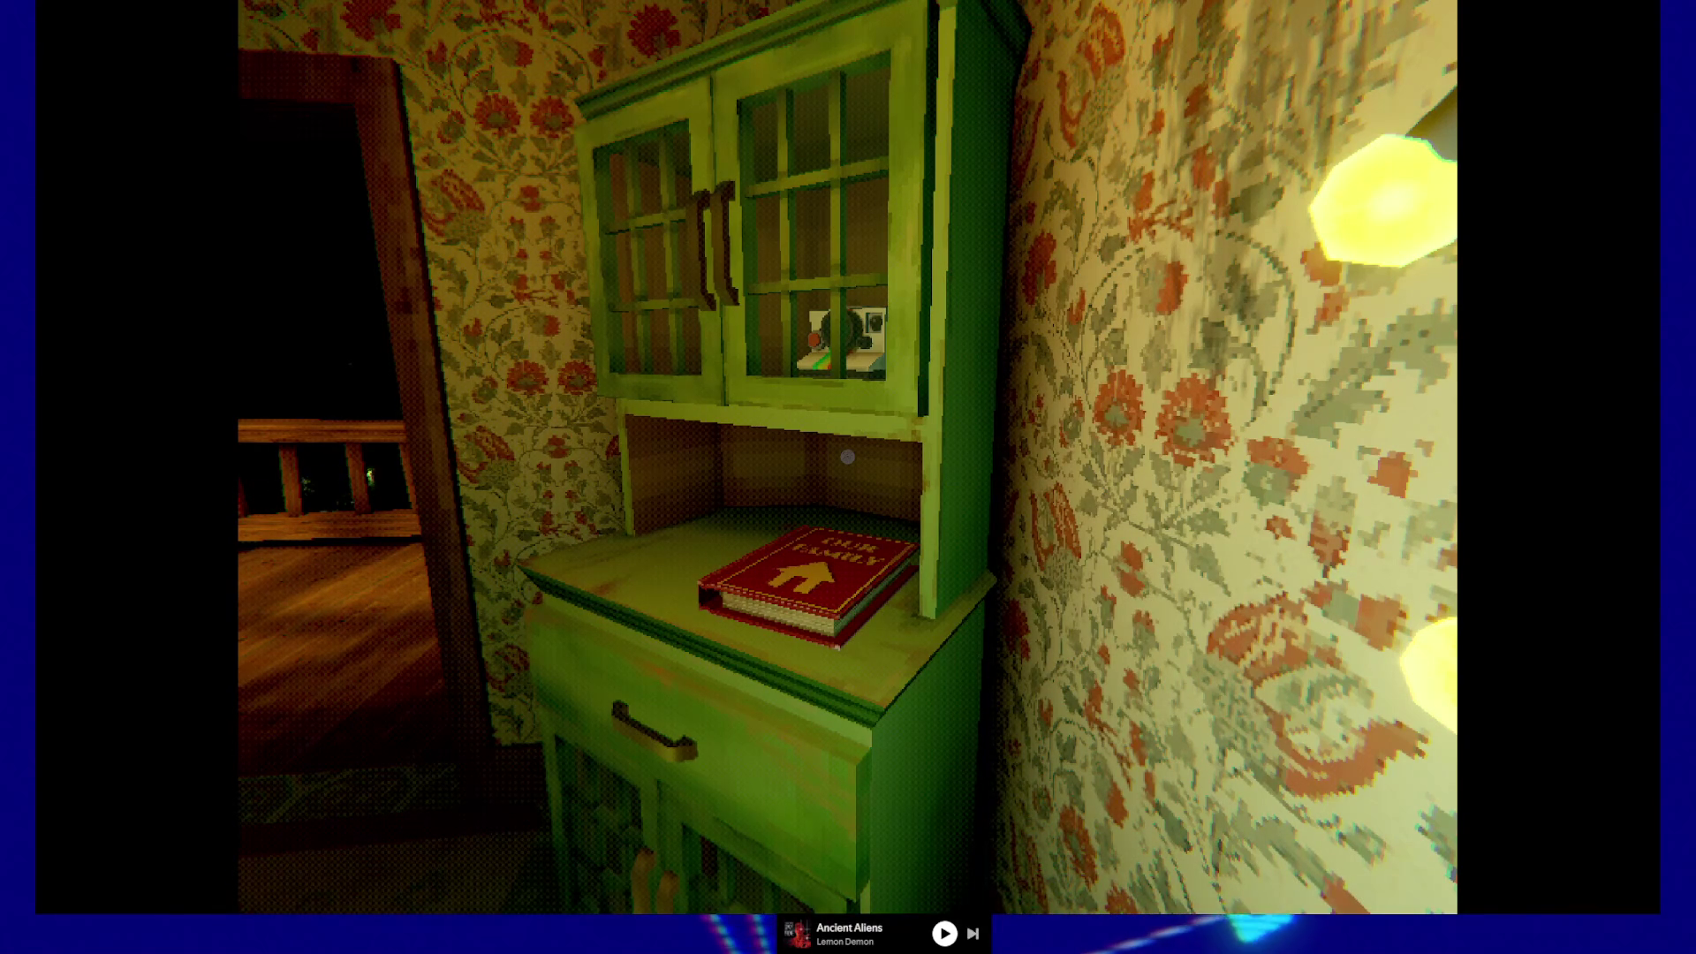
key(s)
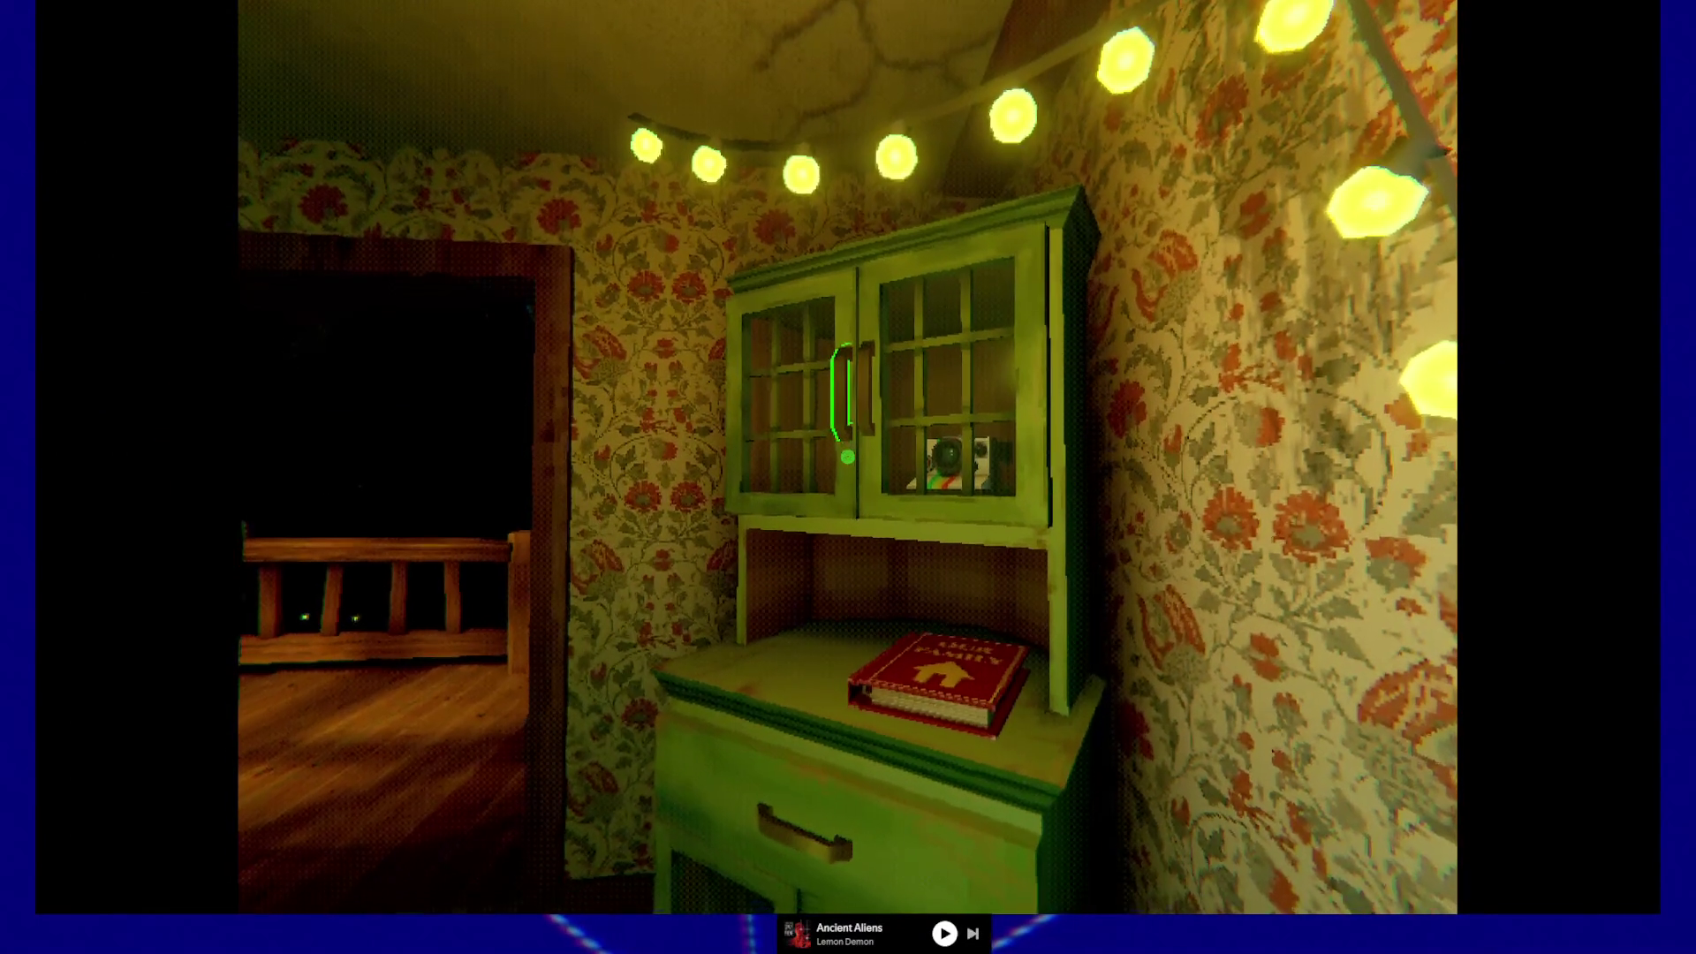
key(d)
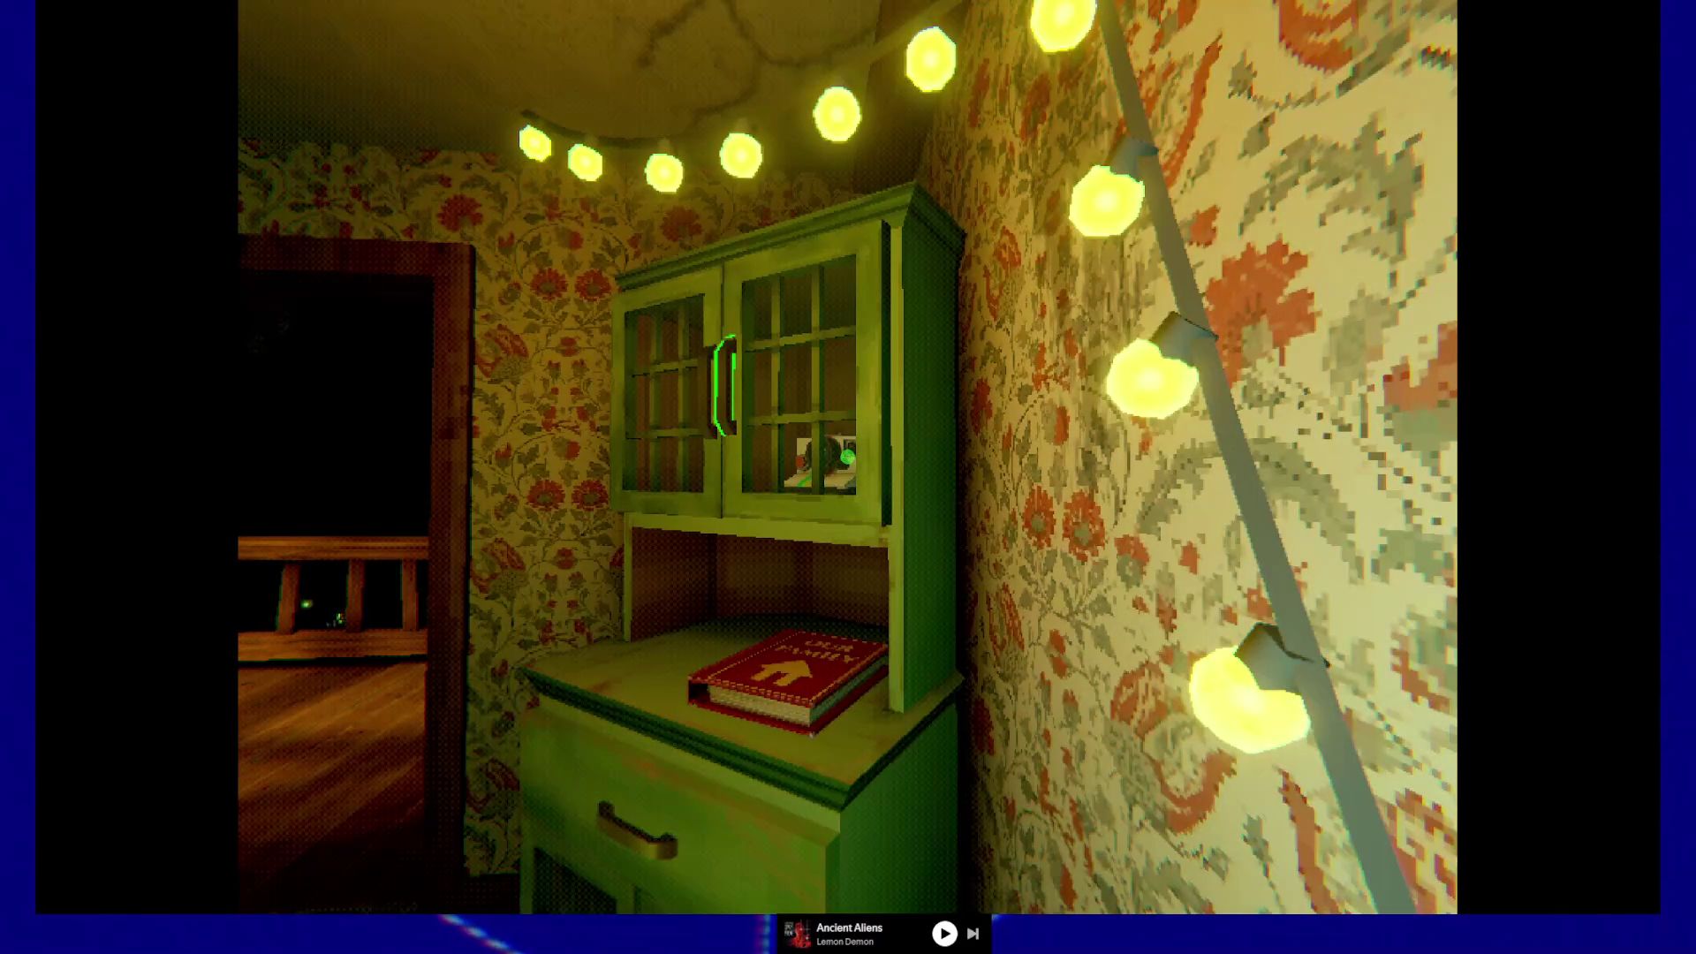
key(w)
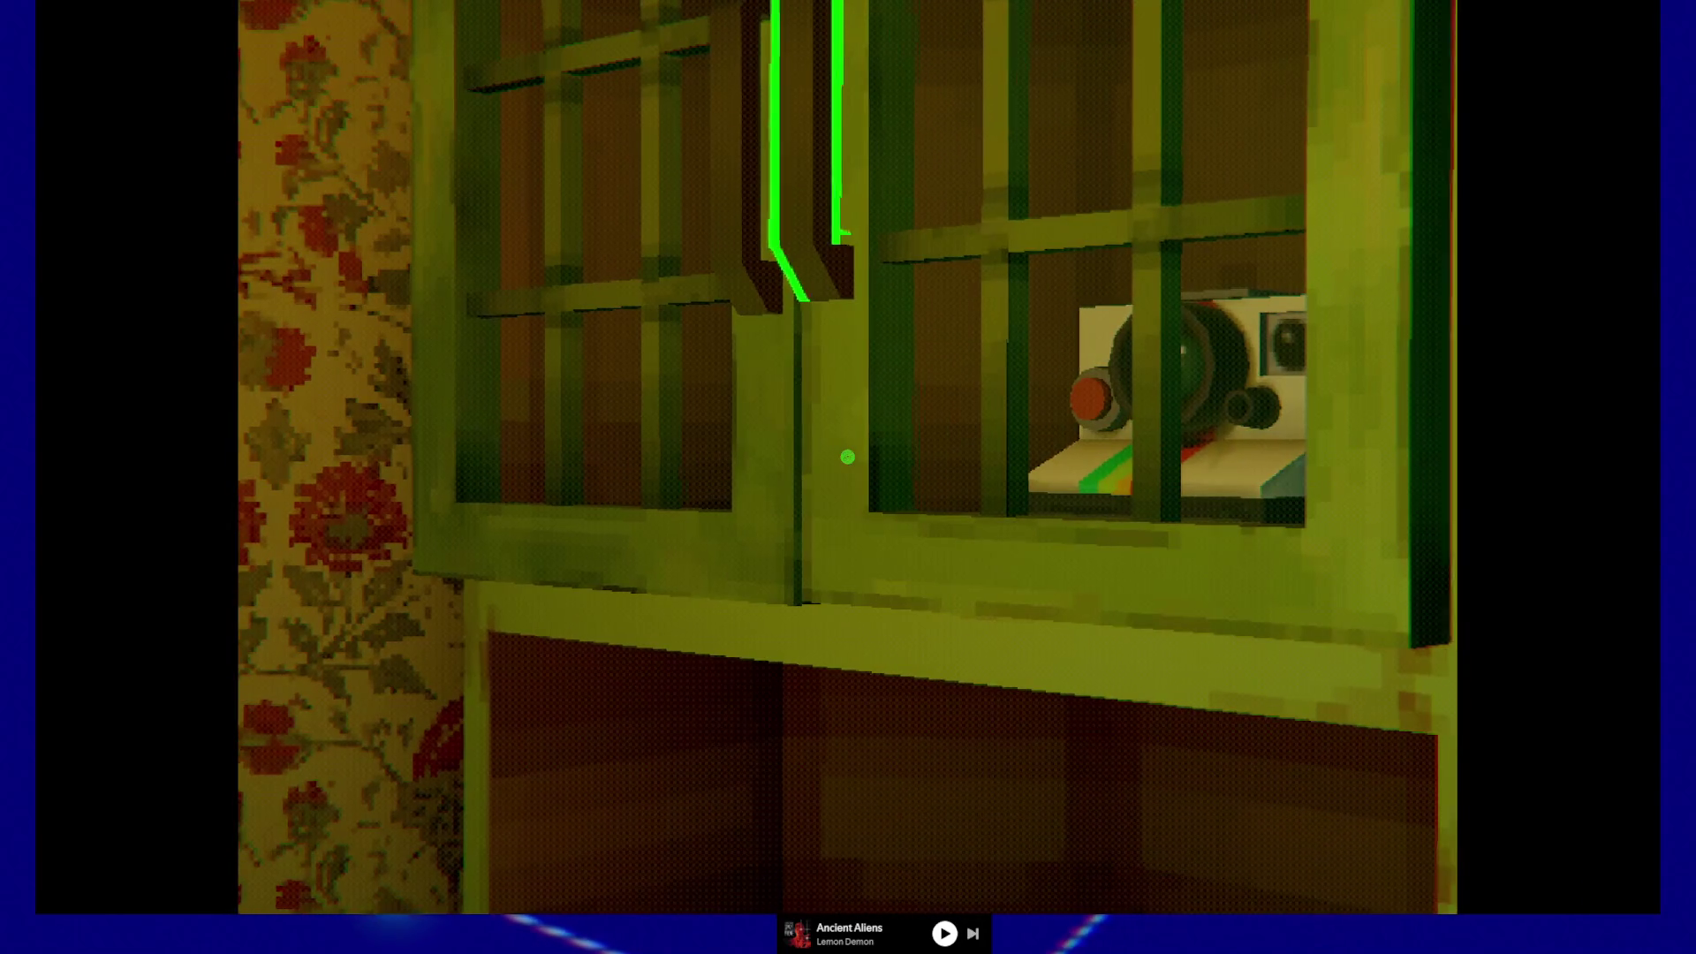
- Back off for a wide view, then walk up to line up with the green cabinet's door handle
key(s)
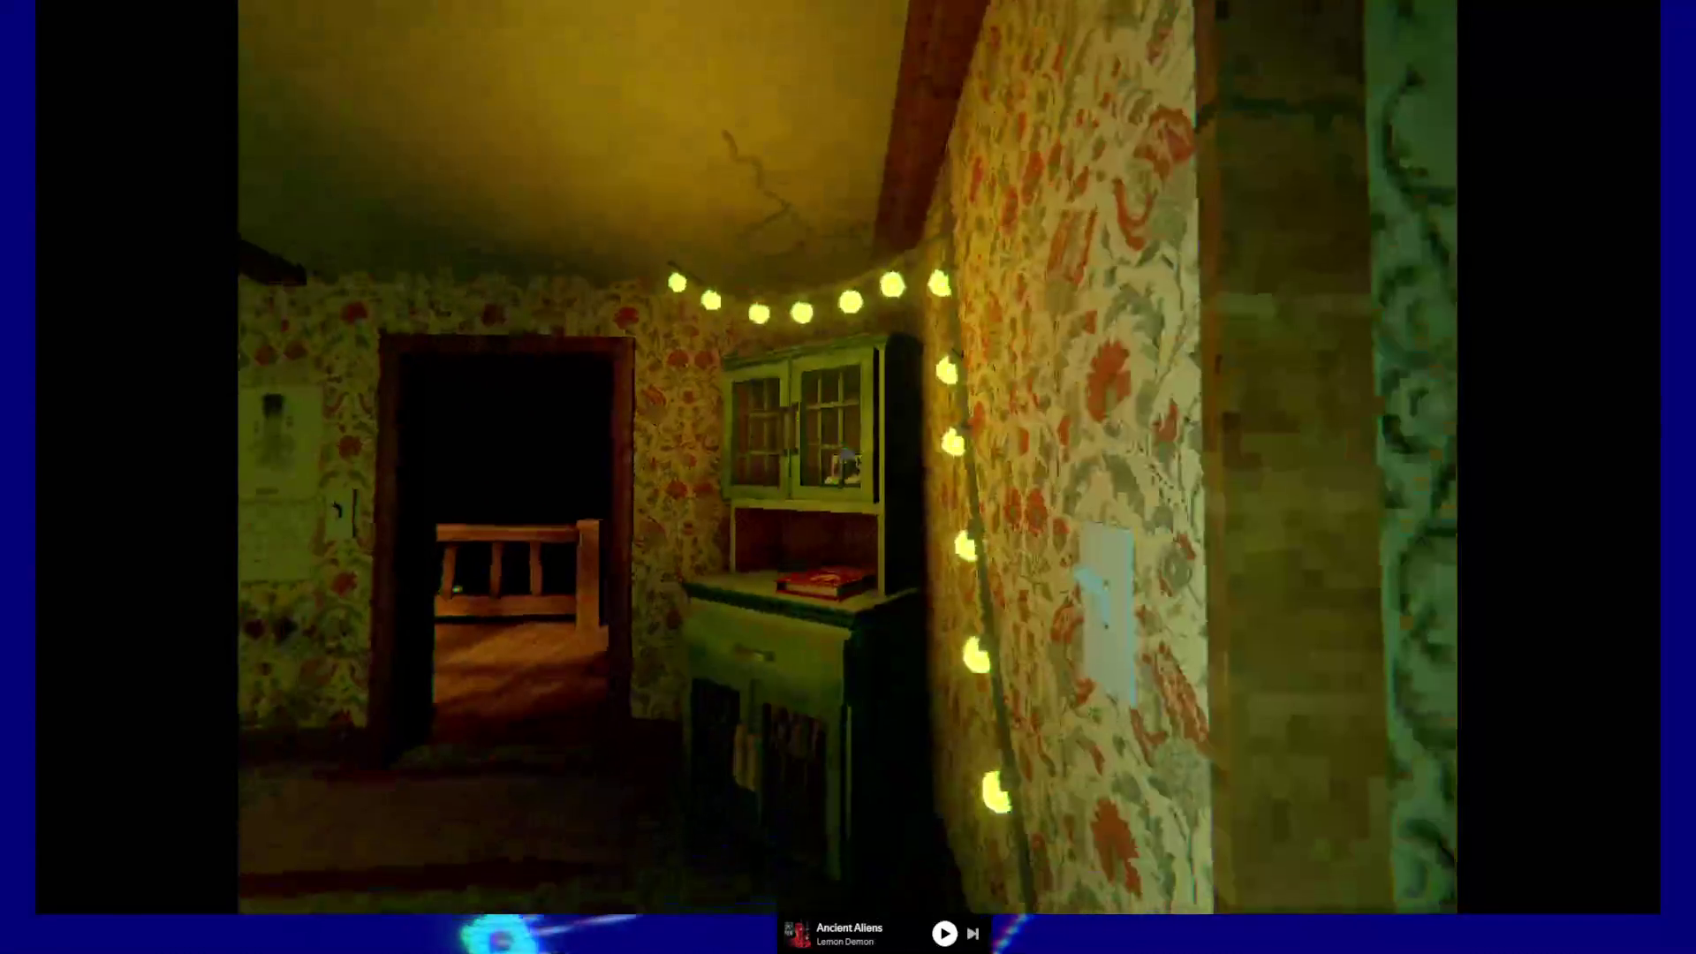
key(w)
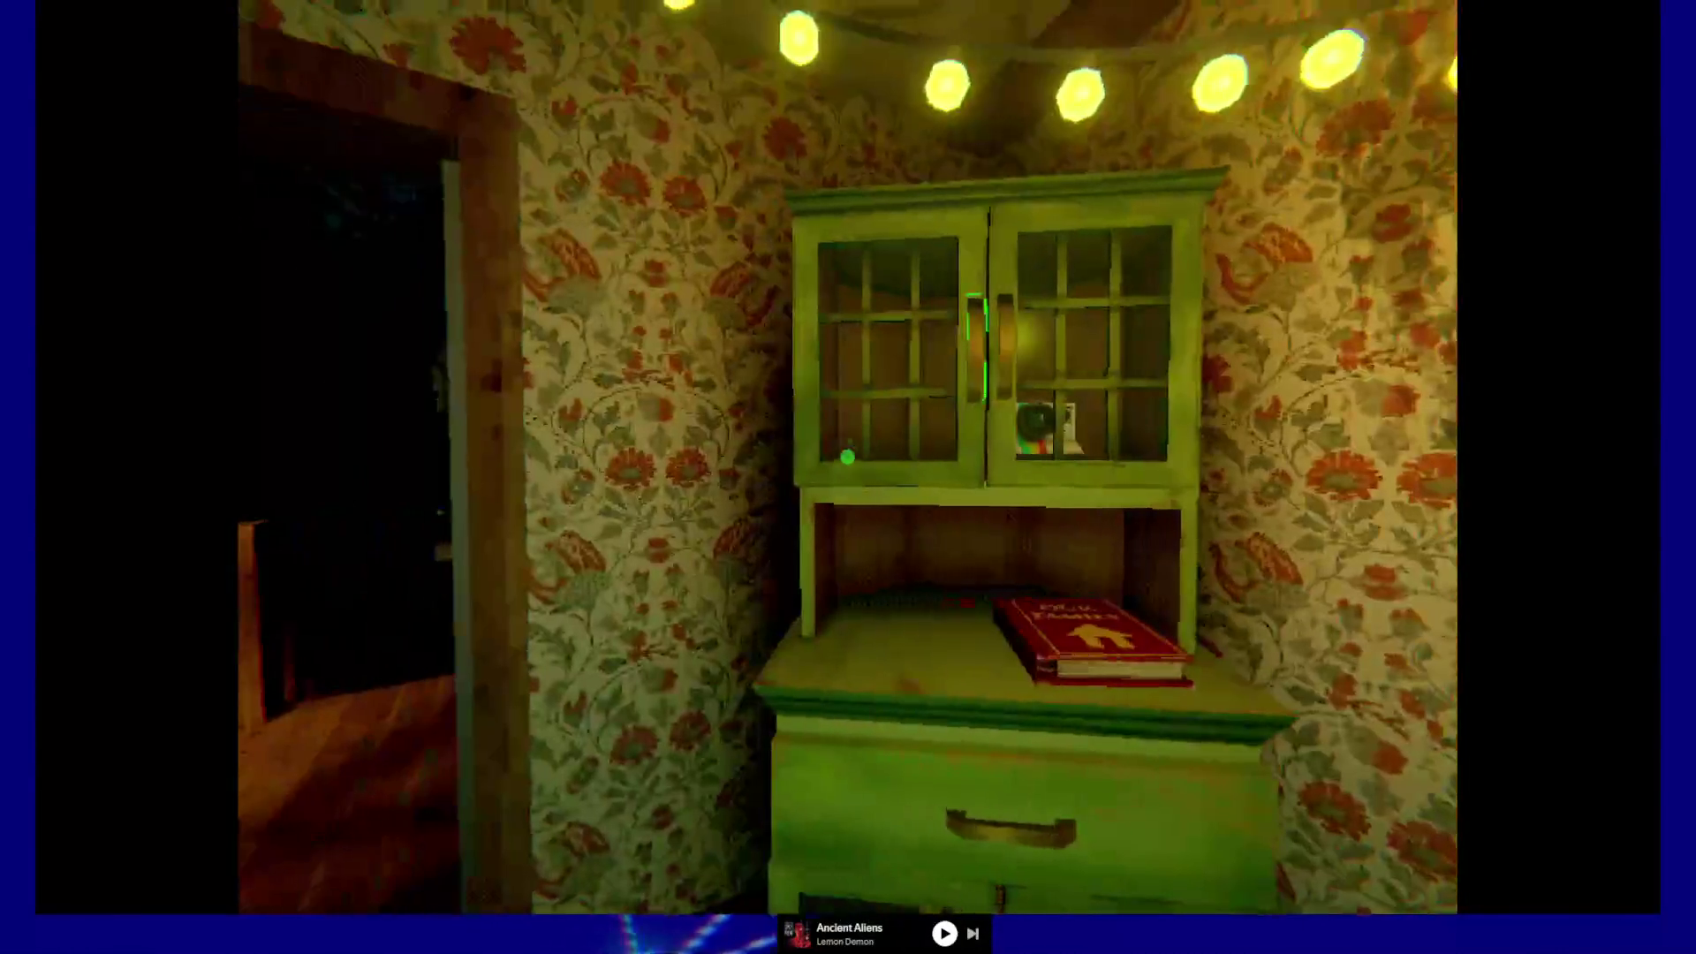
key(w)
key(s)
key(w)
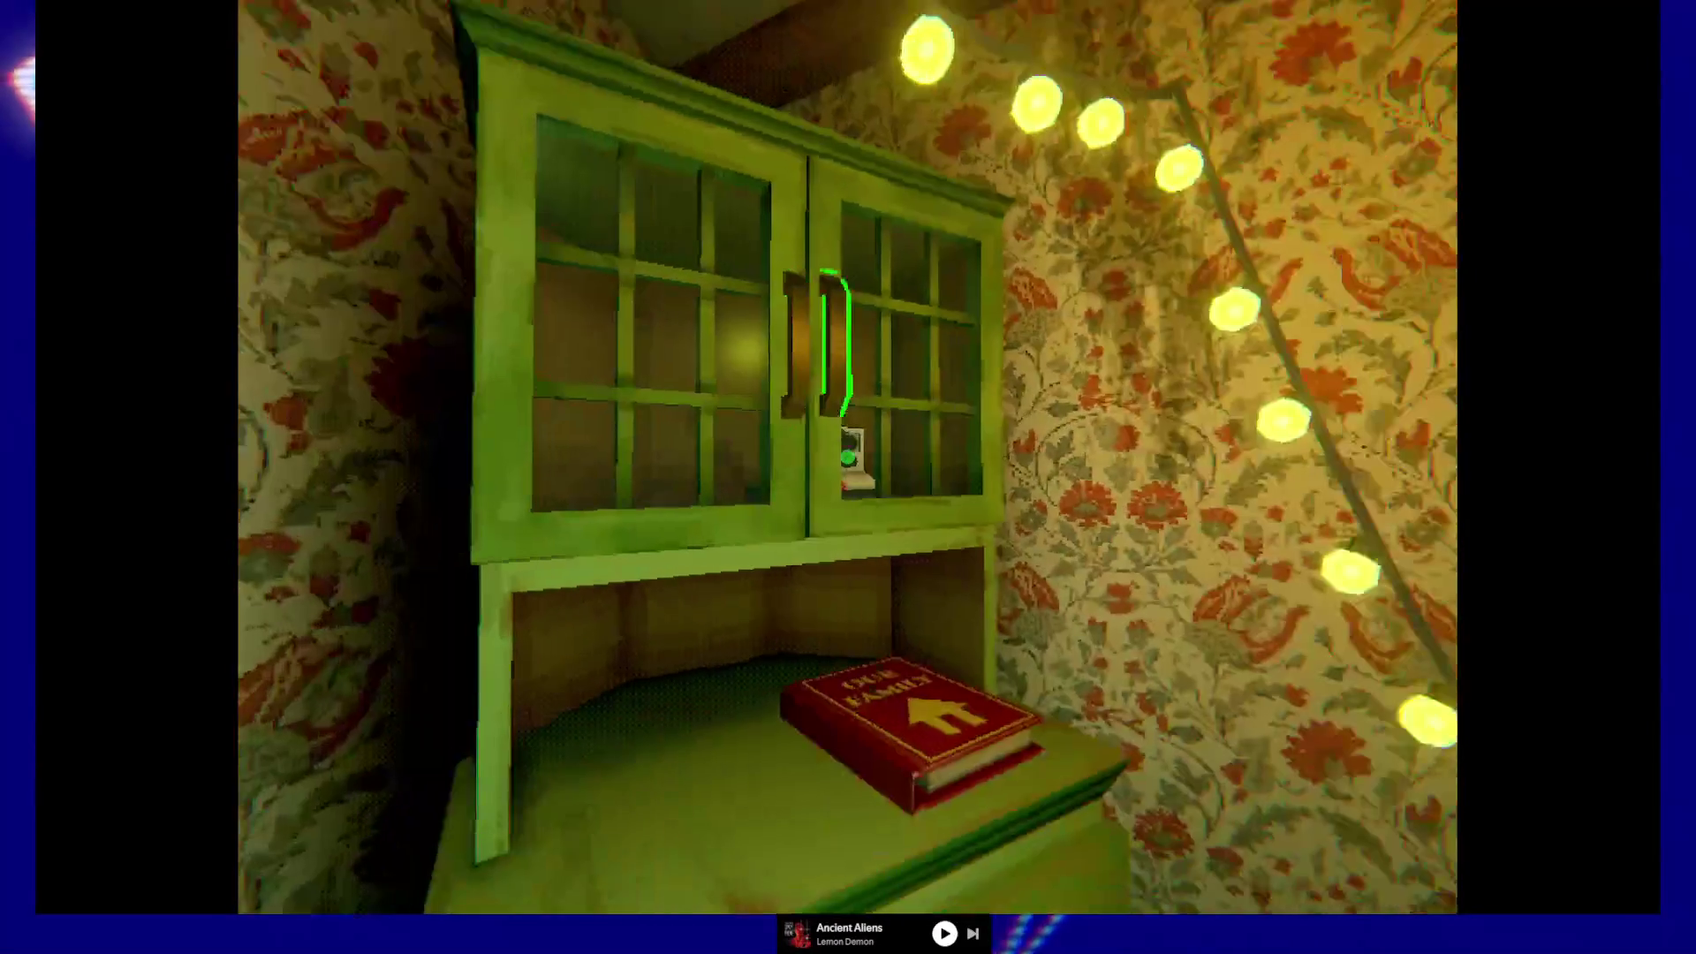
key(s)
- Sidestep and square up facing the lower glass doors beneath the cabinet drawer
key(d)
key(a)
key(w)
key(s)
key(w)
key(d)
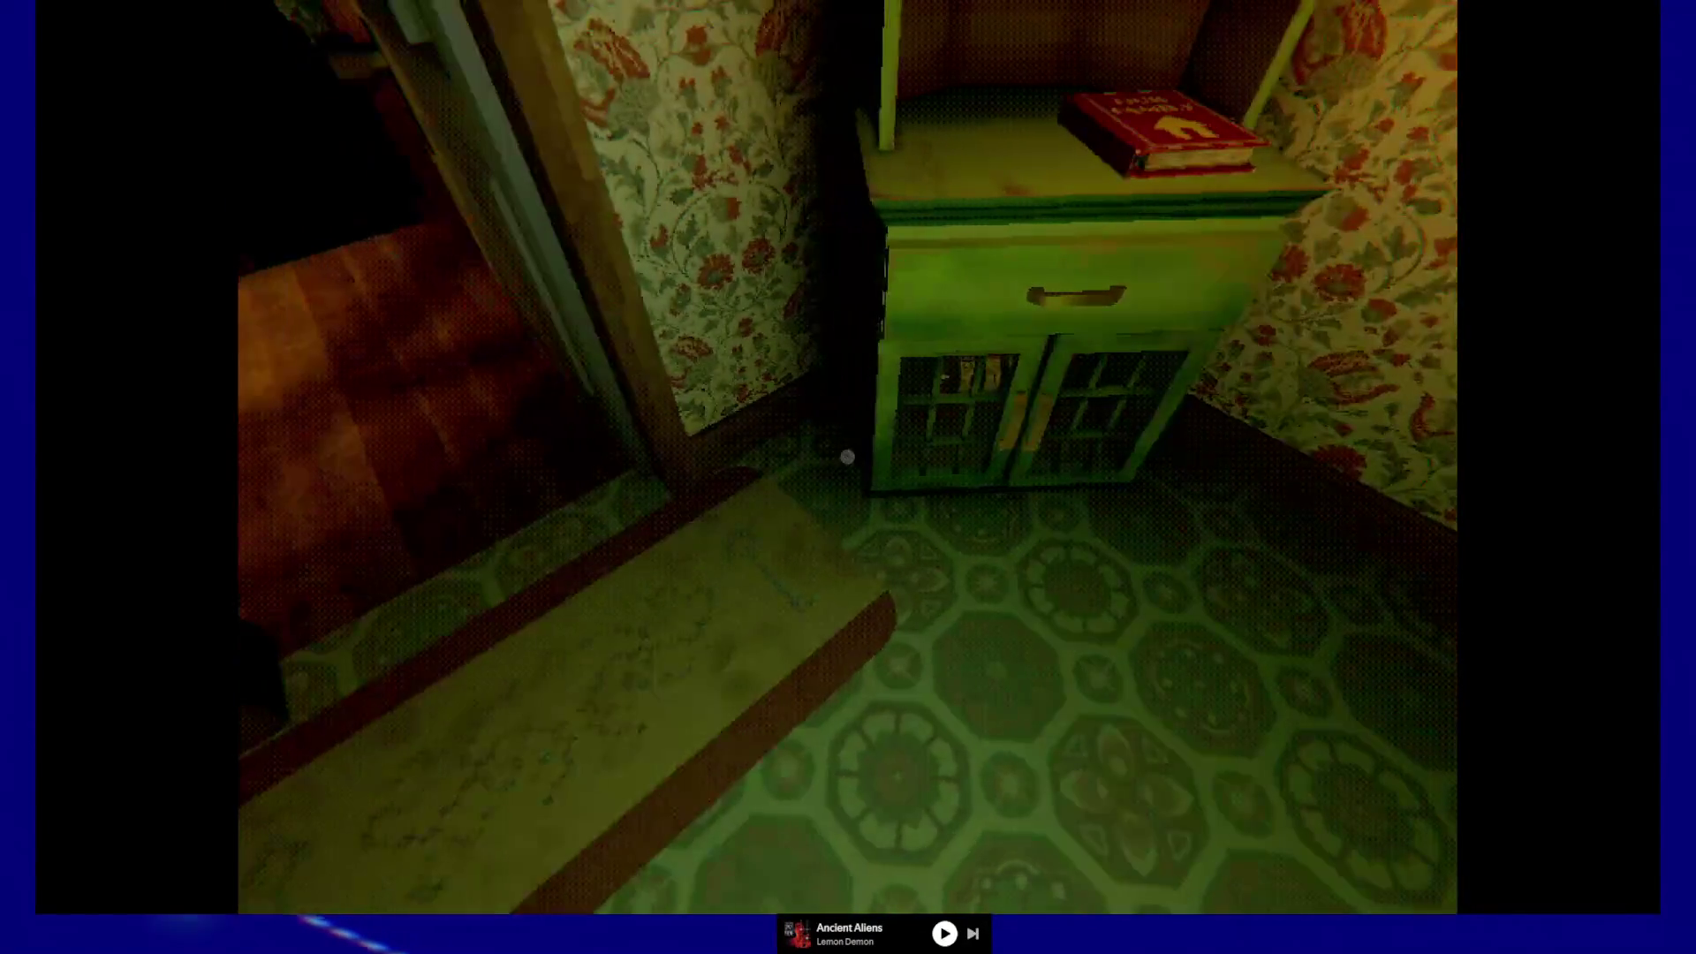
key(d)
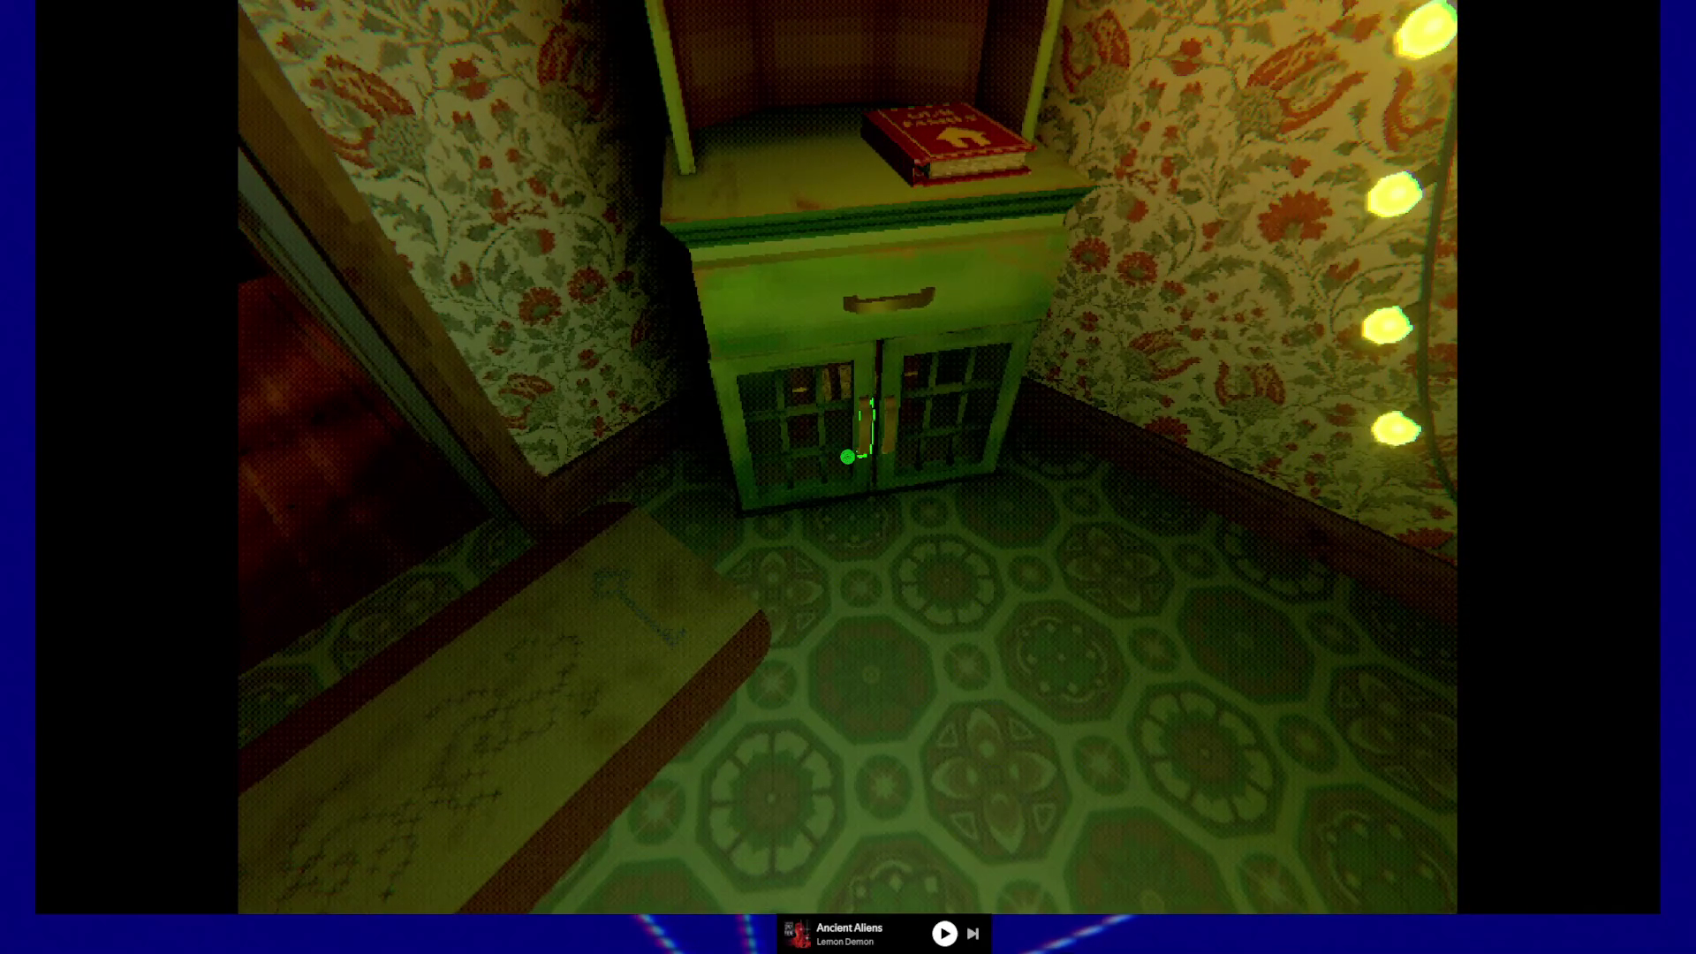
- Walk up and open the lower cabinet doors, stepping back to see the red box inside
key(w)
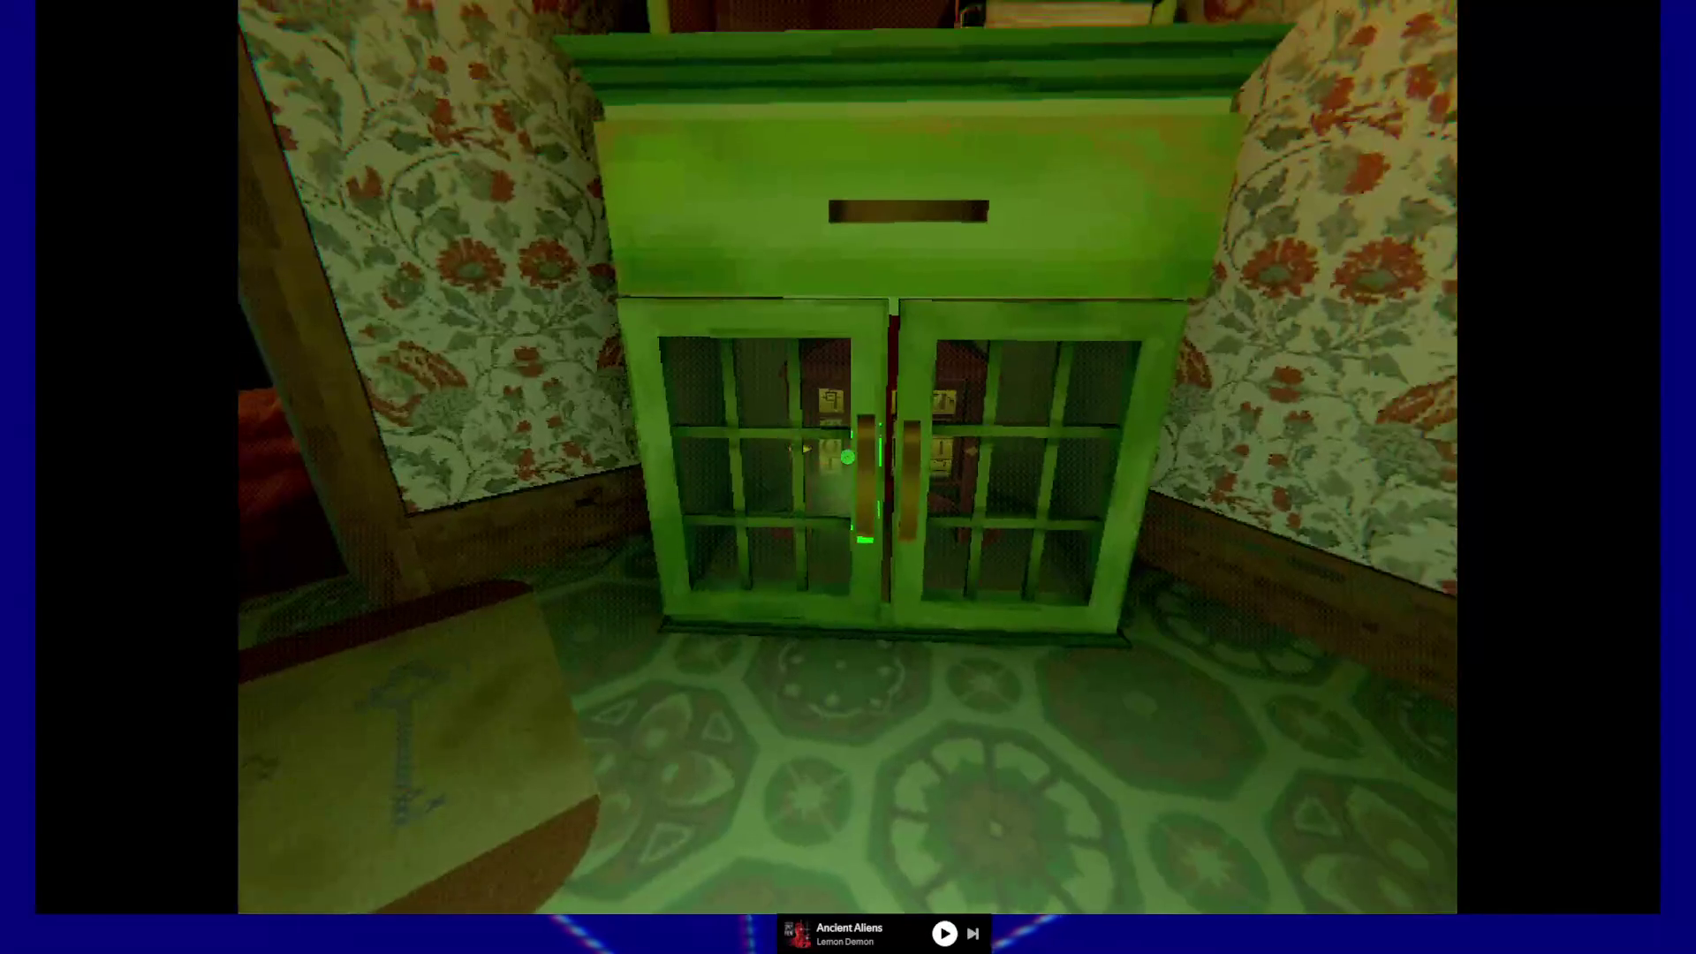
click(848, 456)
click(847, 457)
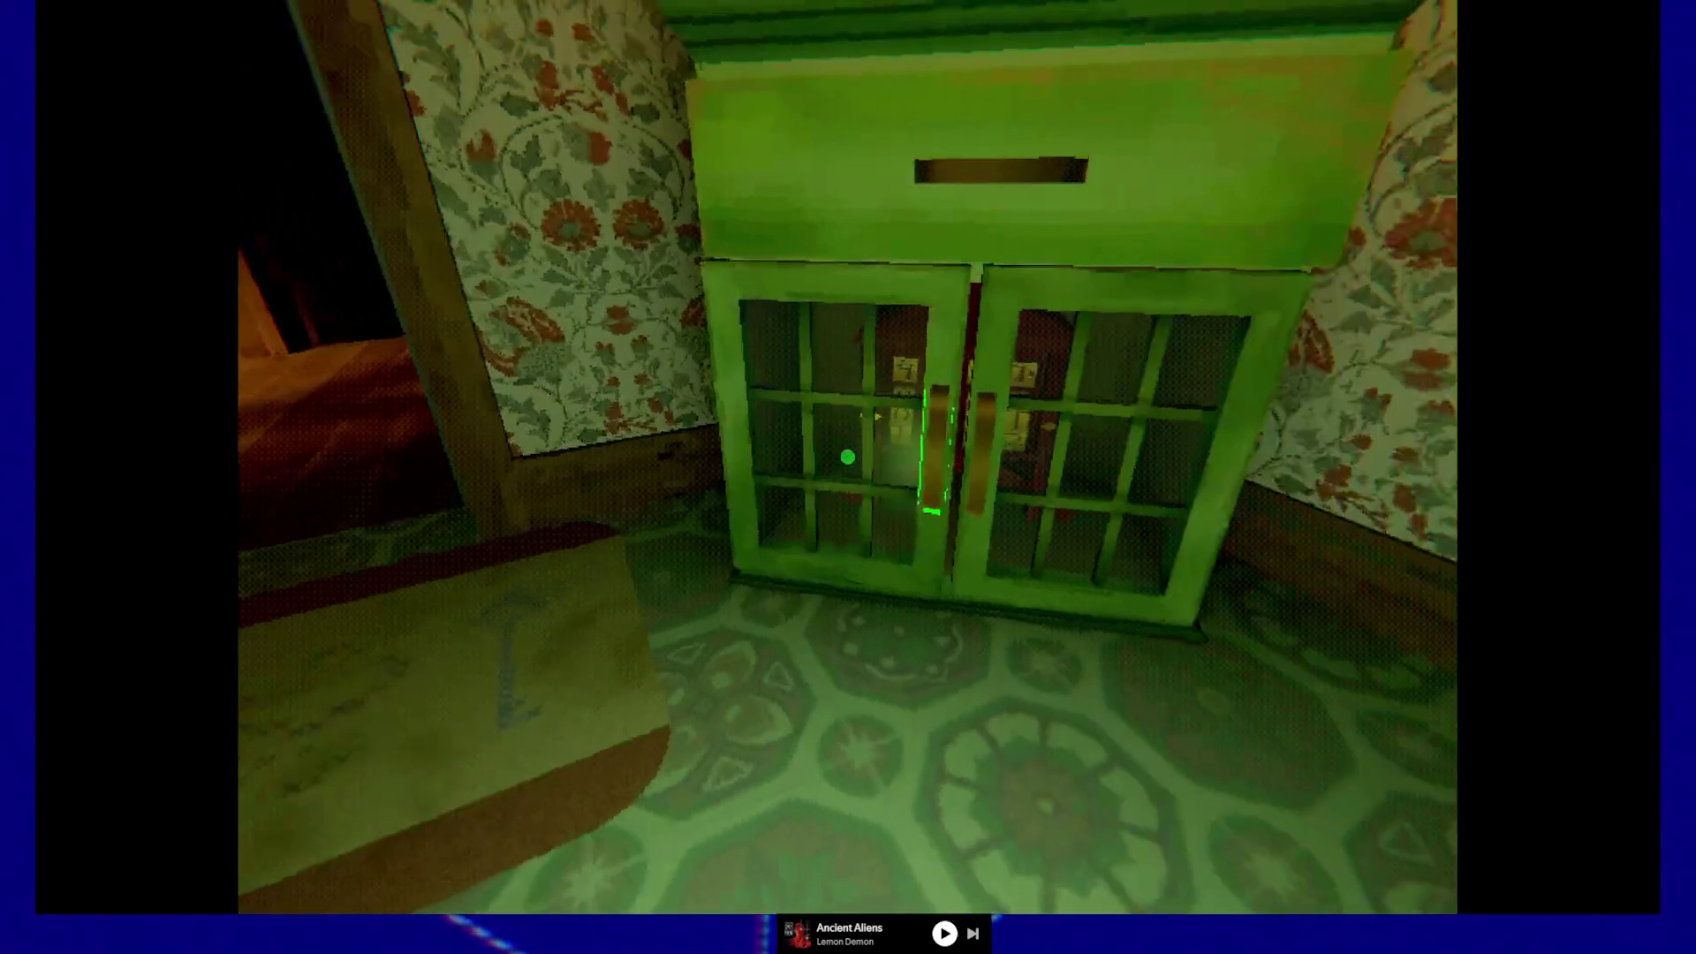
click(847, 456)
click(847, 456)
click(847, 457)
key(s)
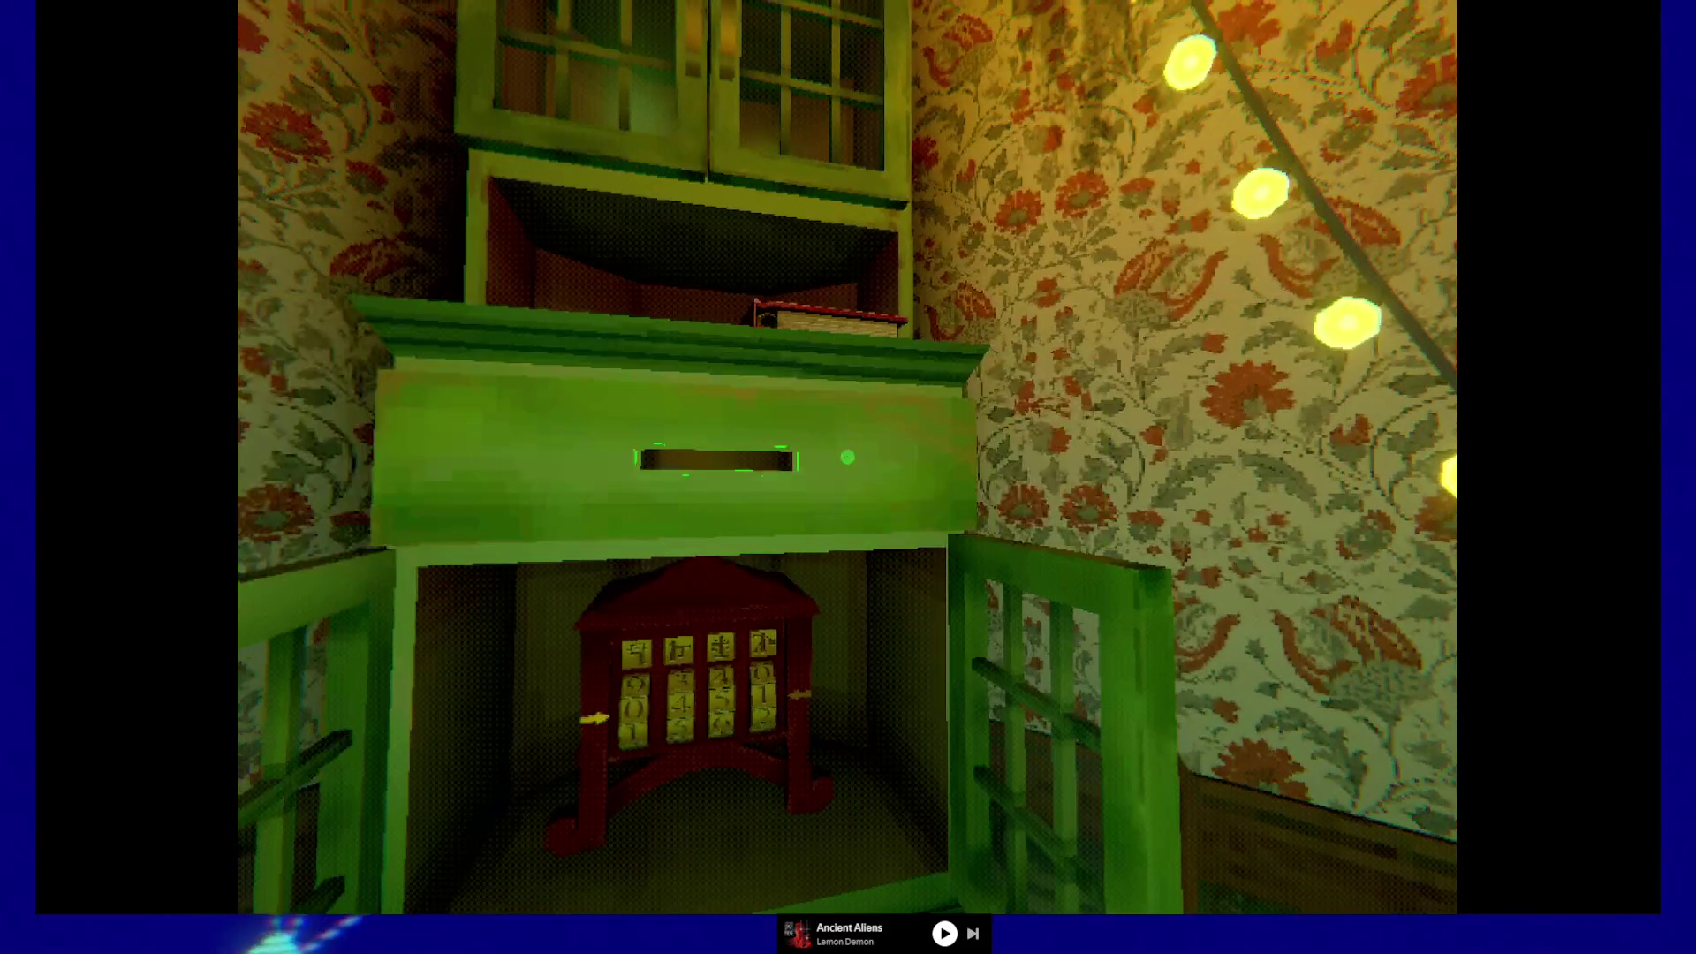
key(w)
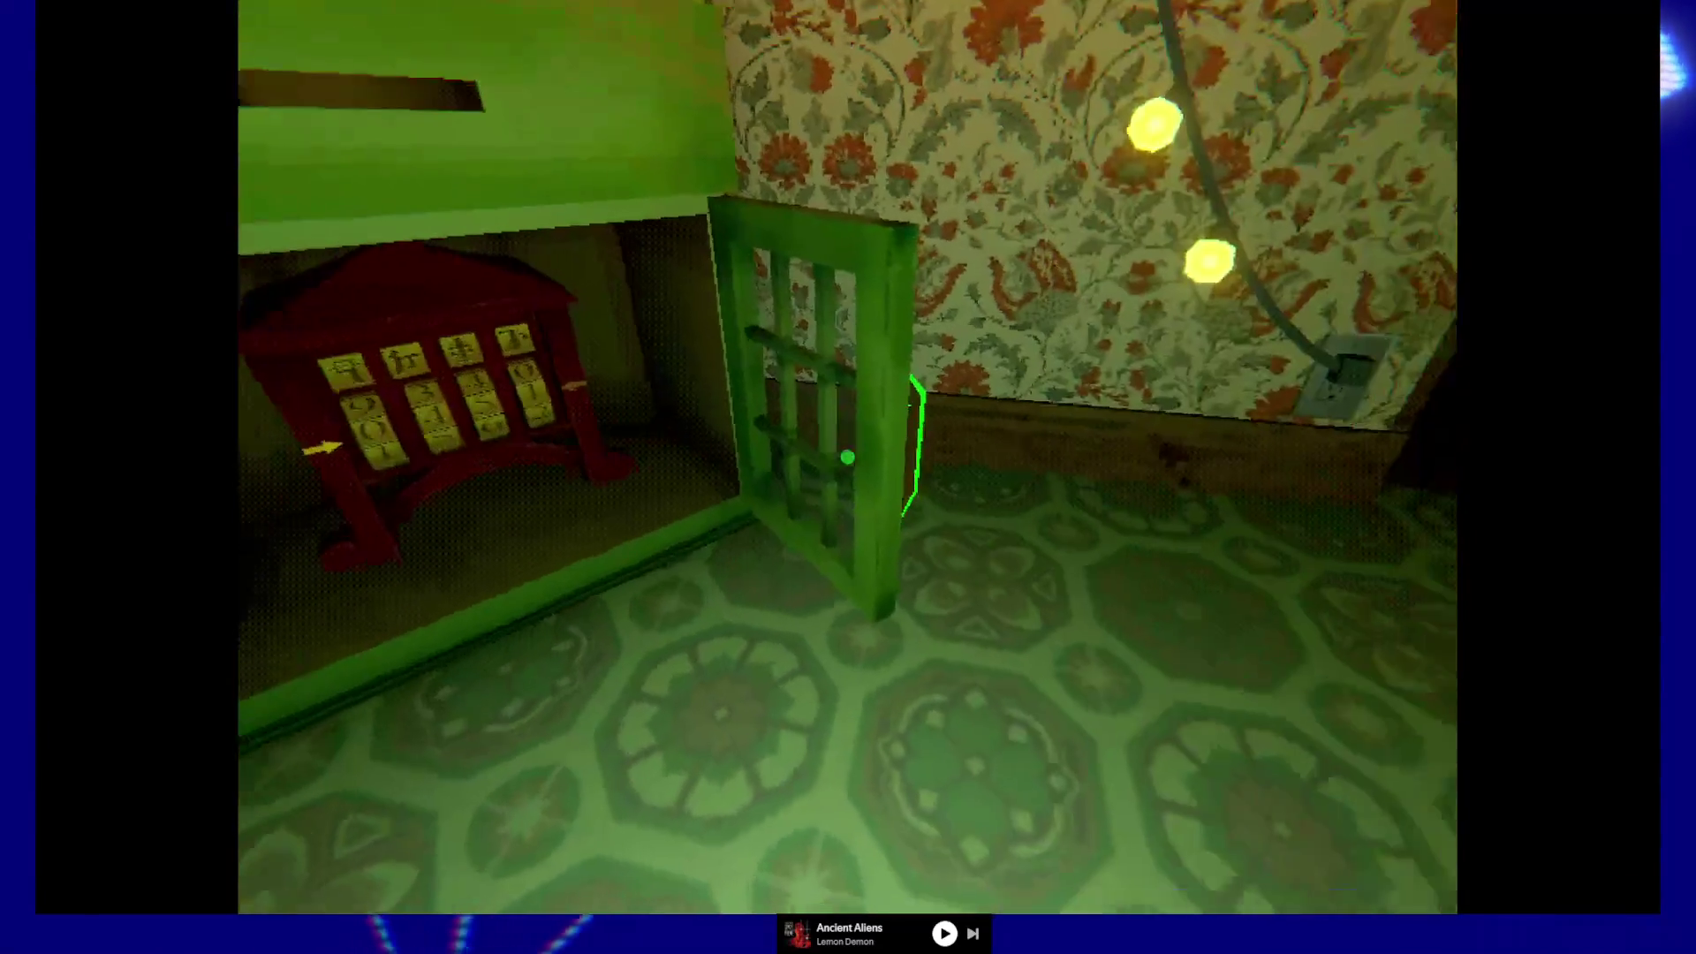
- Close and reopen the right glass door, then open the left door facing the cabinet
click(848, 456)
key(s)
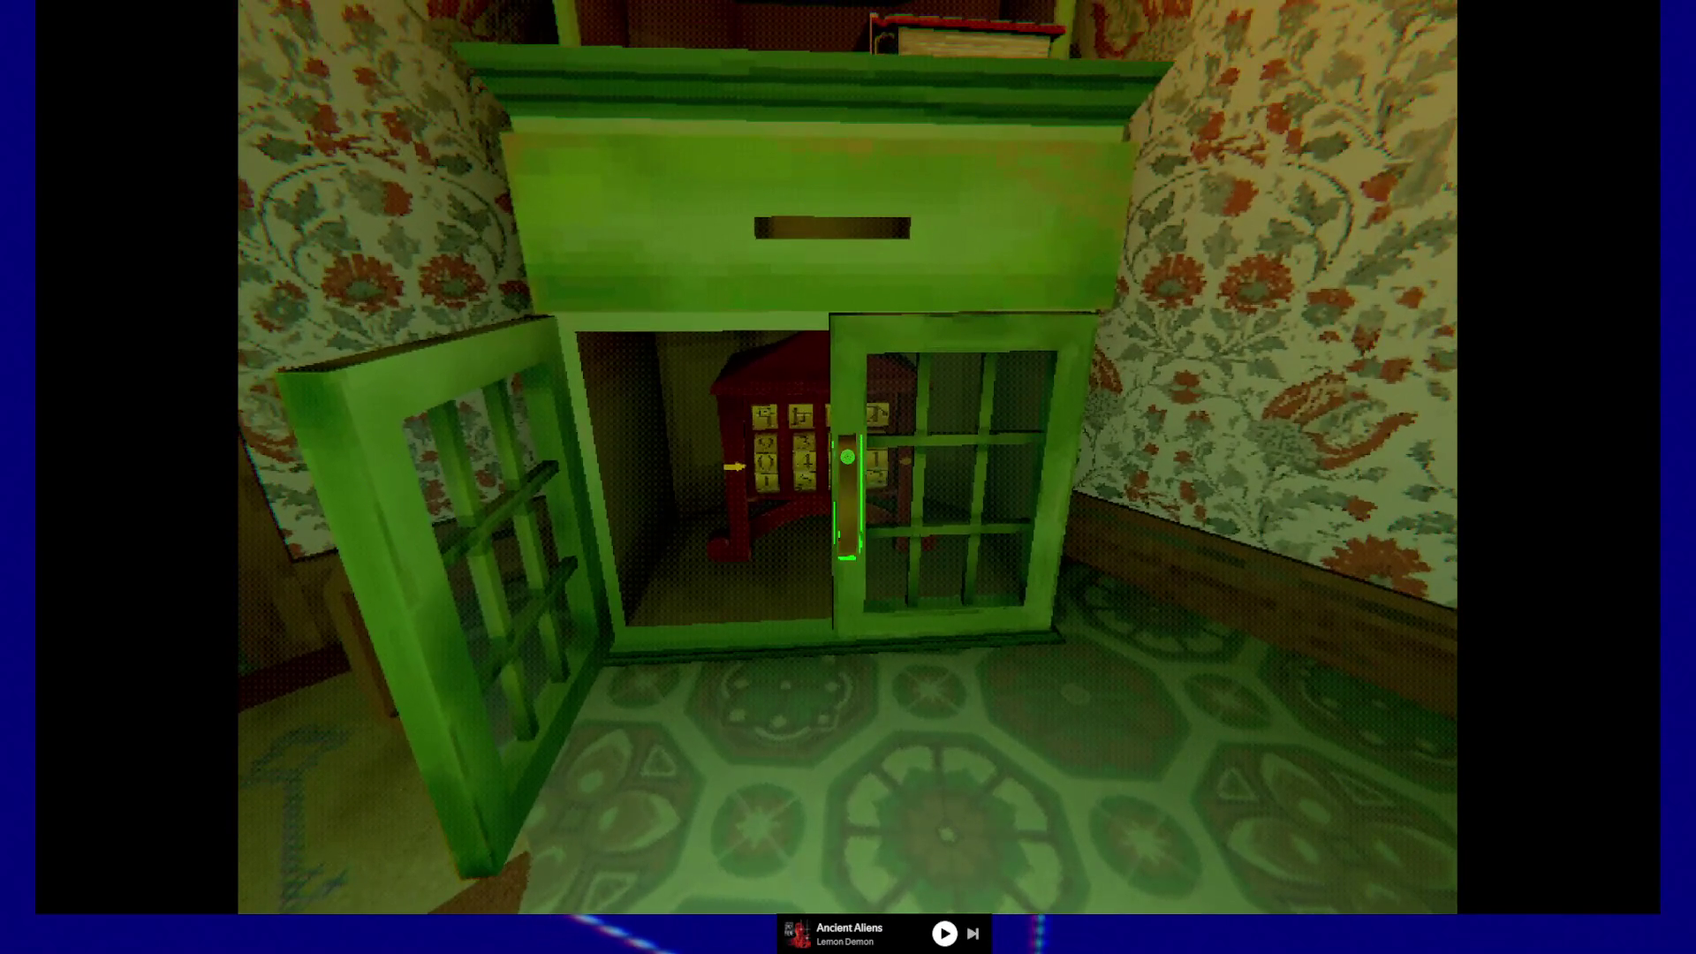
click(847, 457)
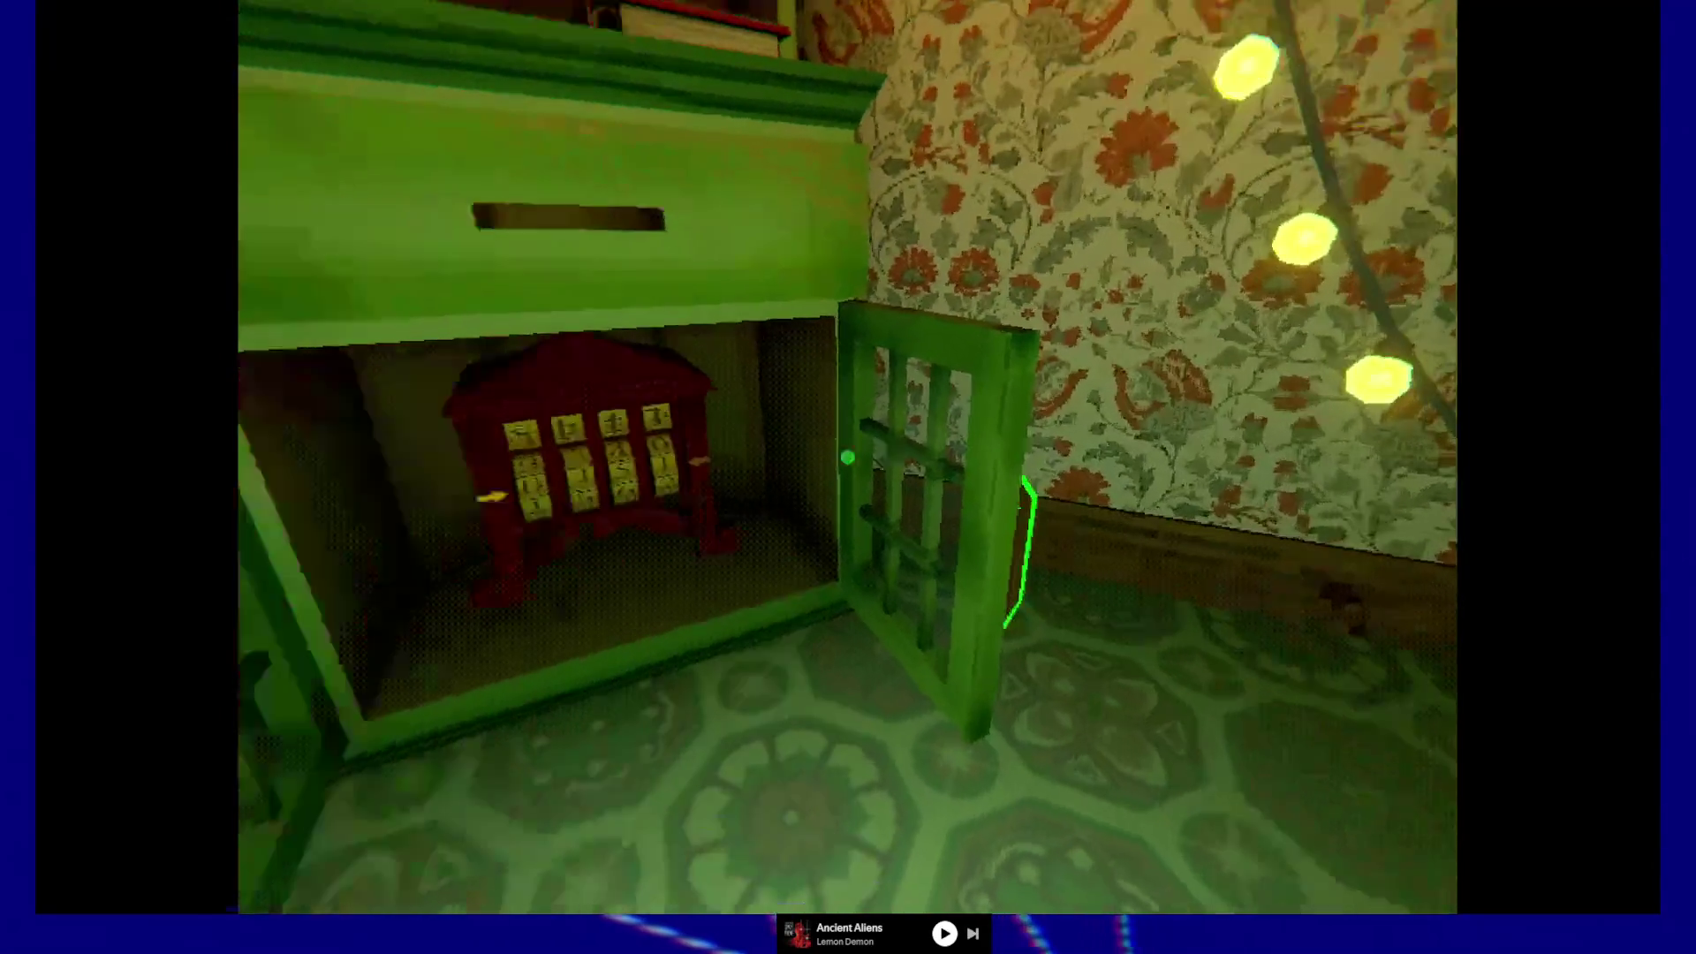
key(w)
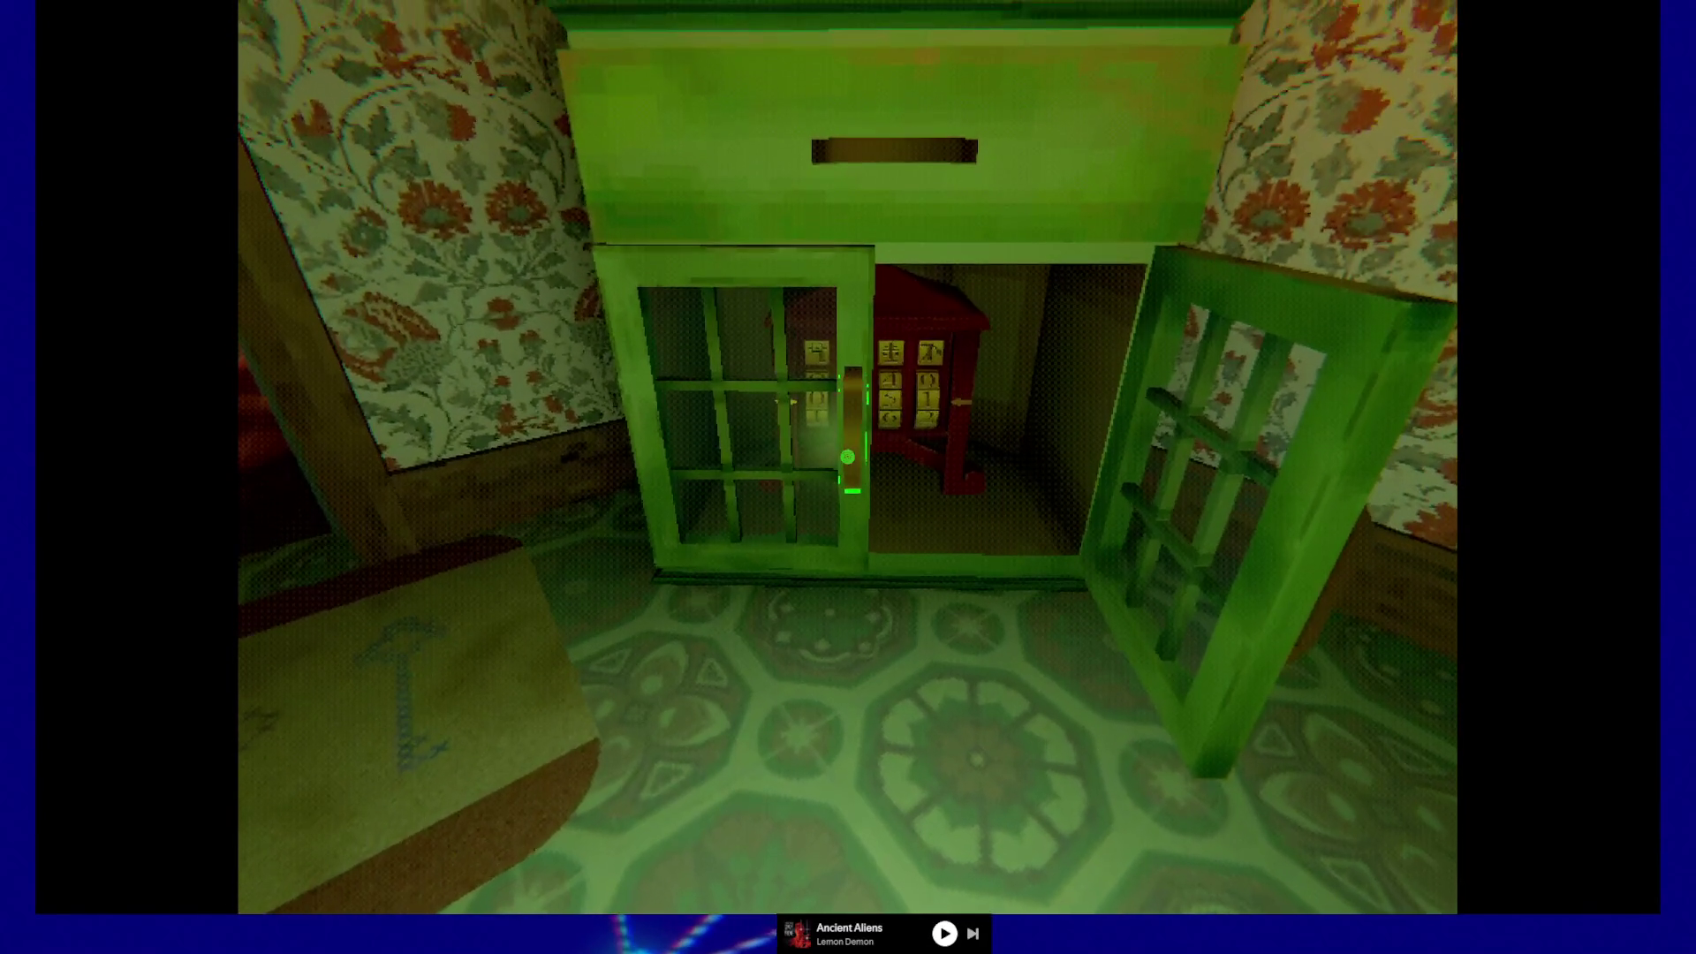
click(848, 456)
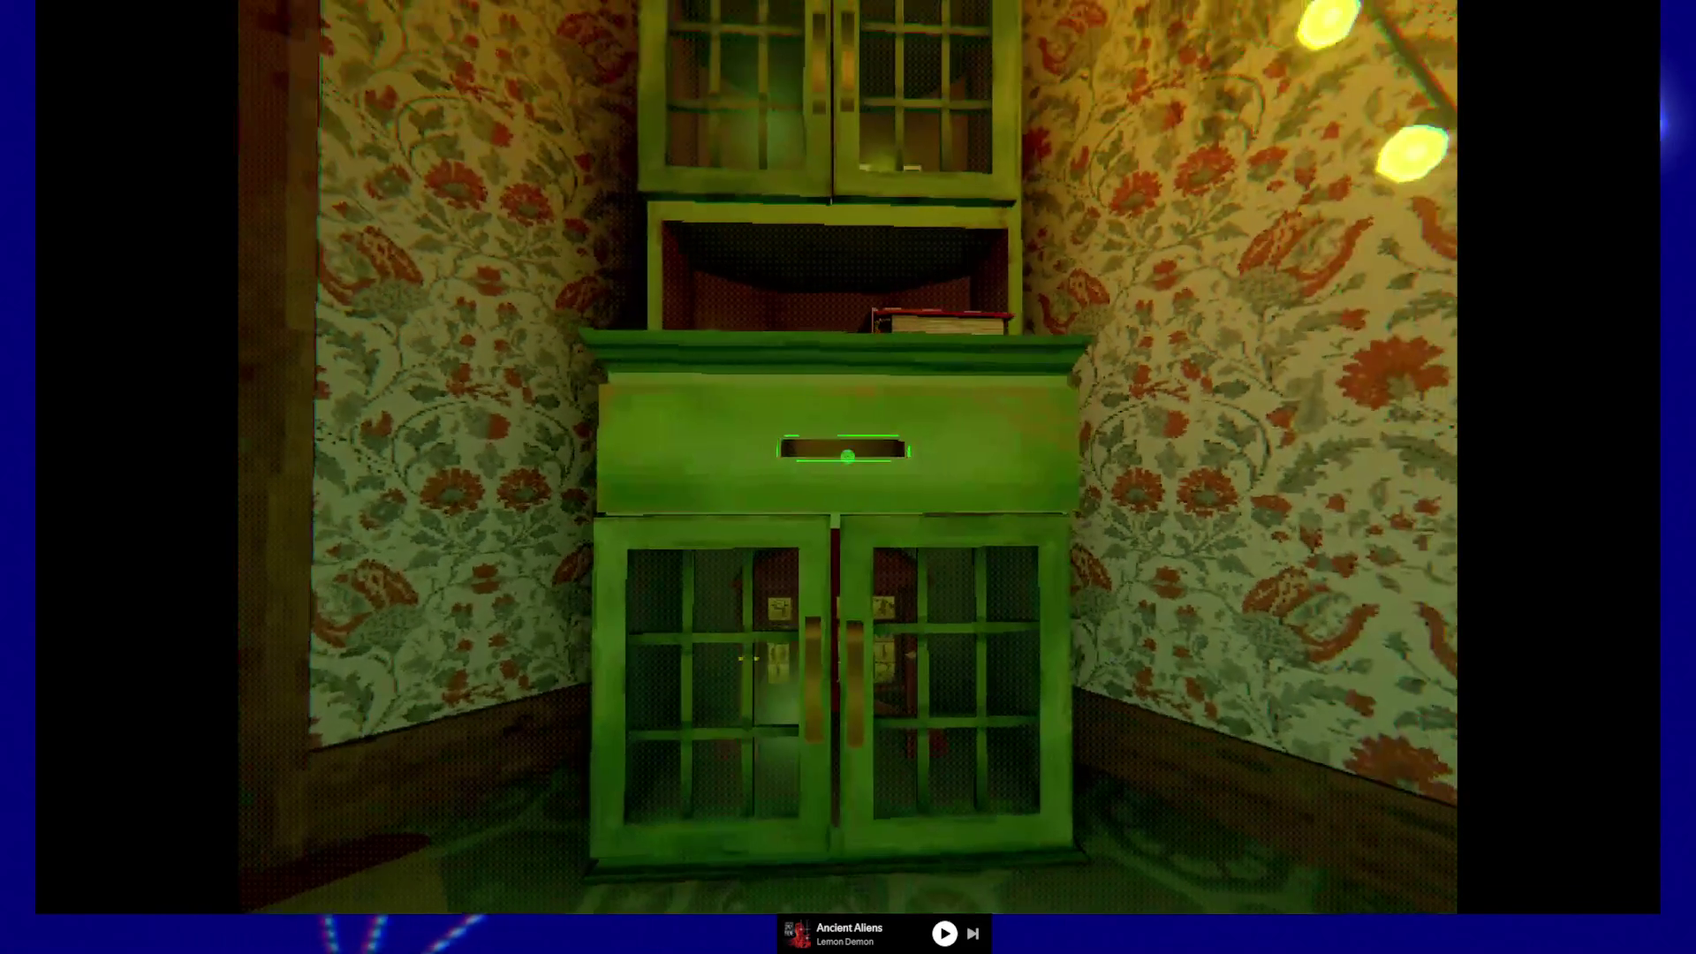
- Pull out and shut the drawer, then reopen both glass doors to reveal the red lockbox
click(847, 456)
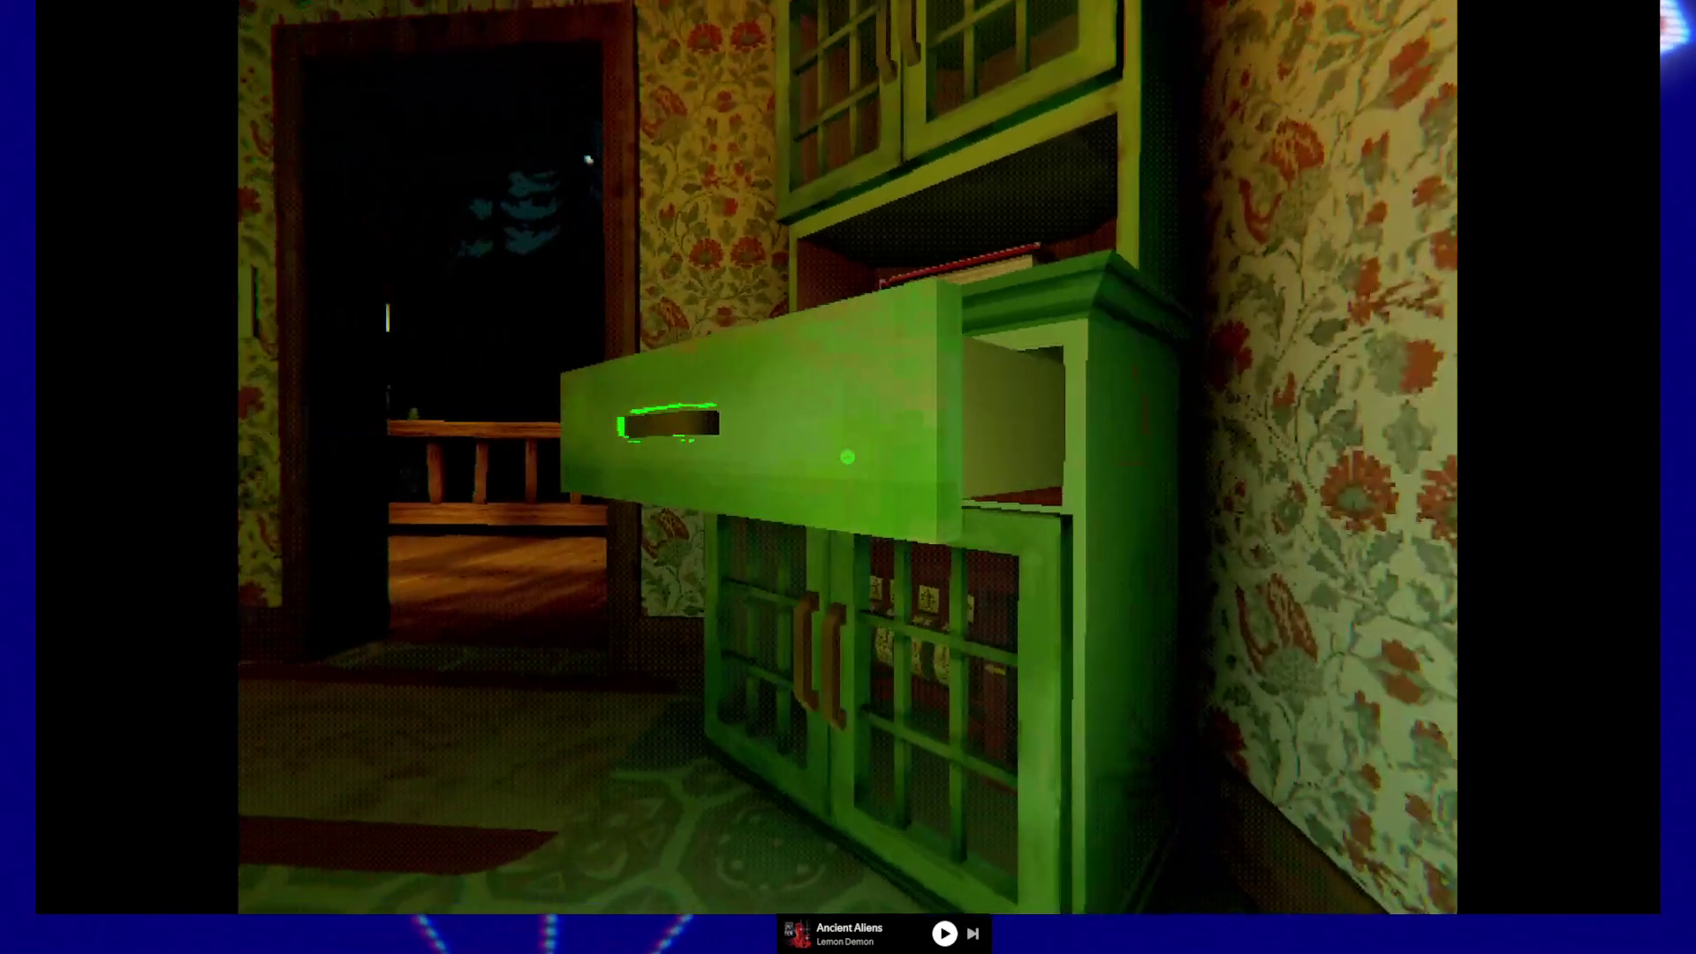
click(847, 457)
click(848, 457)
click(847, 457)
click(847, 456)
click(847, 457)
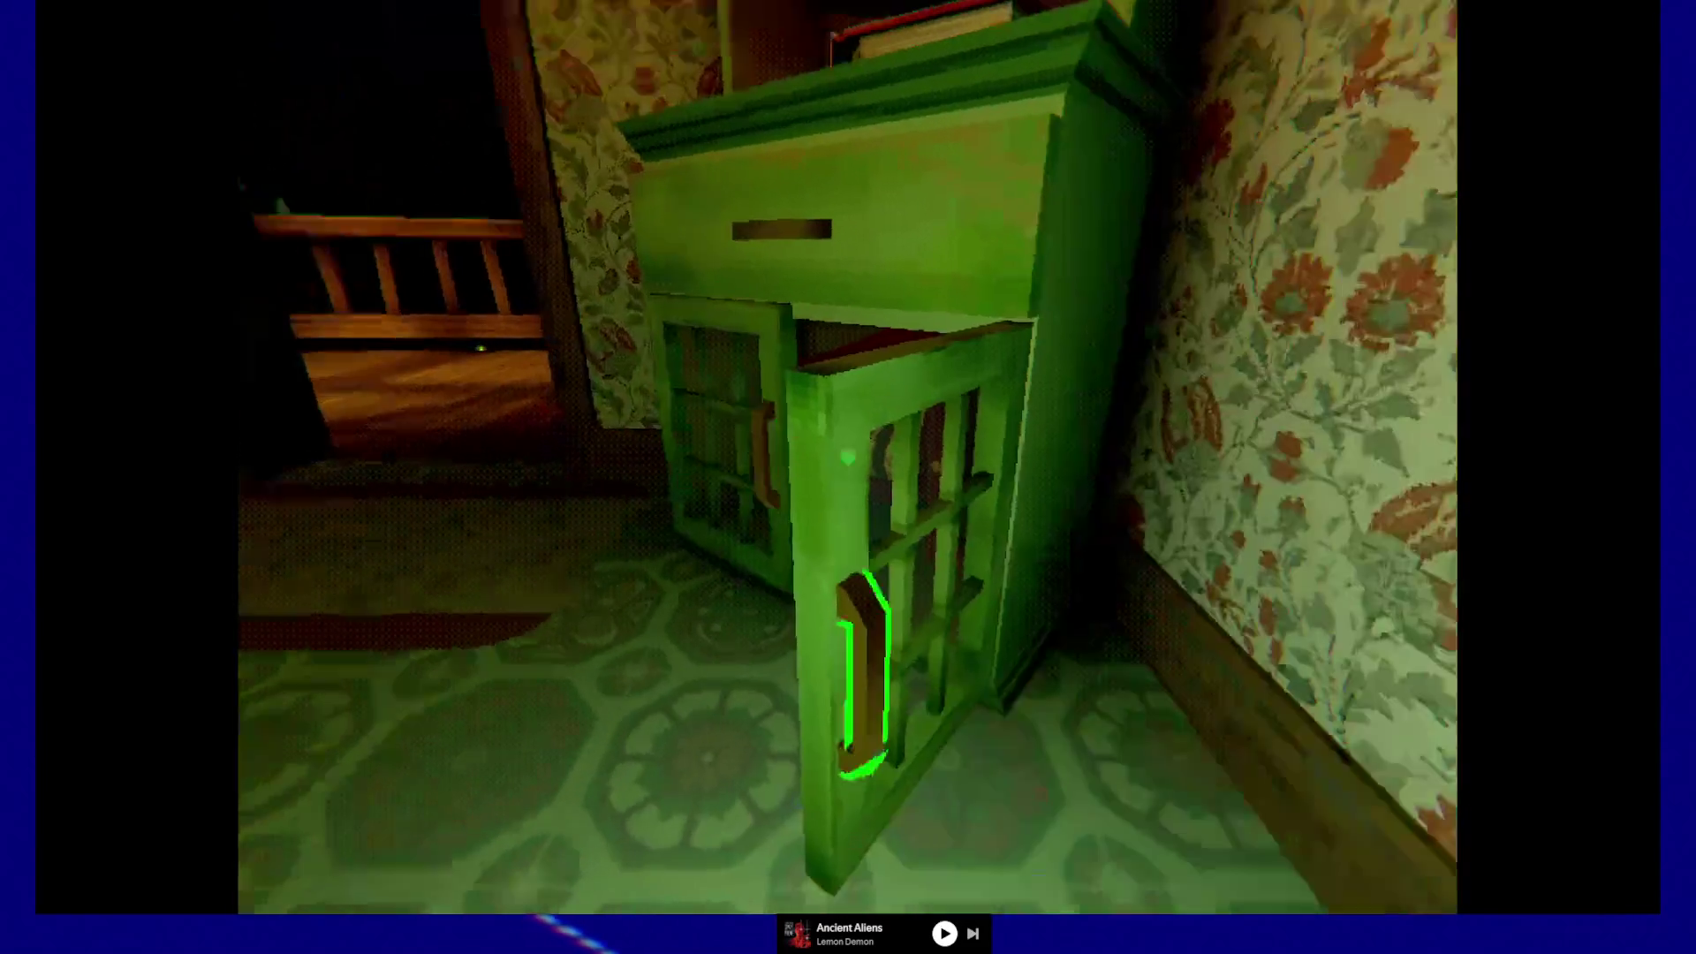
key(d)
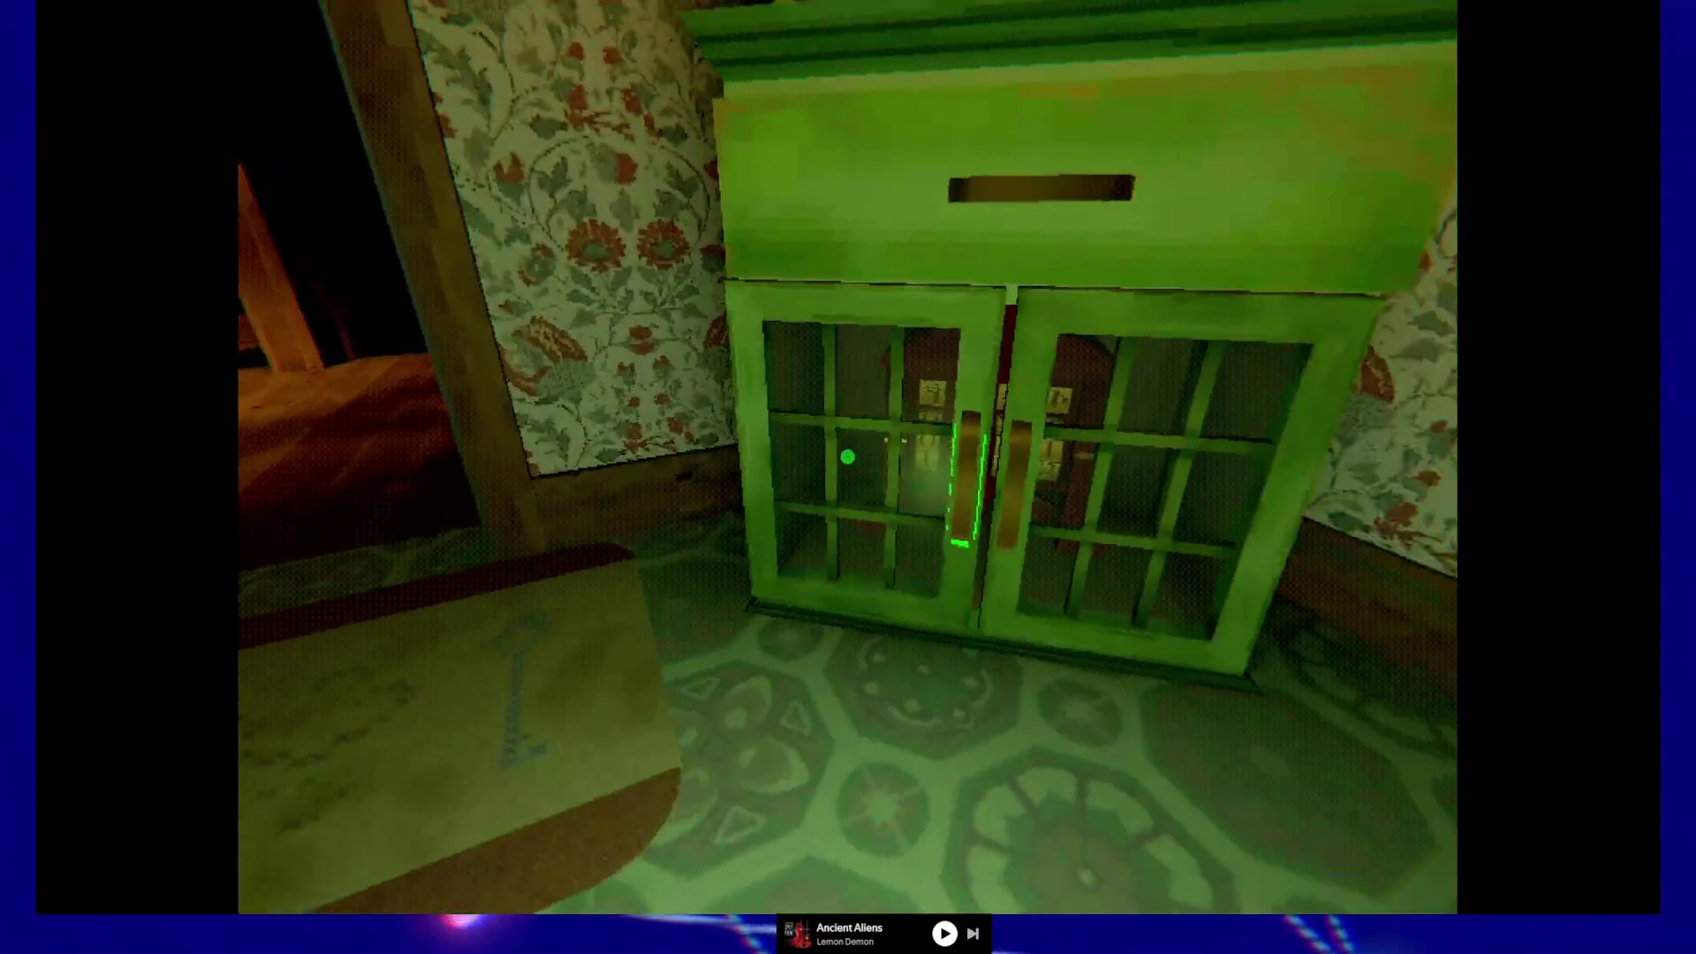
click(847, 457)
click(847, 457)
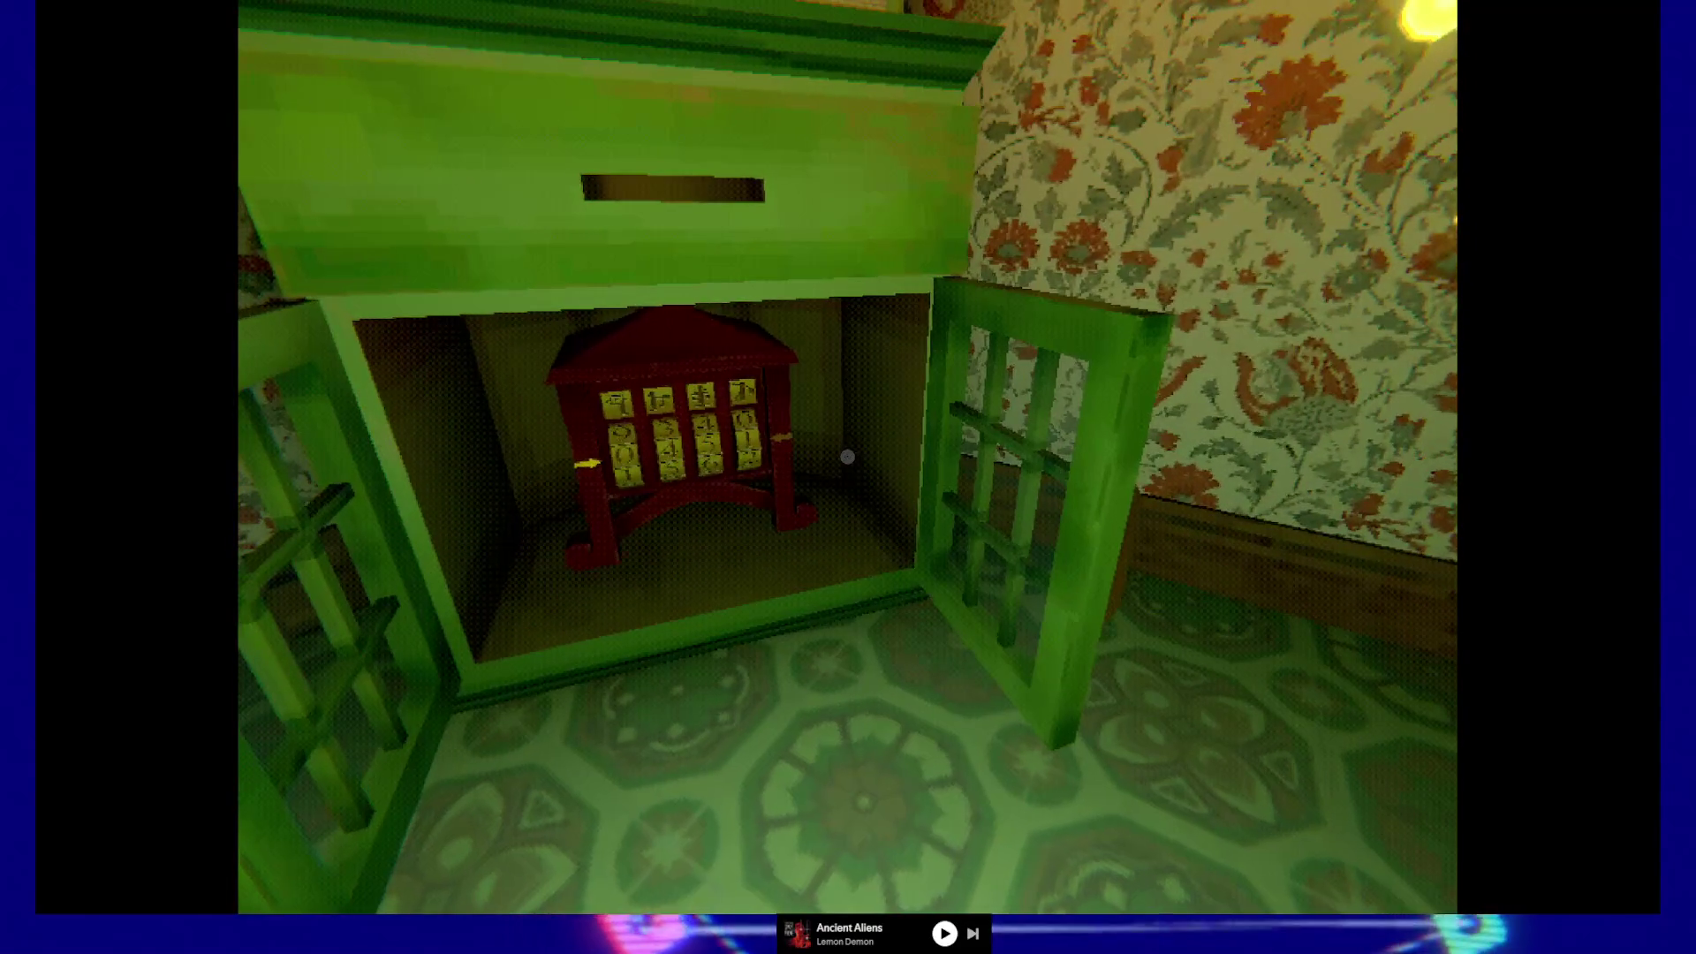
- Close both cabinet doors and the drawer again, then back away from the cabinet
key(w)
key(s)
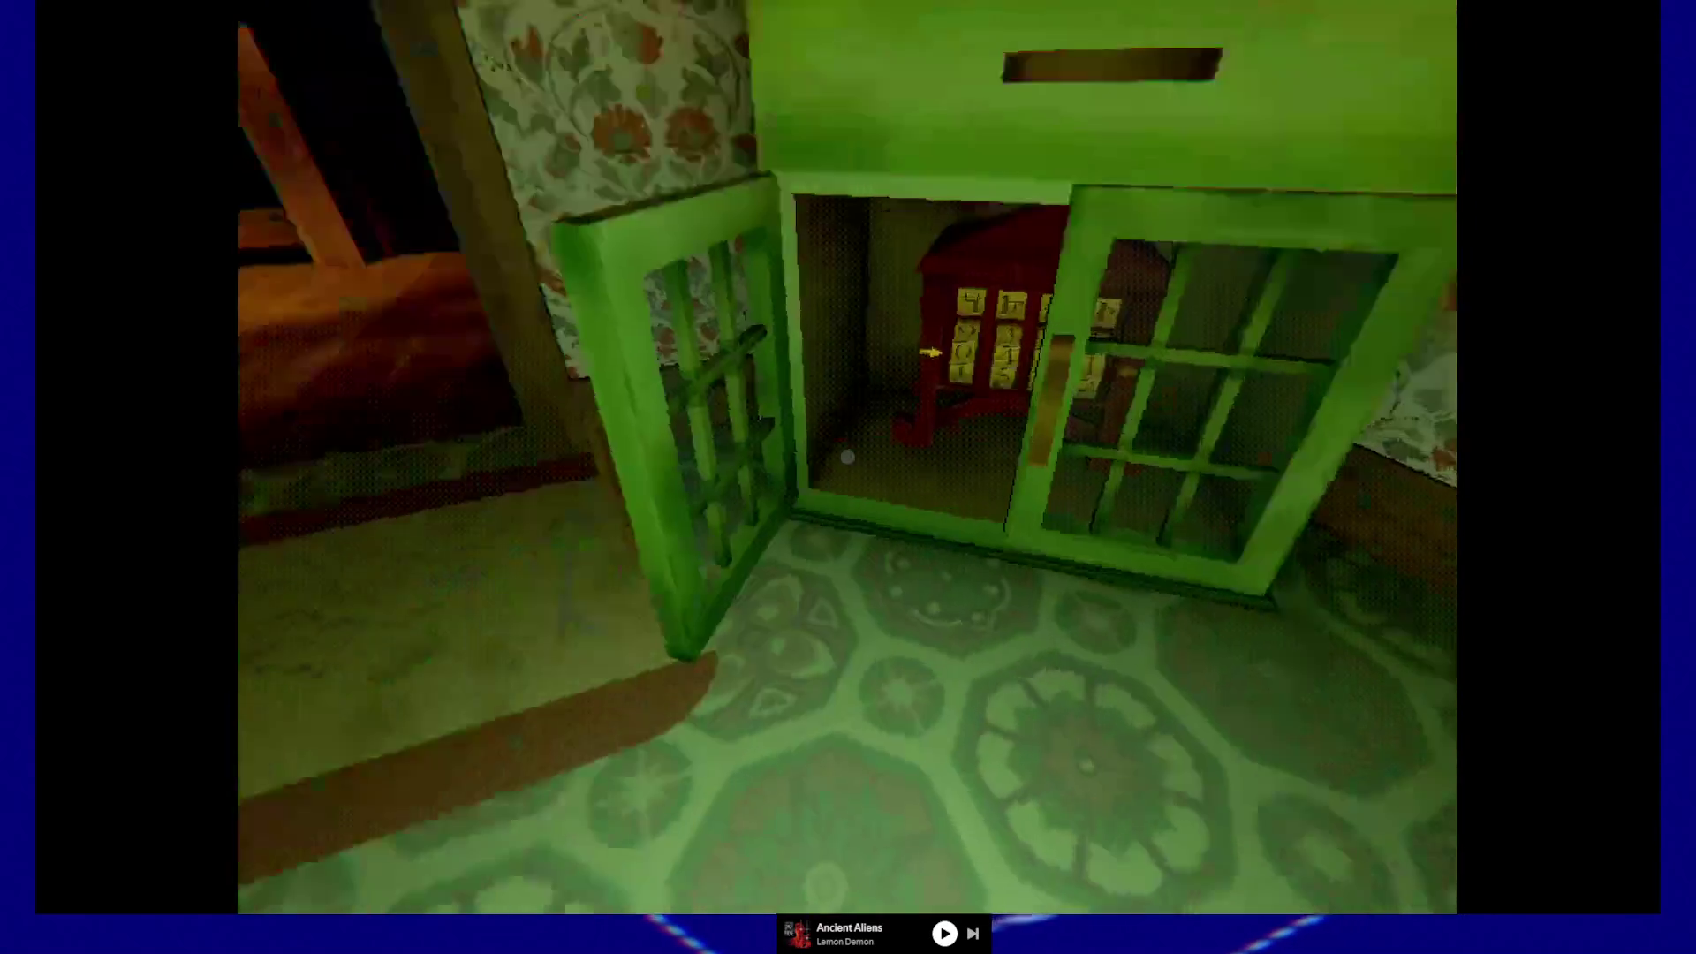
click(847, 456)
click(847, 457)
click(847, 456)
click(847, 457)
click(847, 456)
click(847, 456)
key(s)
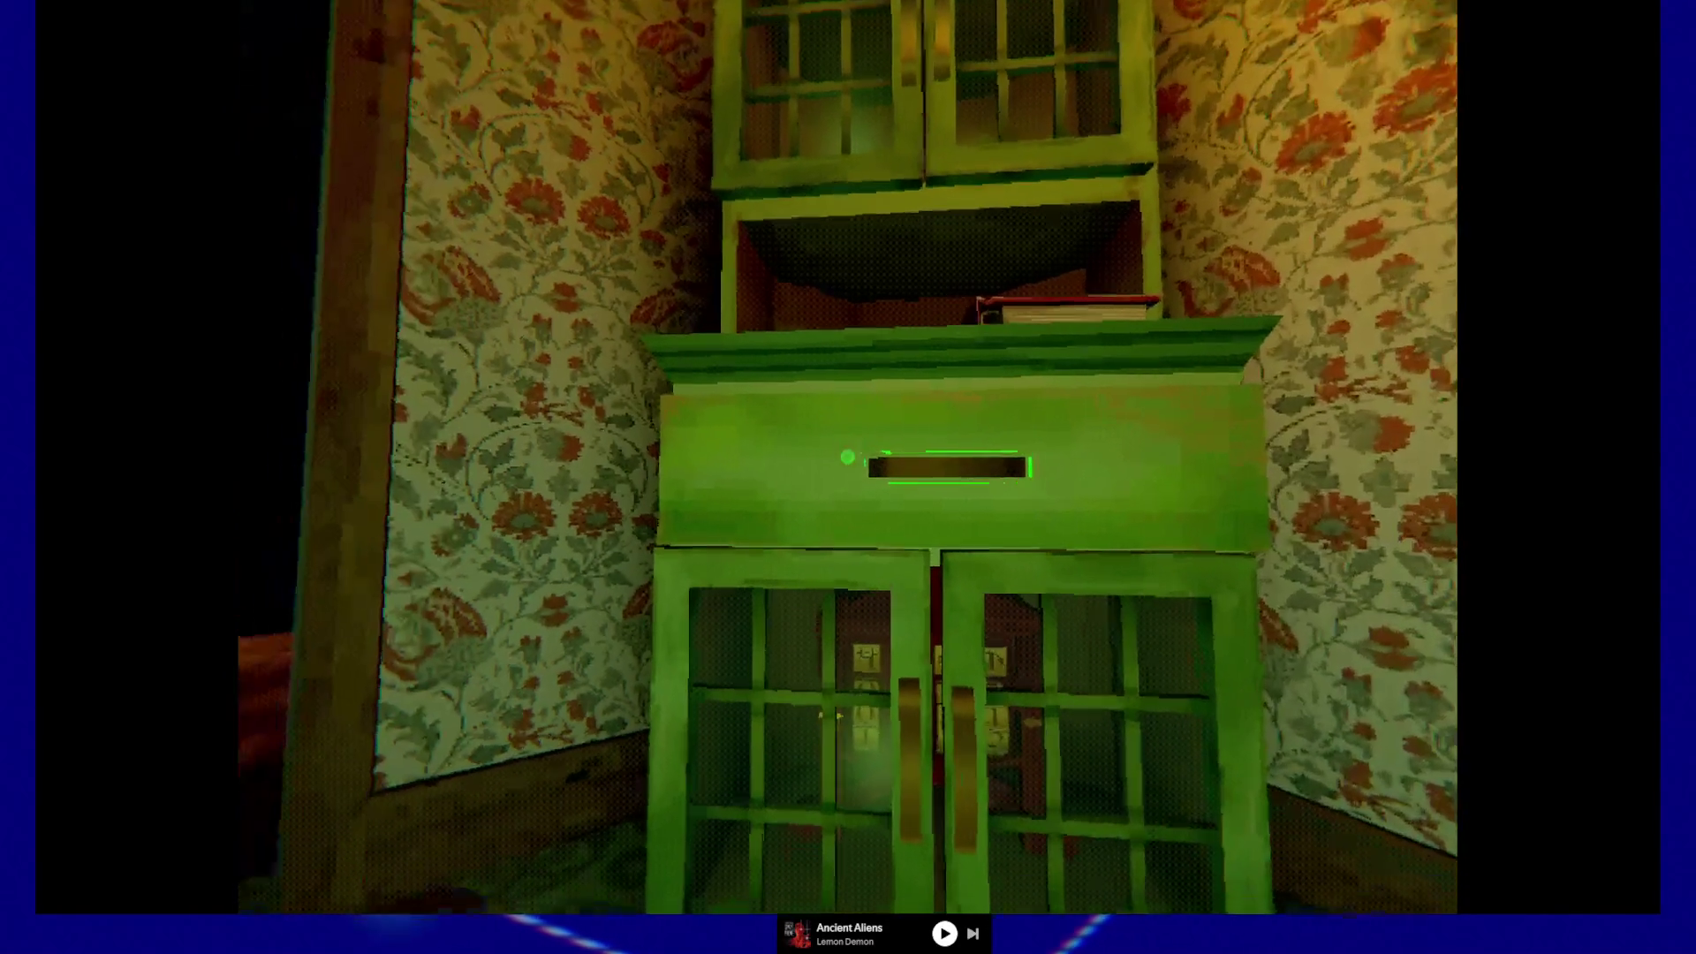
key(w)
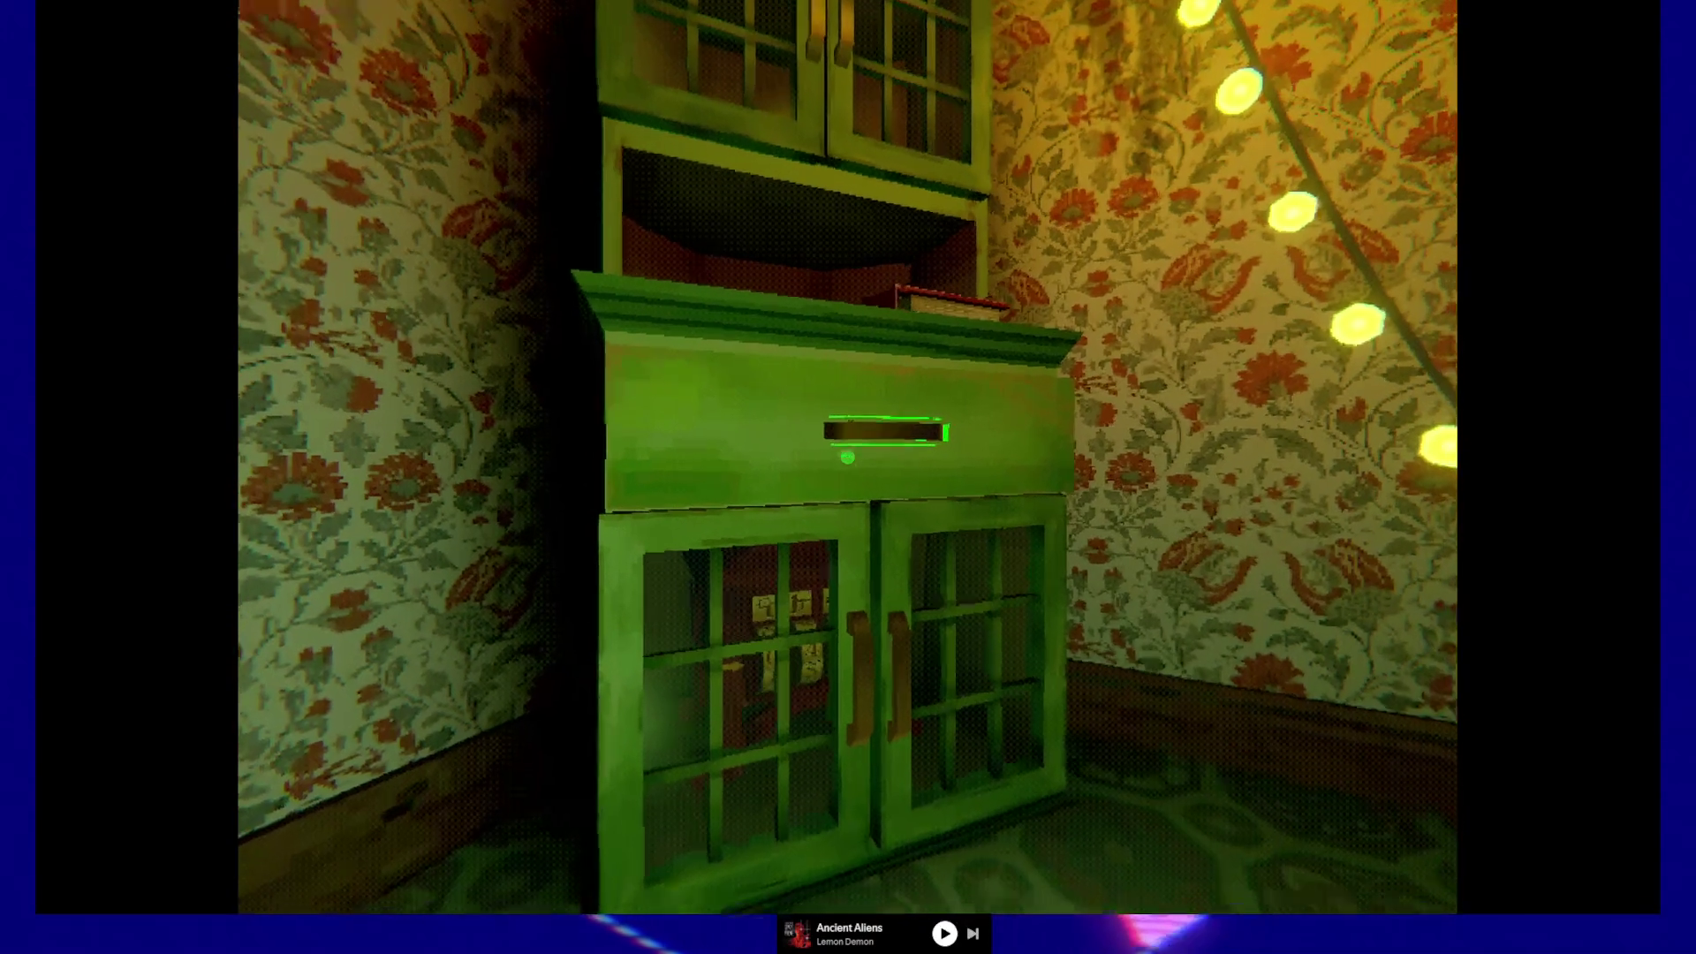
key(w)
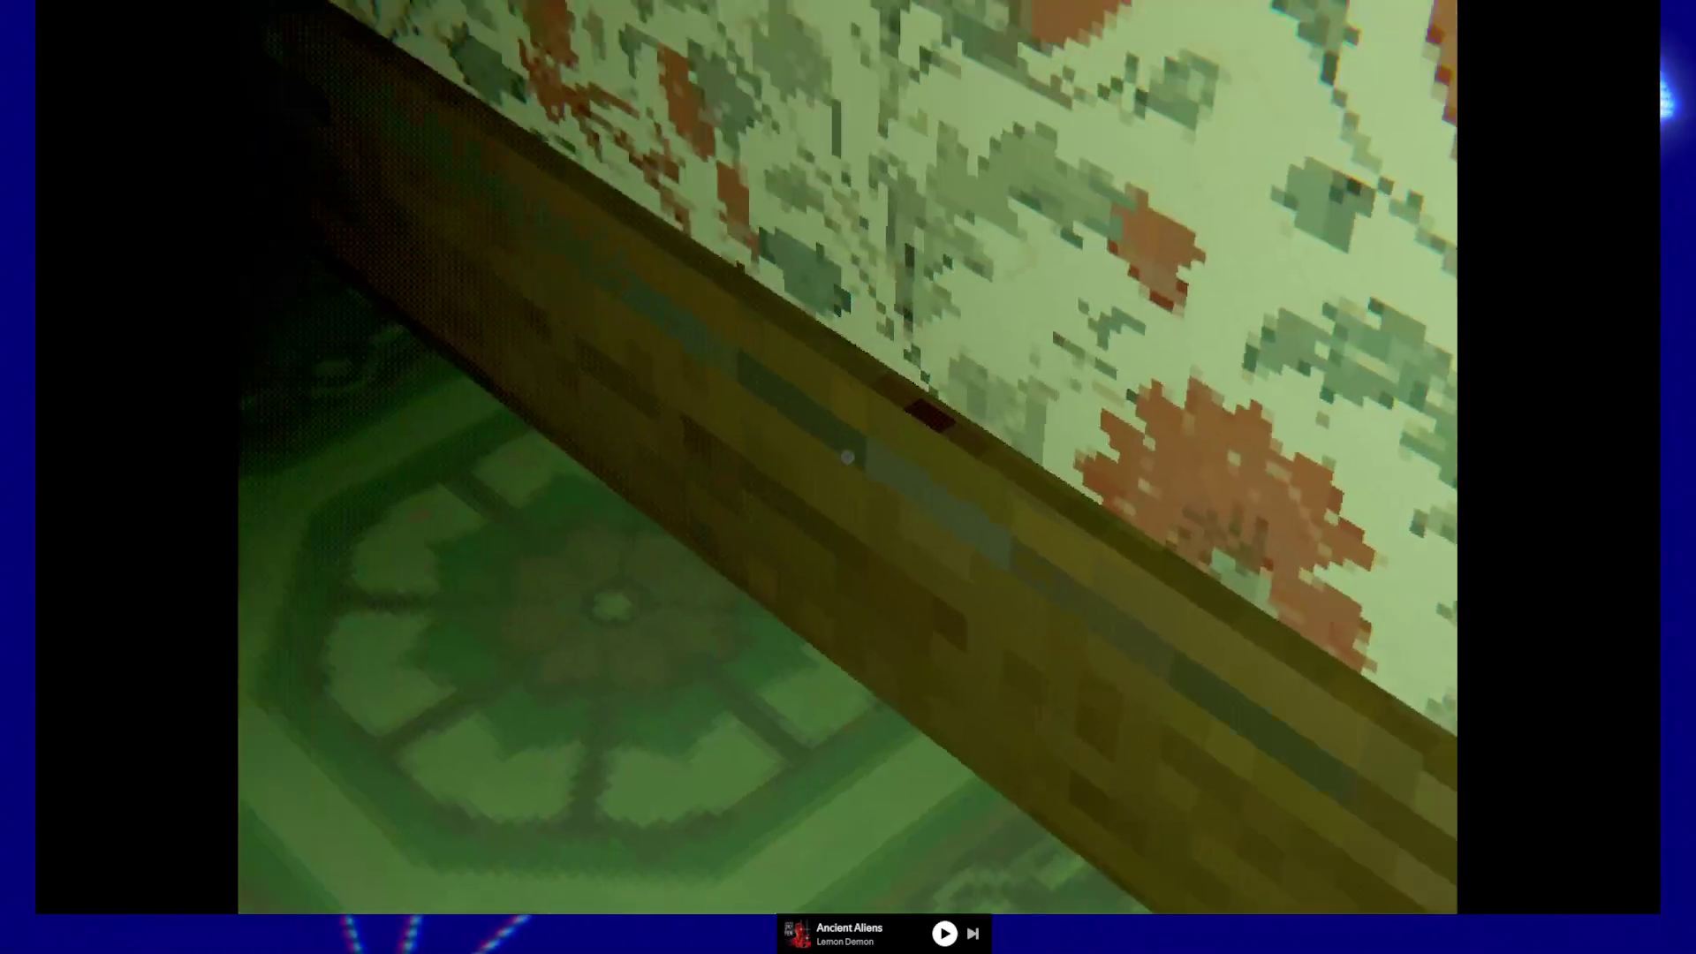
- Walk to the Peanut Butter jar by the wall hole, inspect it, then head toward the light switch
mouse_move(847, 457)
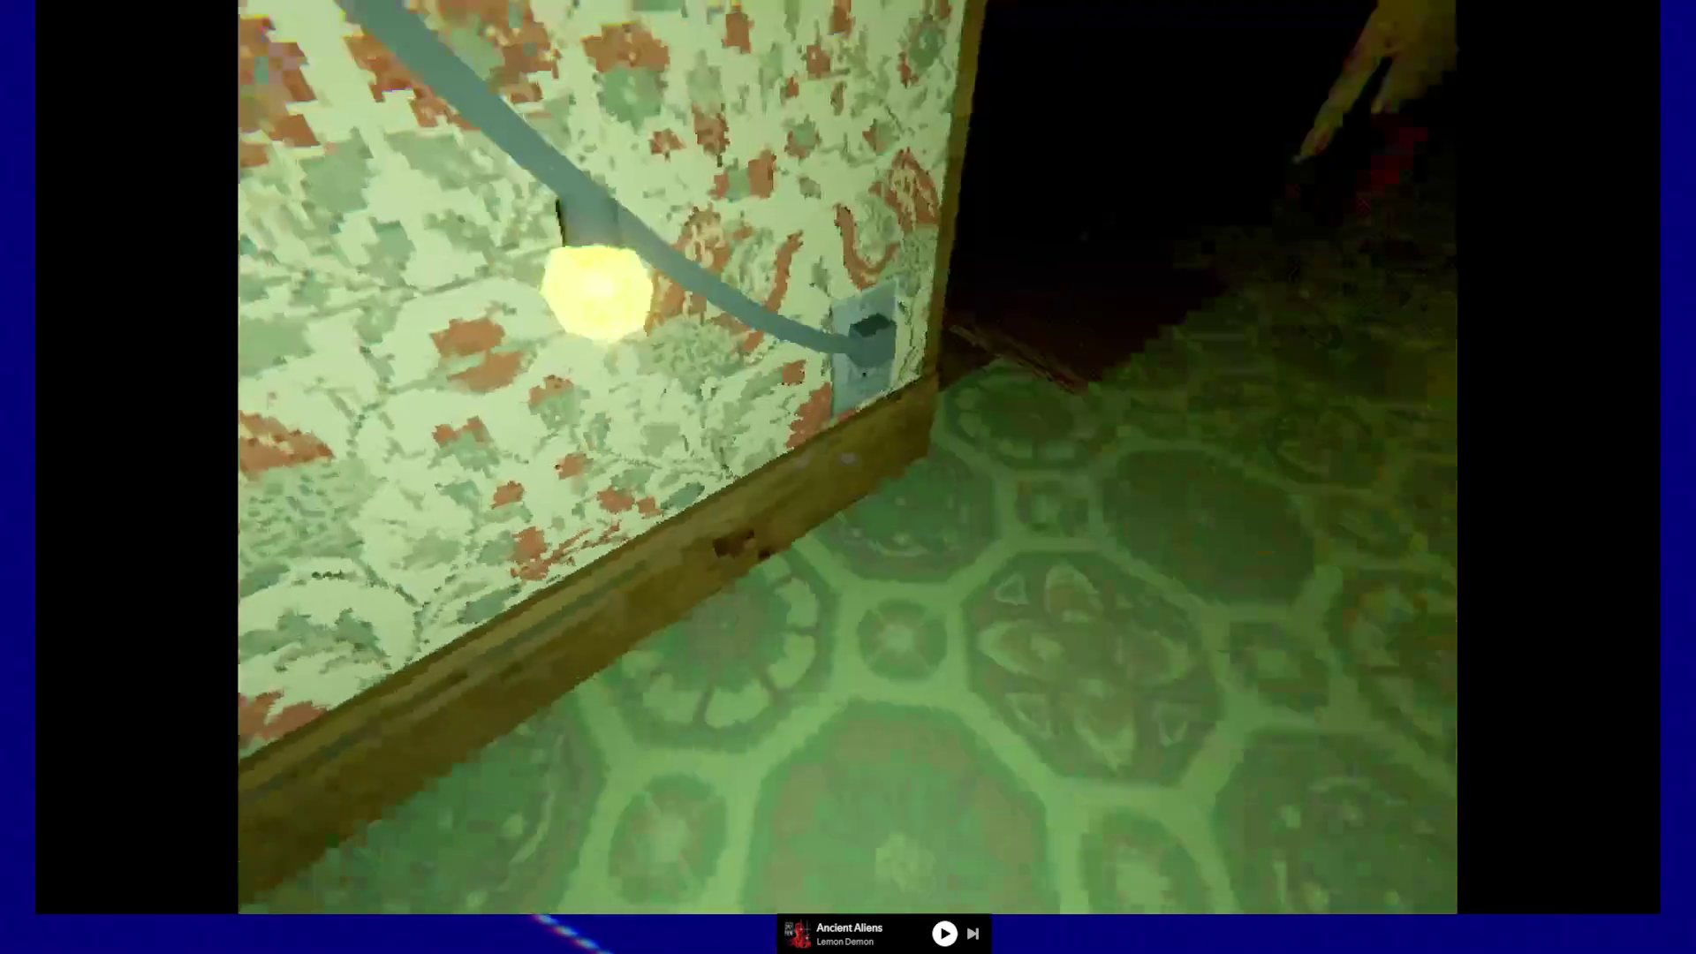
key(w)
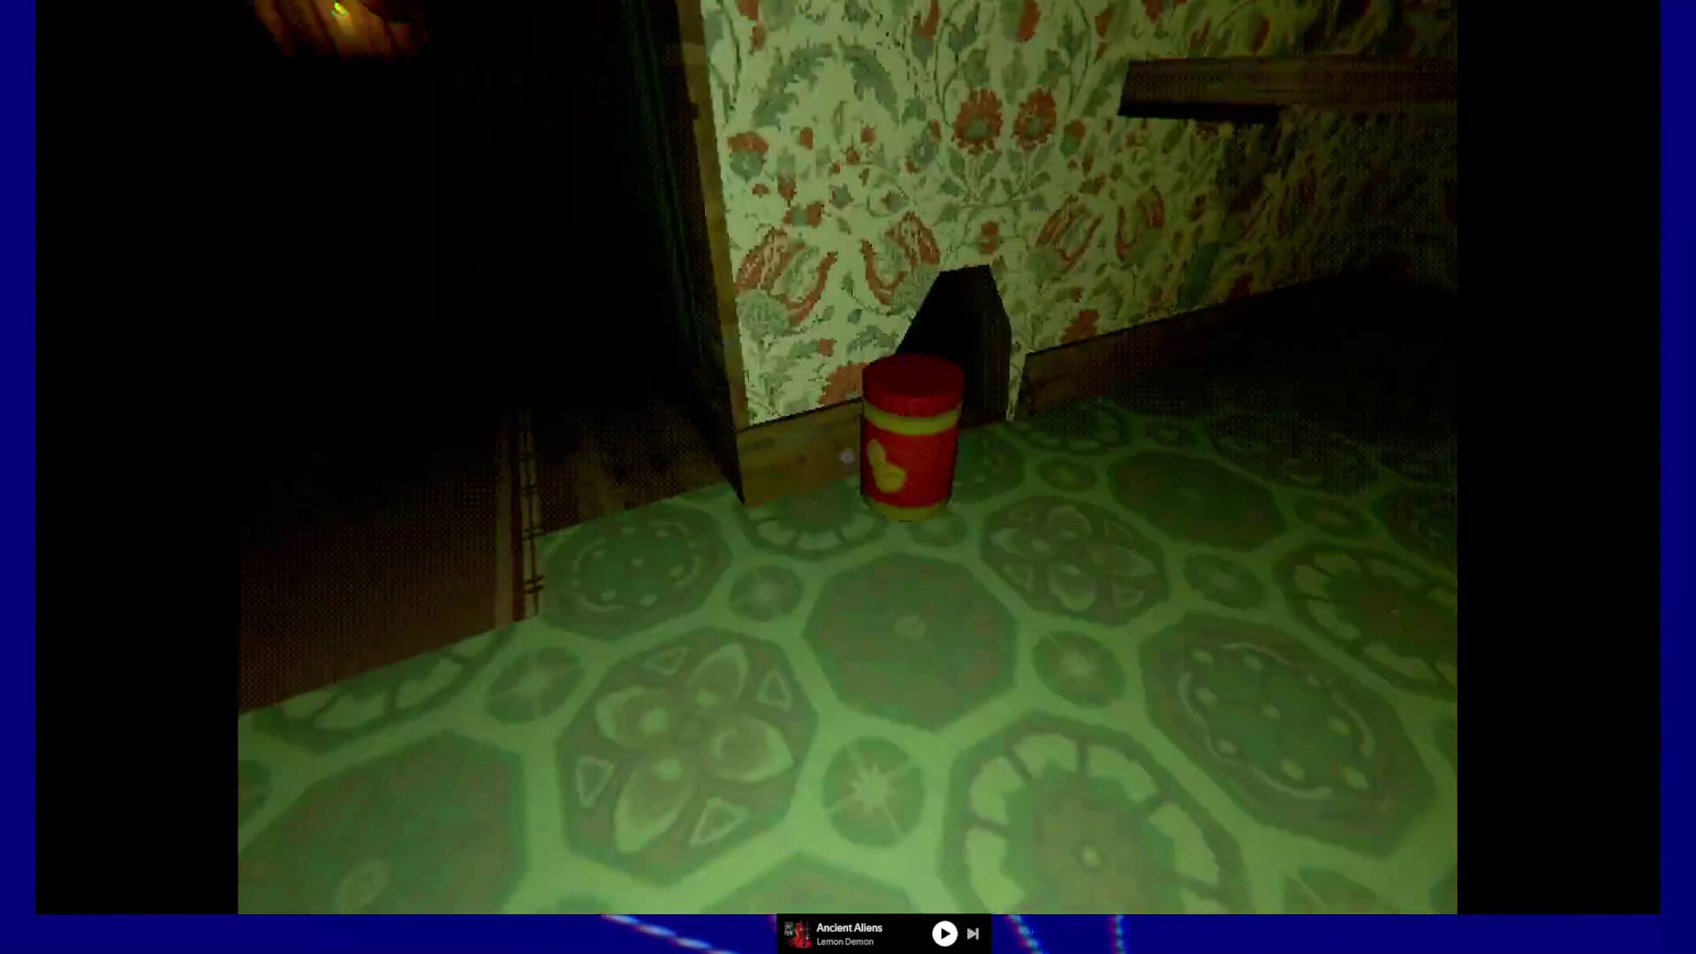
key(w)
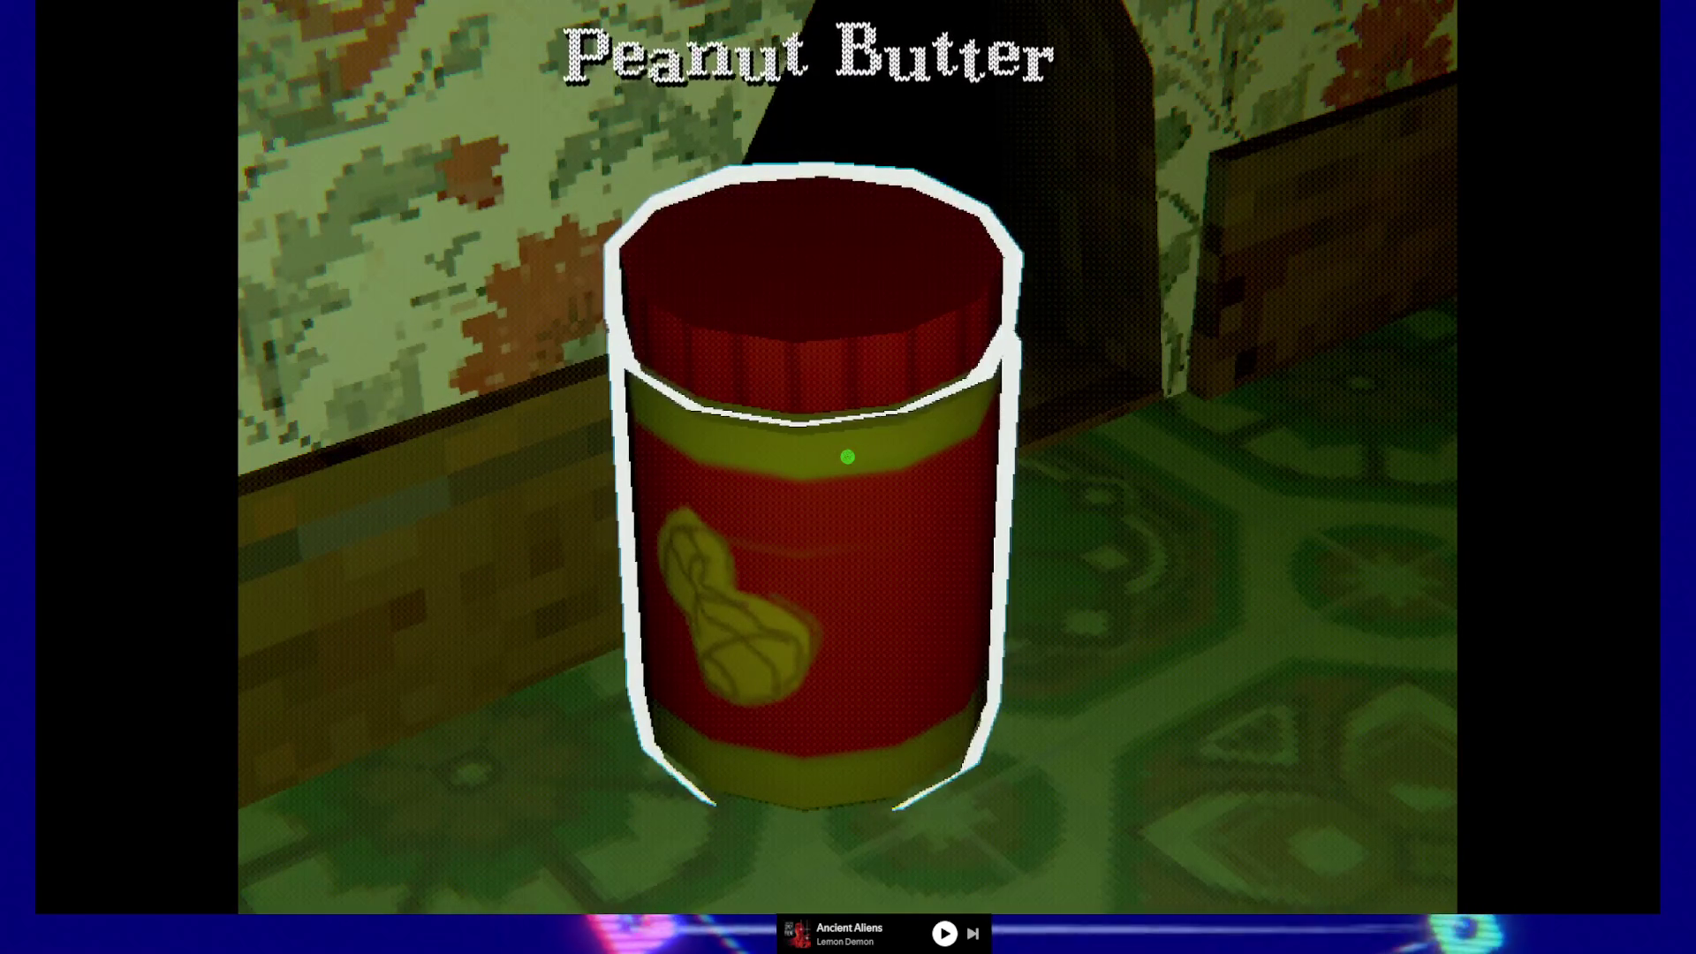
key(s)
key(w)
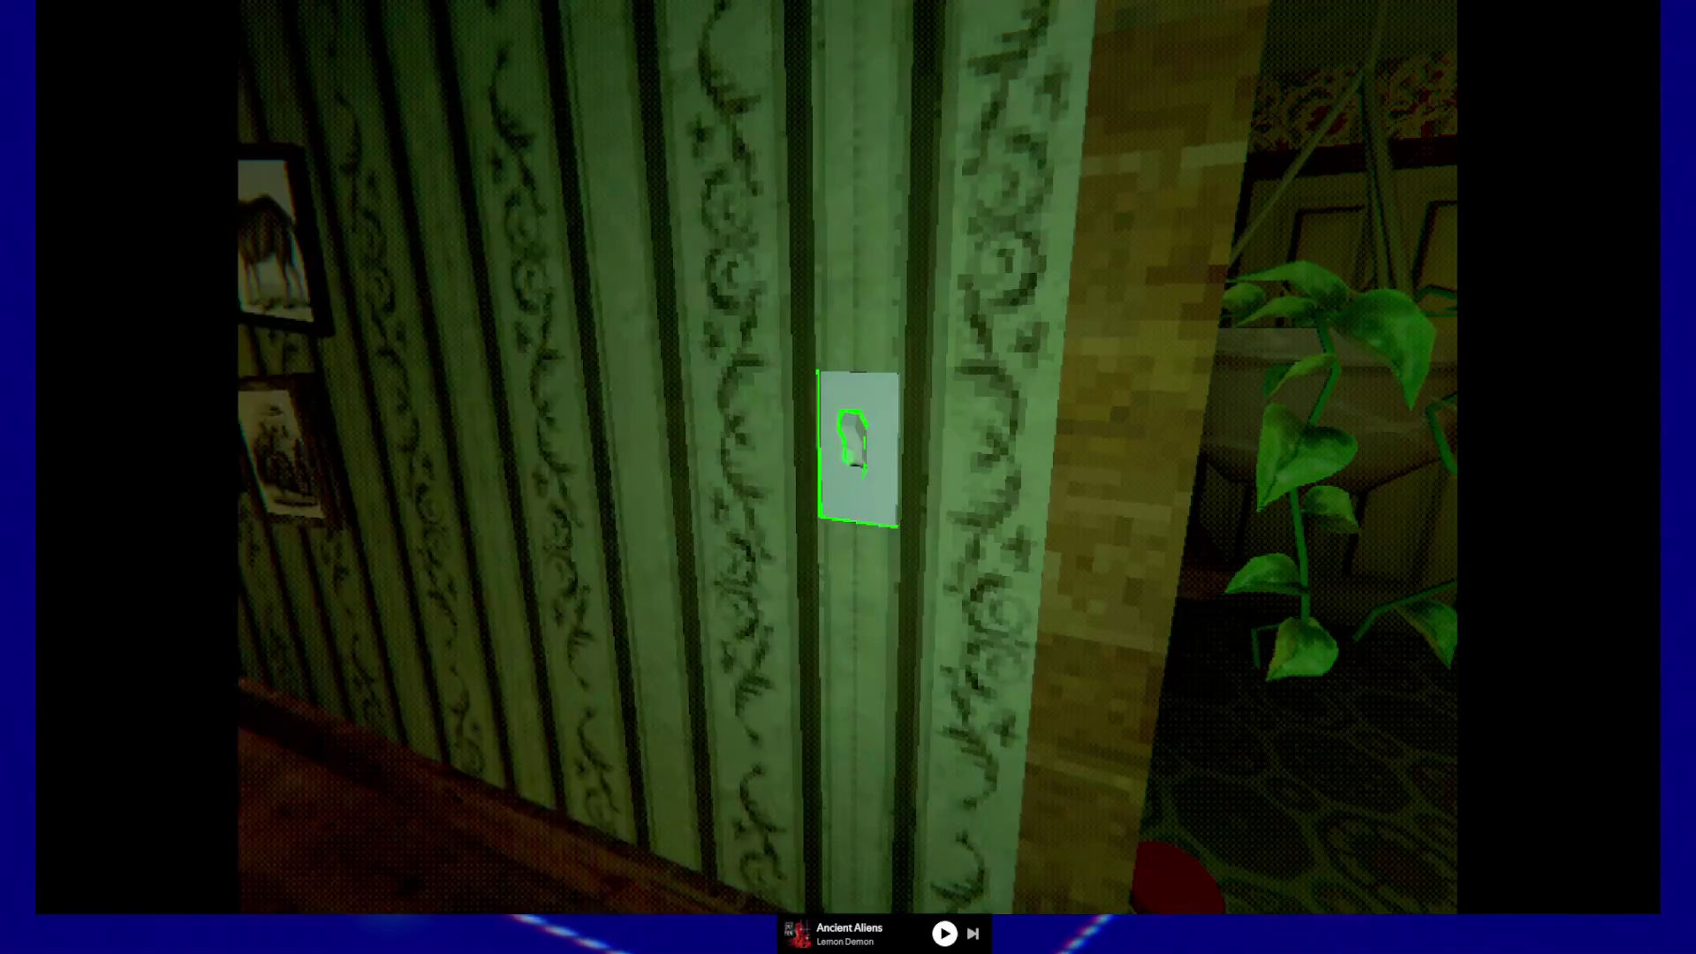
- Walk down the hallway and open, then close, the purple room door
key(w)
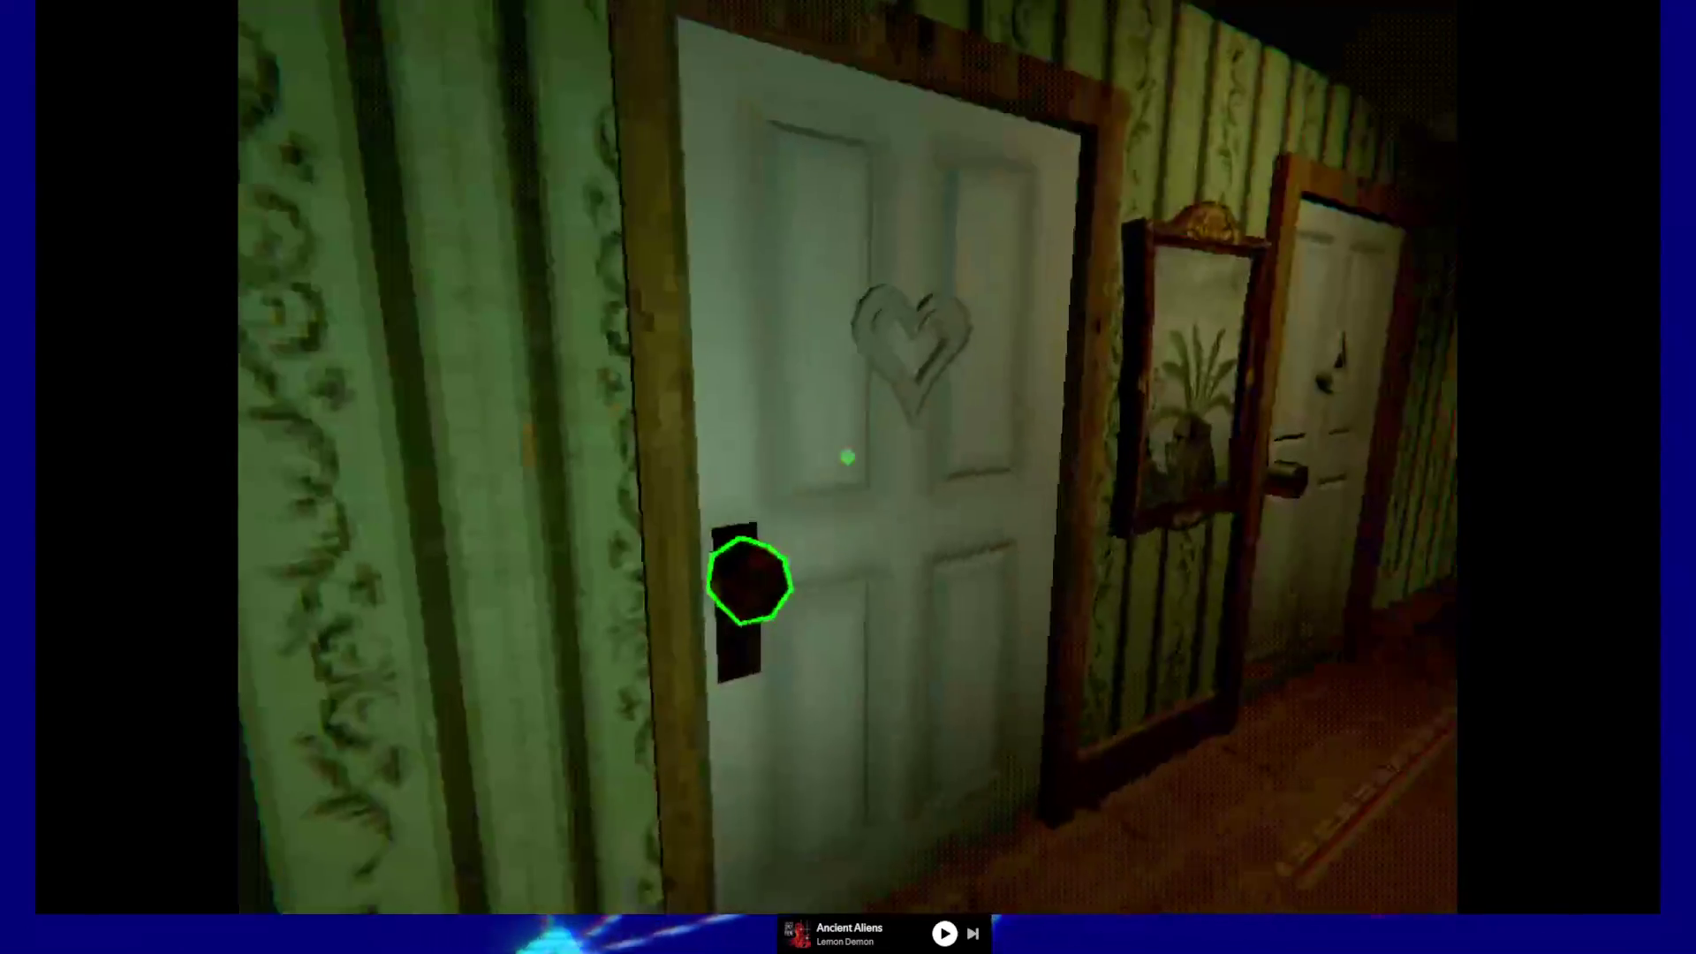
click(847, 457)
key(w)
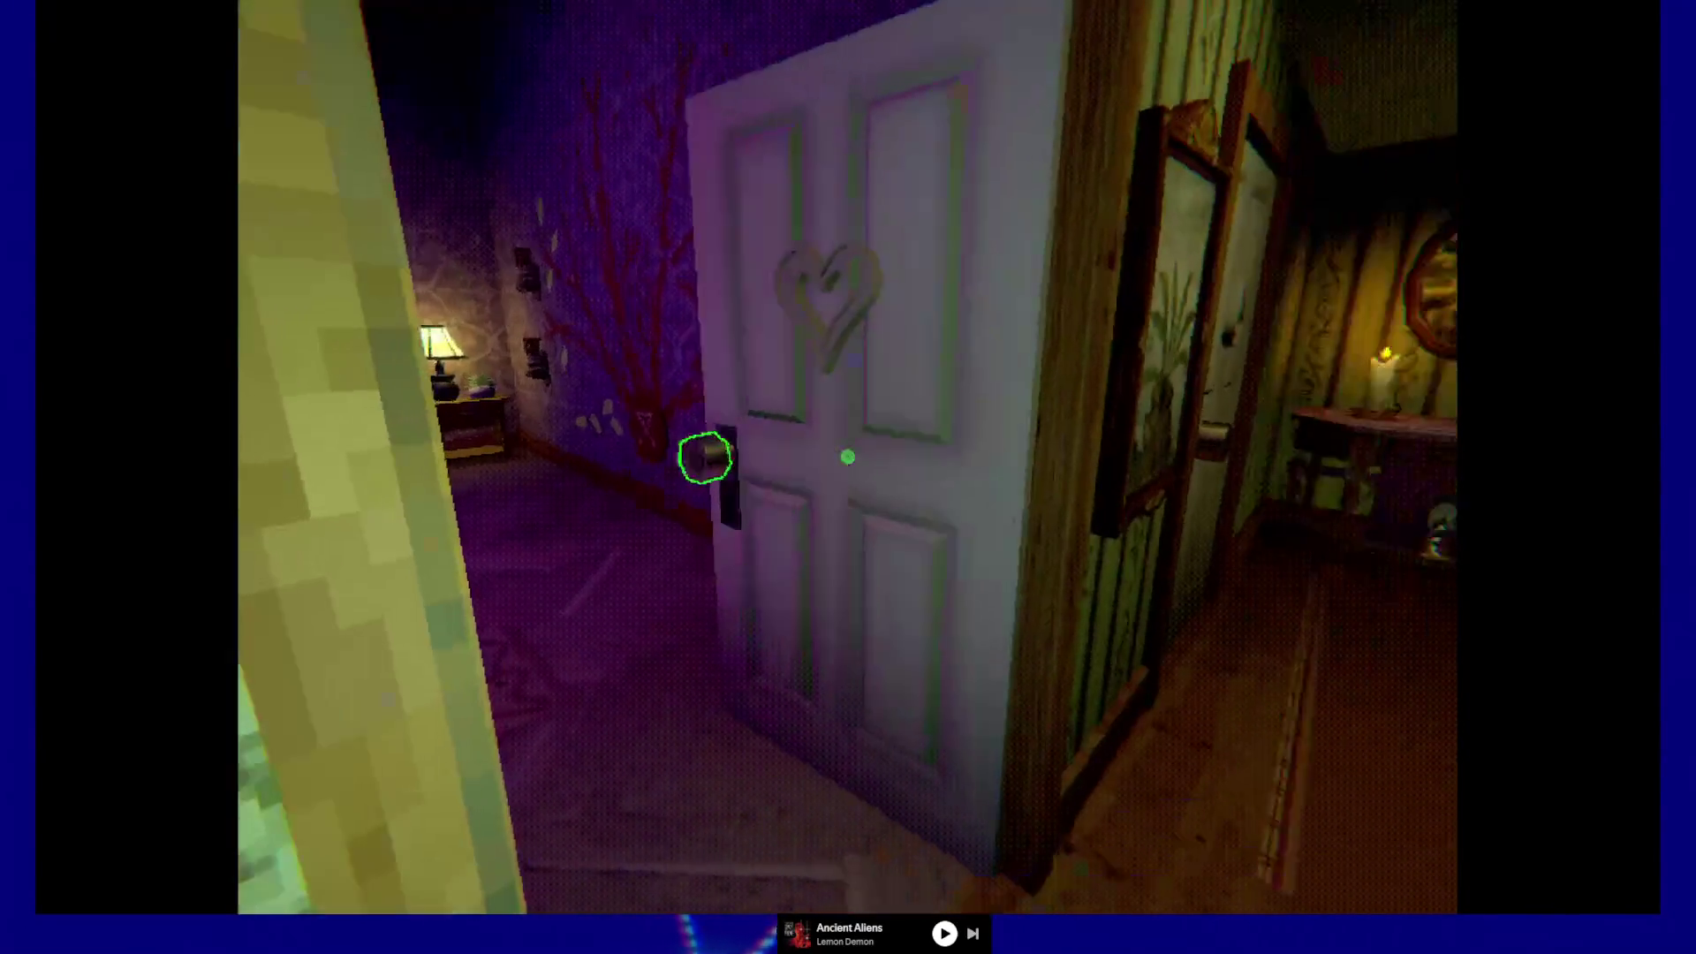
click(847, 457)
- Open the hallway table drawer to find the Water, then close it
mouse_move(847, 457)
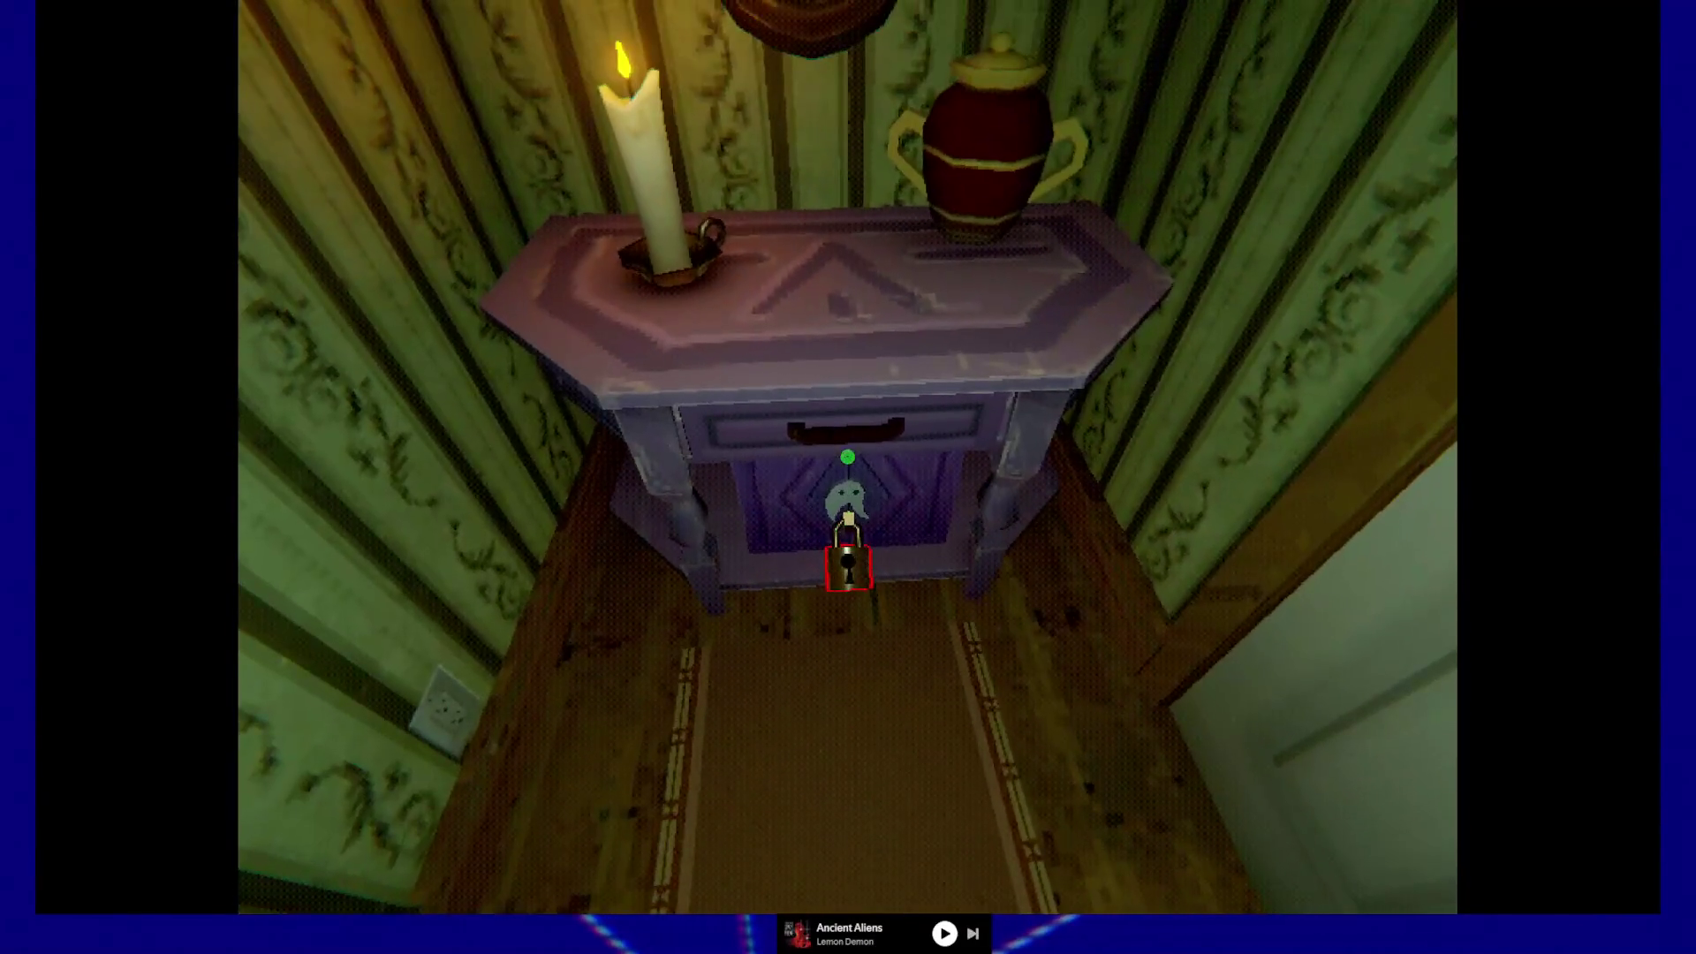
click(848, 456)
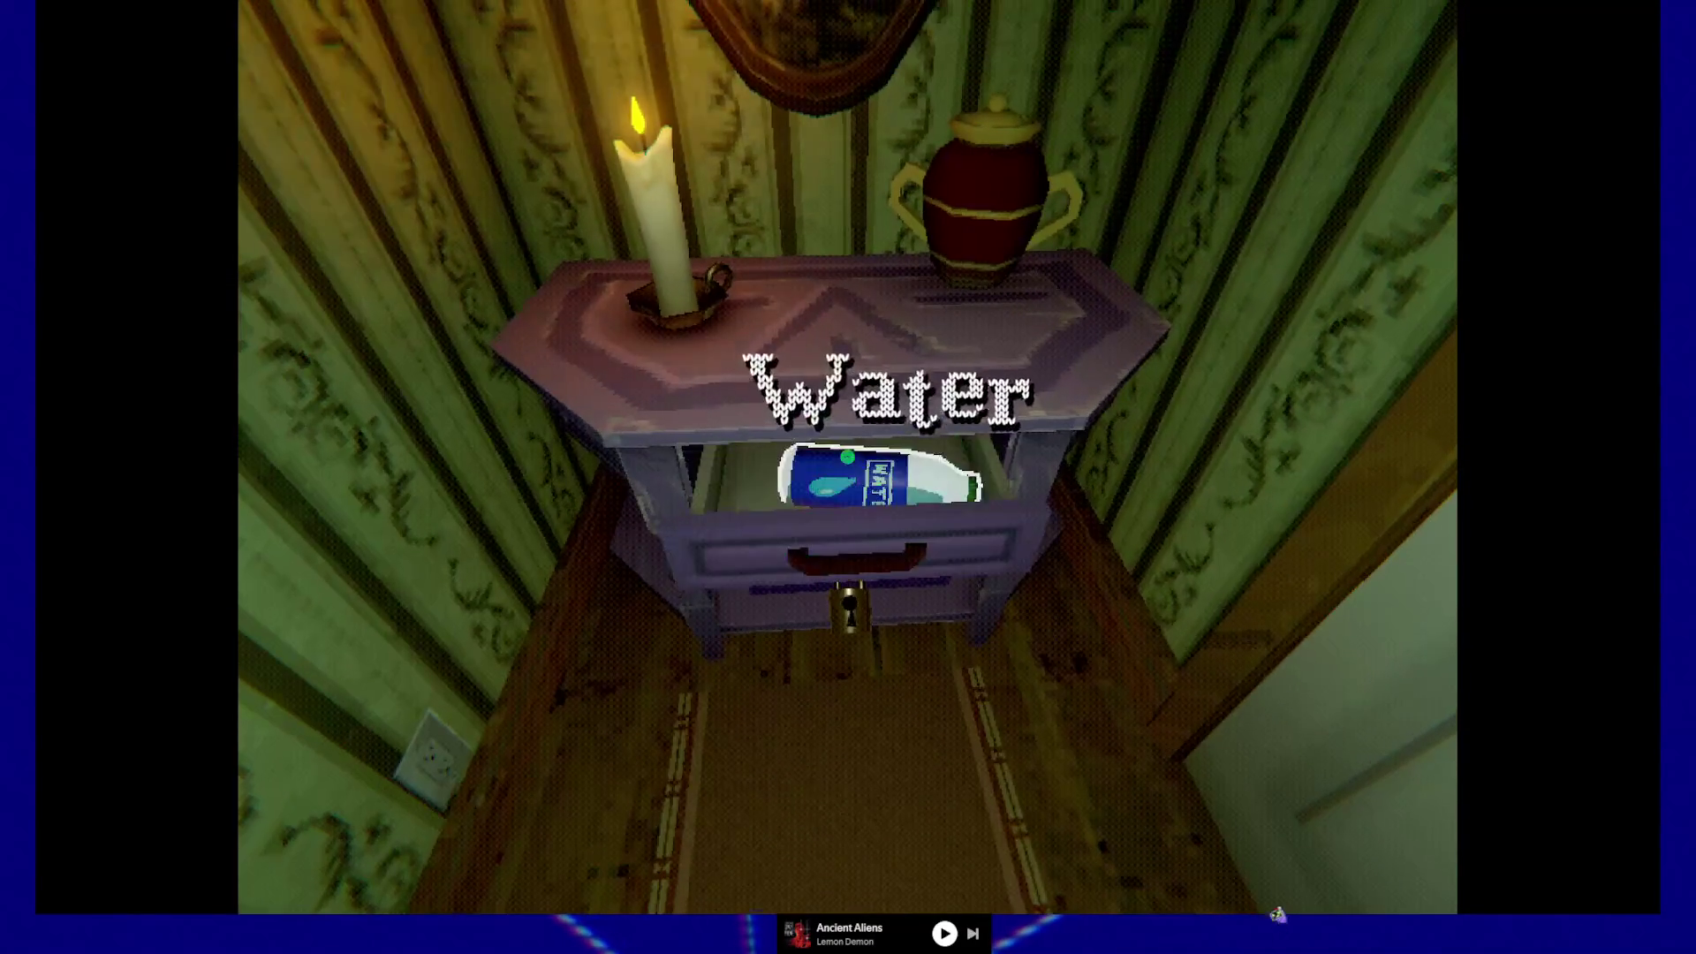
click(847, 457)
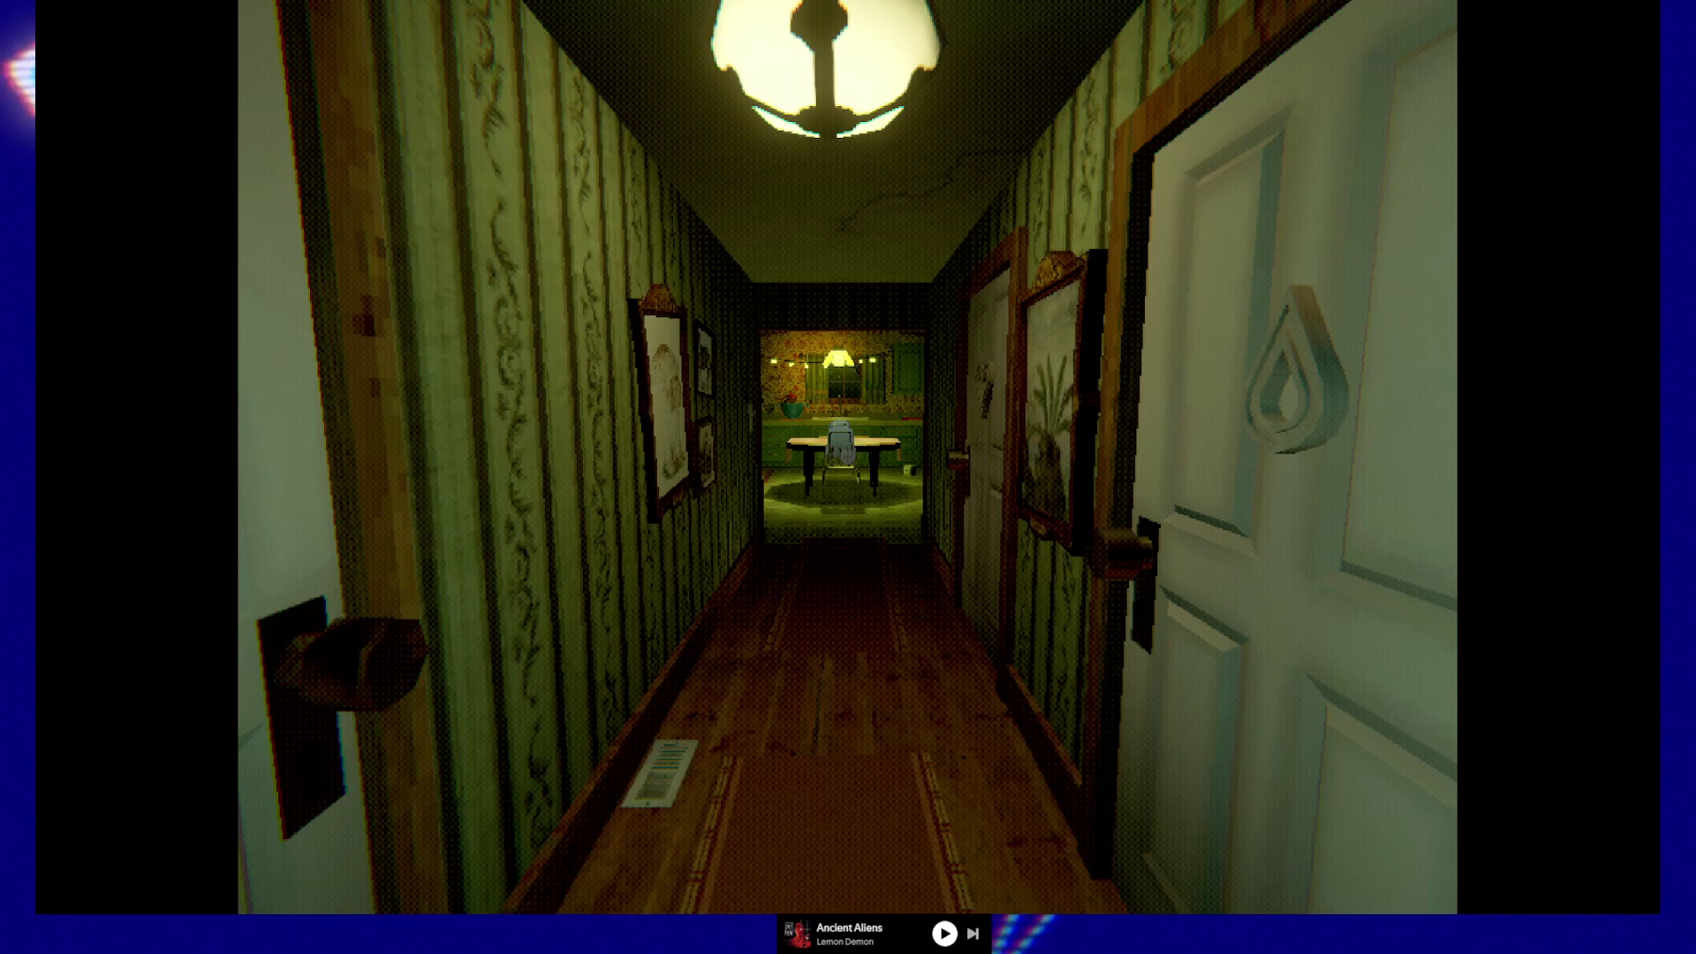
- Exit to the title menu via Exit Game and Goodnight, then close Creature Kitchen completely
key(Escape)
click(495, 676)
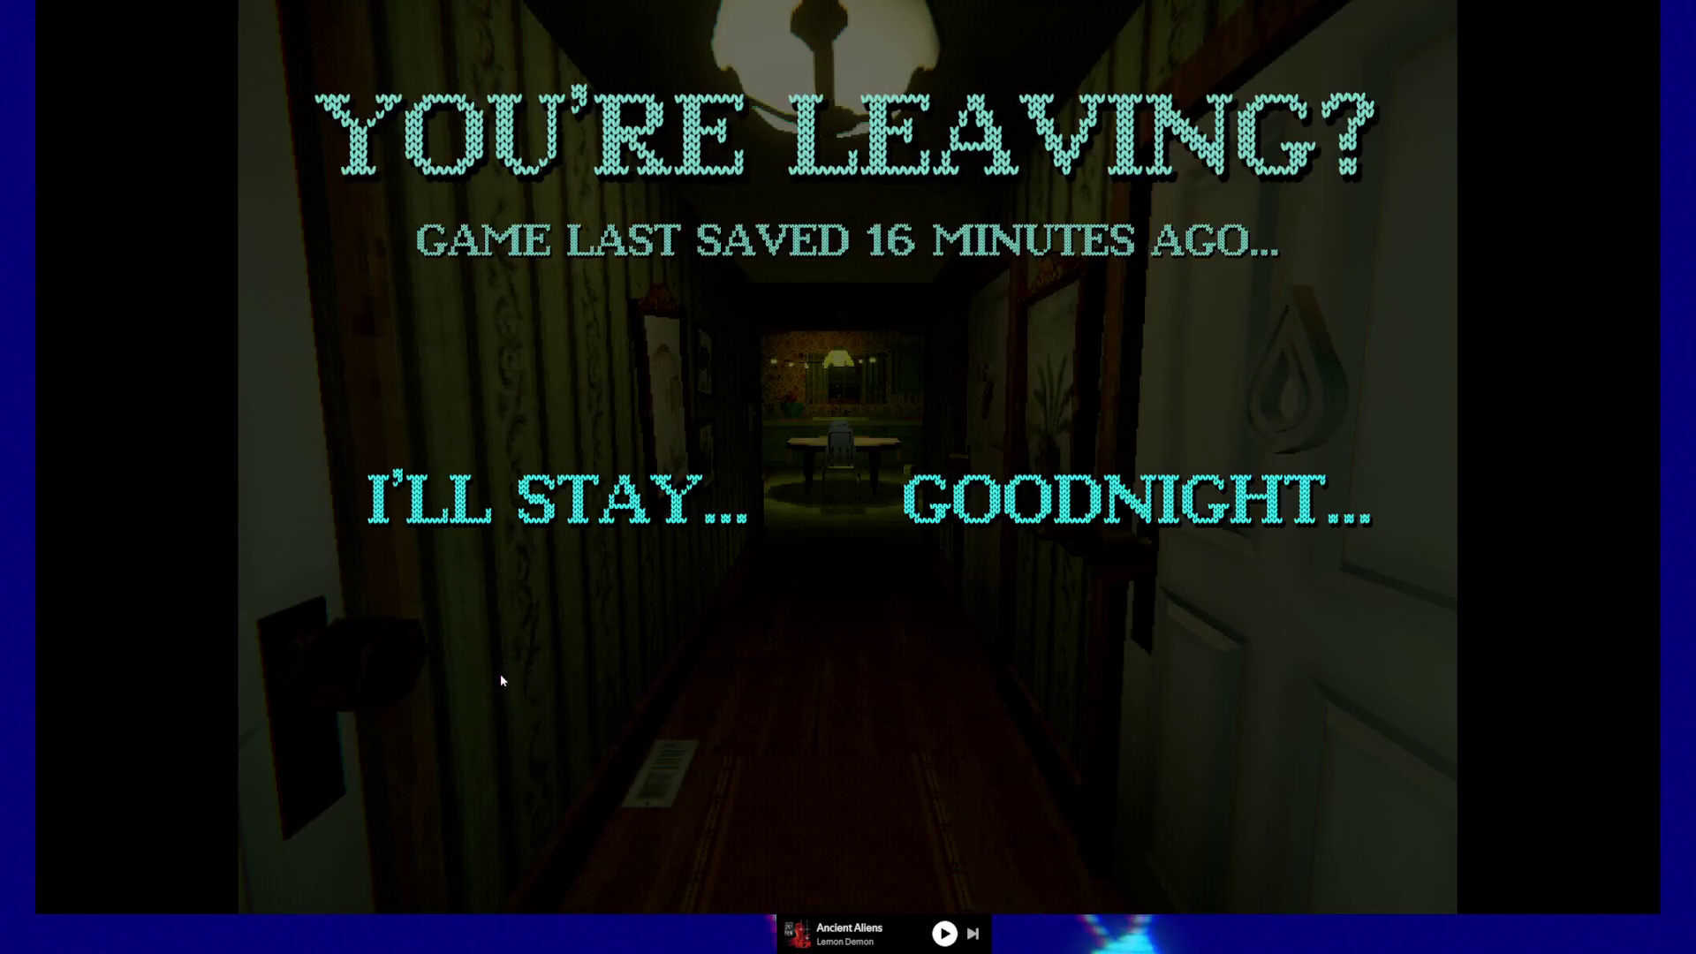
click(1020, 513)
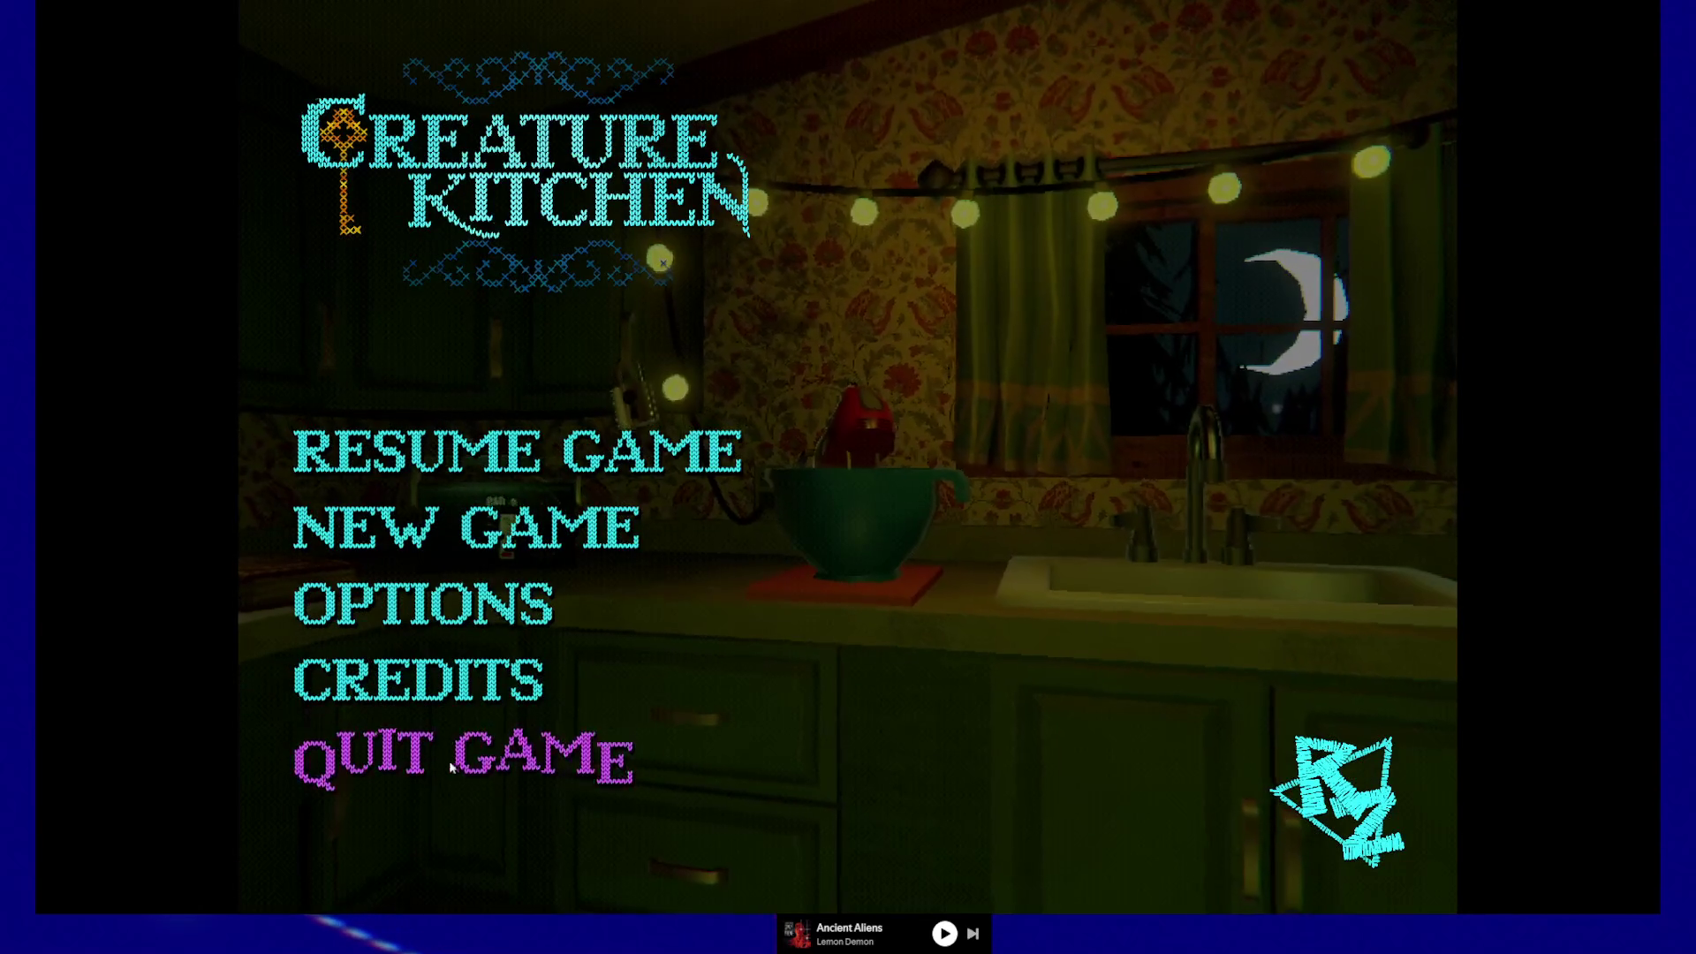
click(439, 786)
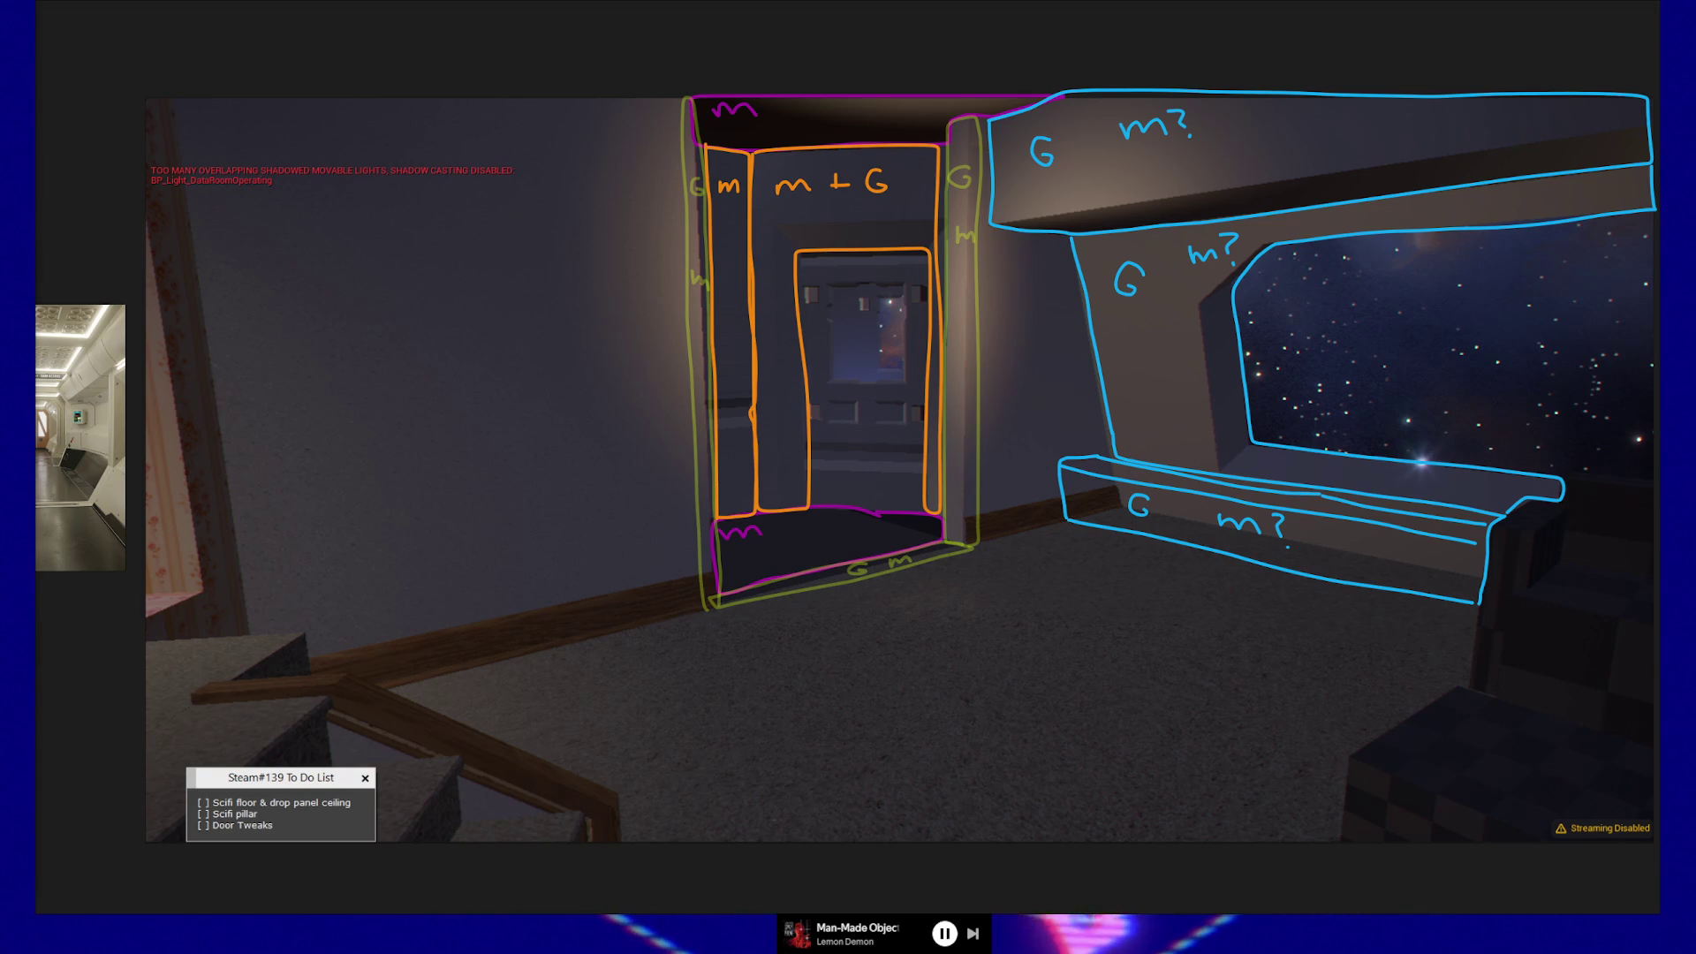
- Alt+Tab to the browser showing the Mike Klubnika website
key(alt+Tab)
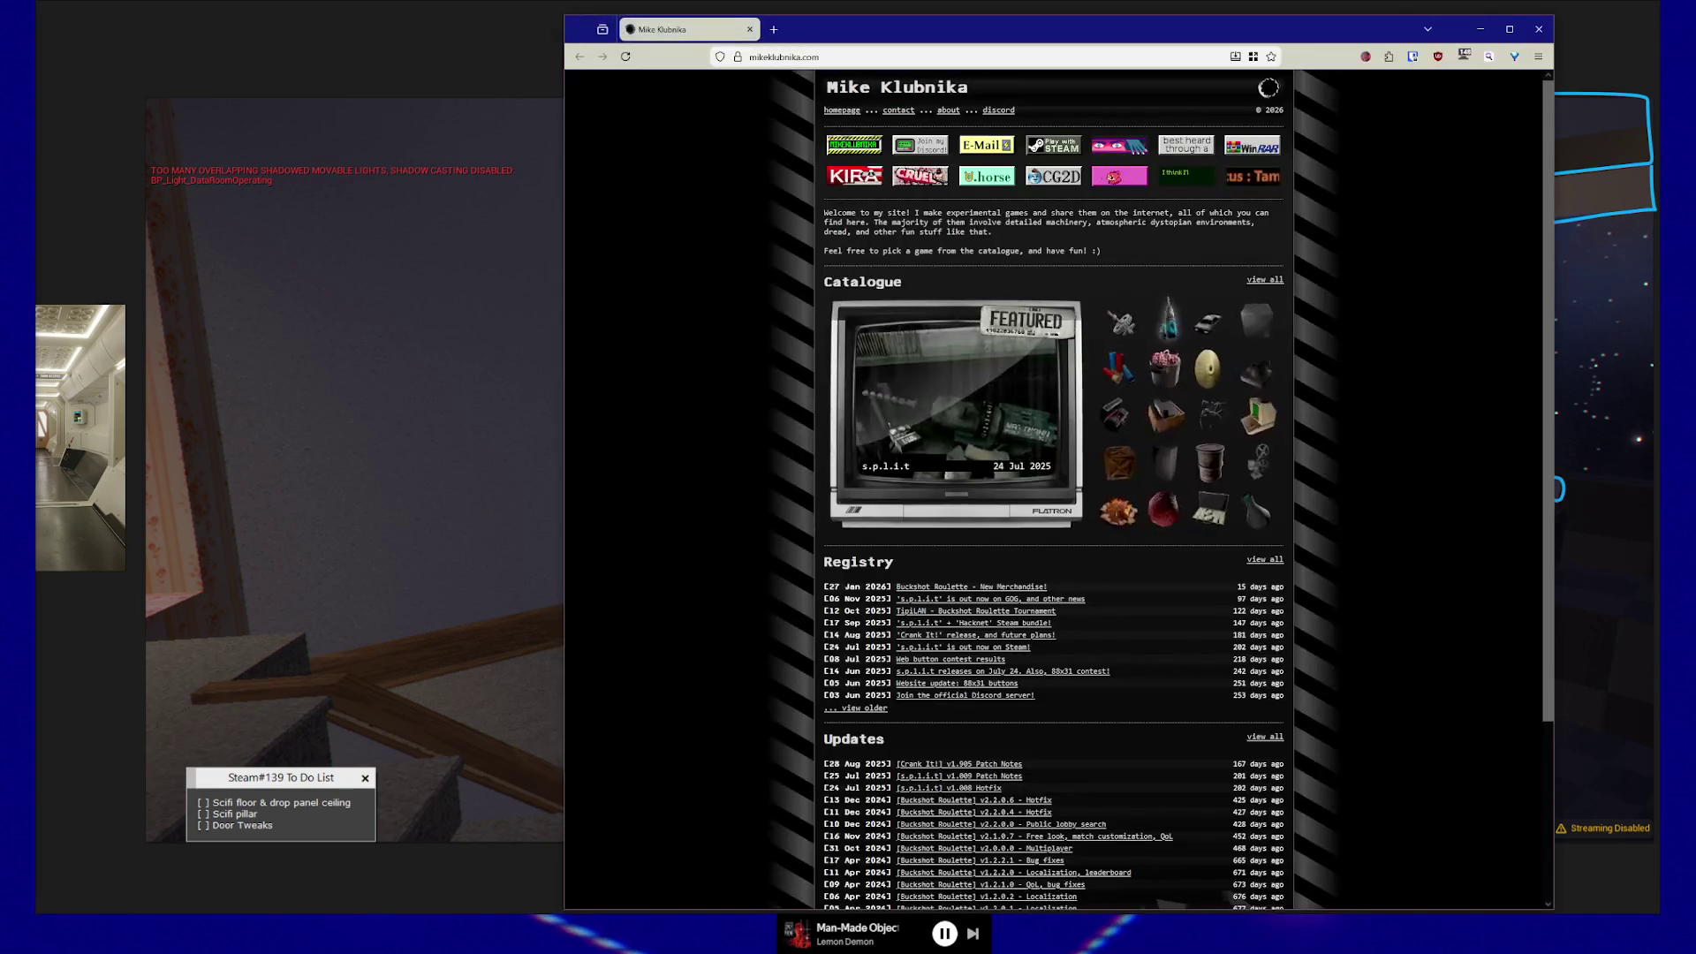
- Maximize the browser and zoom the Mike Klubnika page in to 160%
click(1481, 29)
key(alt+Tab)
key(ctrl+plus)
key(ctrl+plus)
key(ctrl+plus)
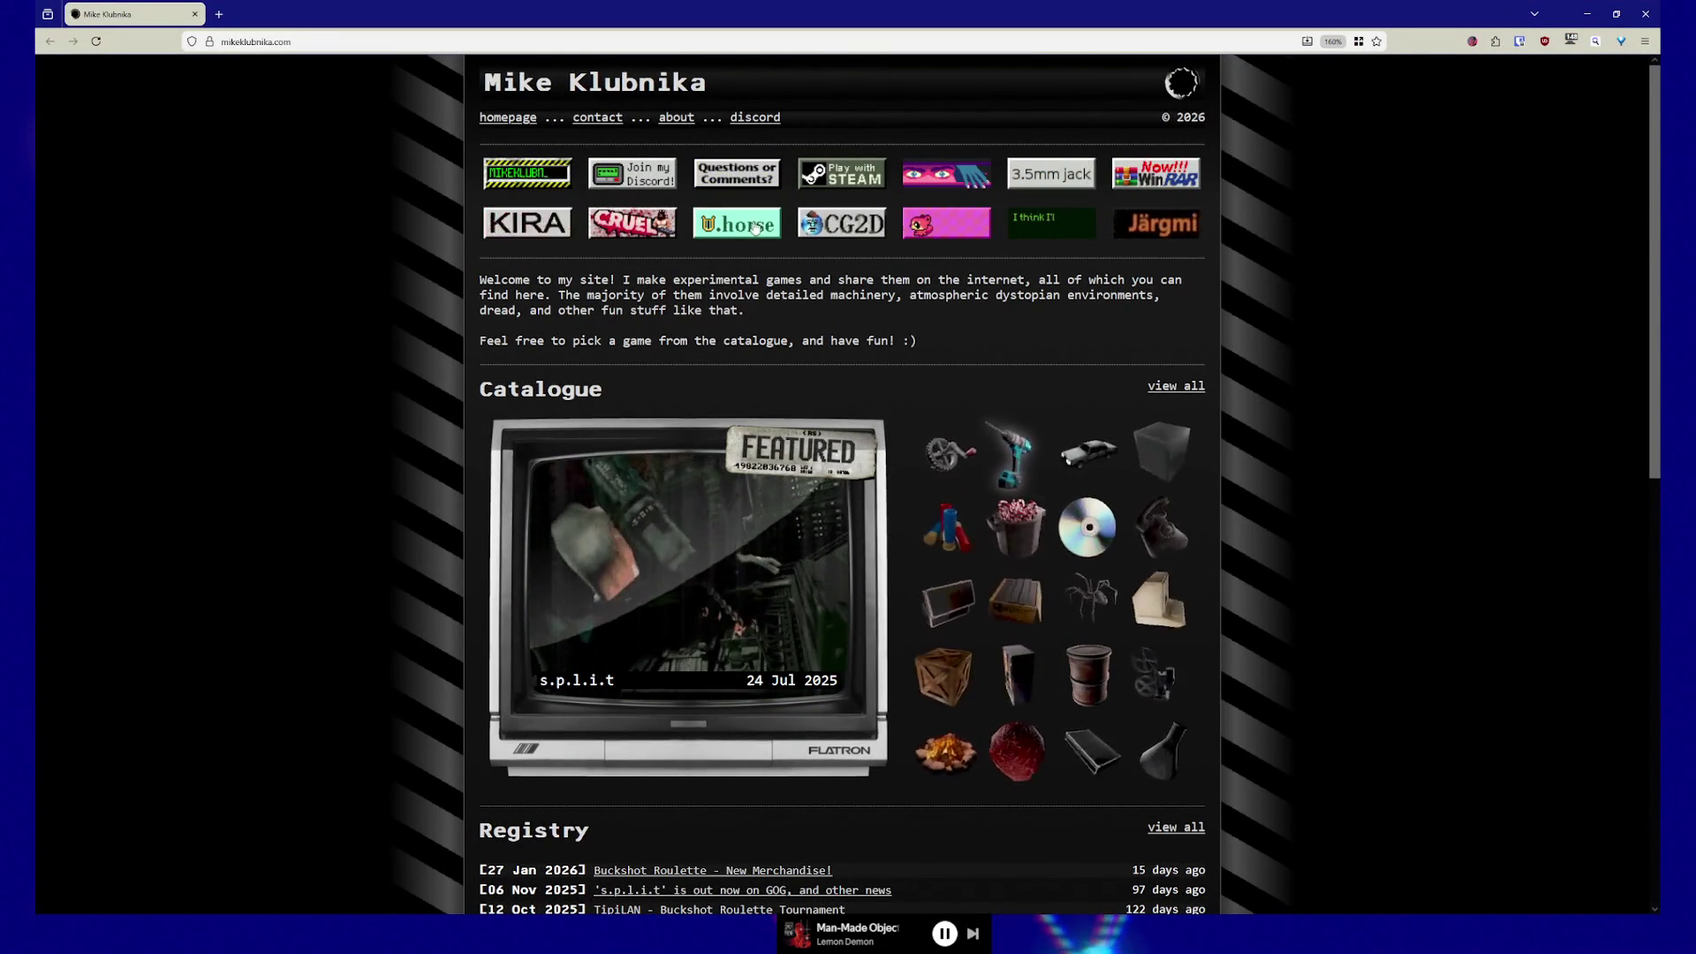
- Open the KIRA LLC badge in a new tab, view it, then return to Mike Klubnika's site
middle_click(508, 225)
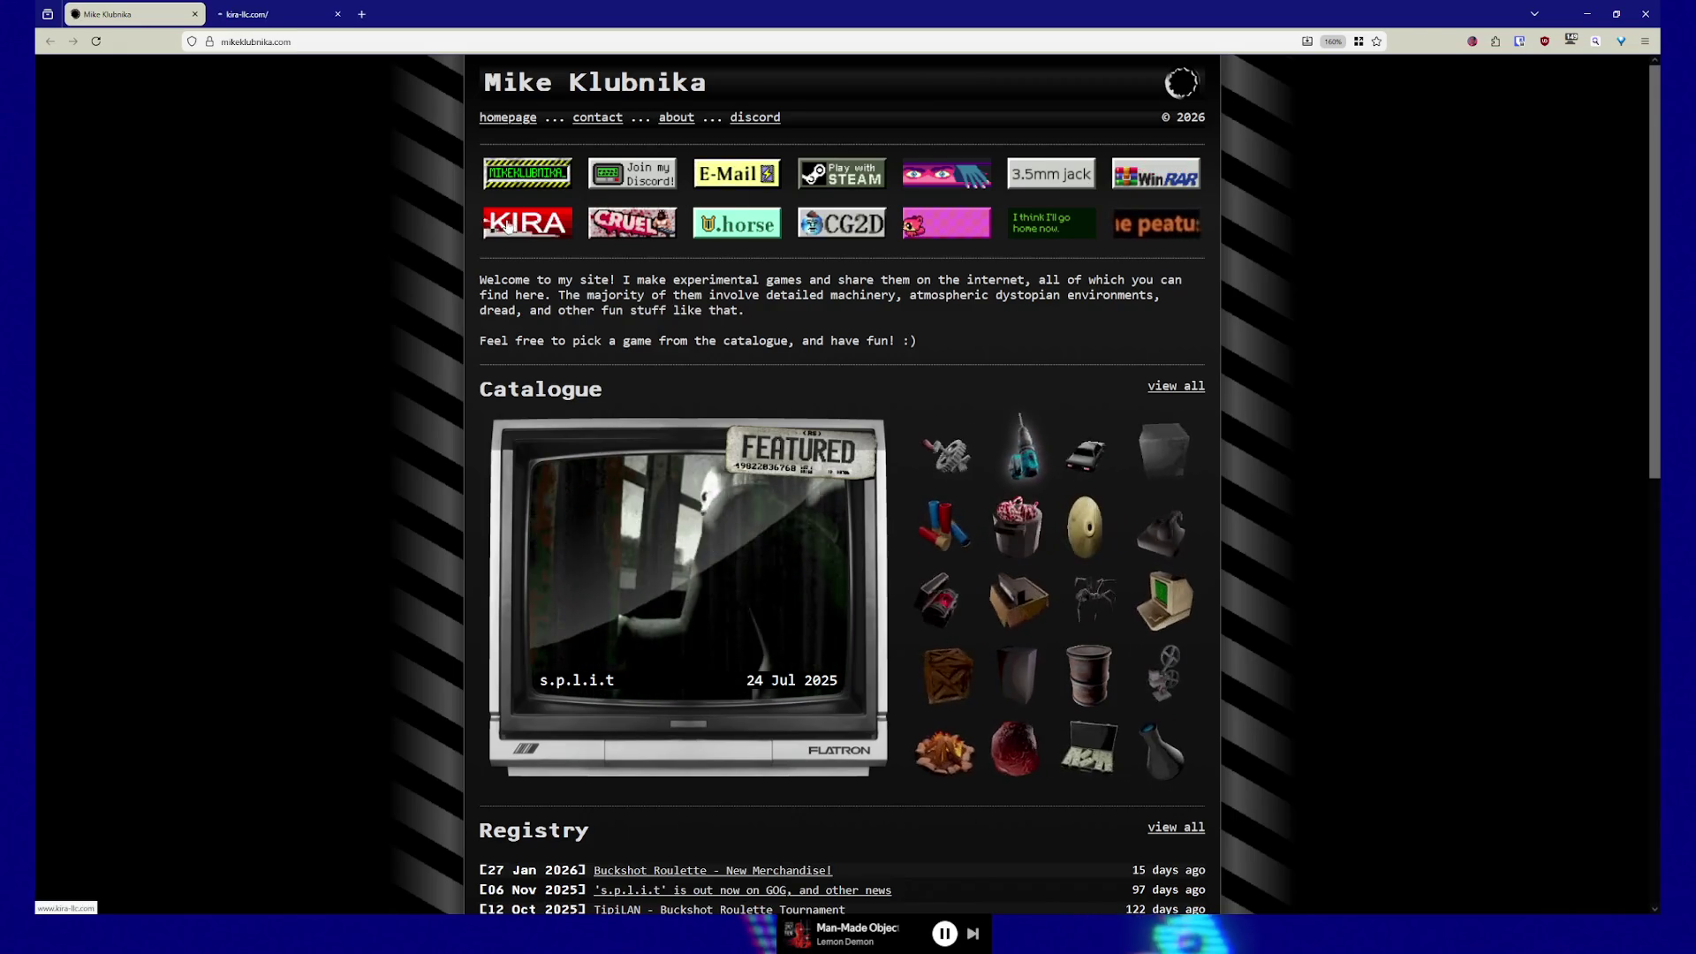
click(268, 15)
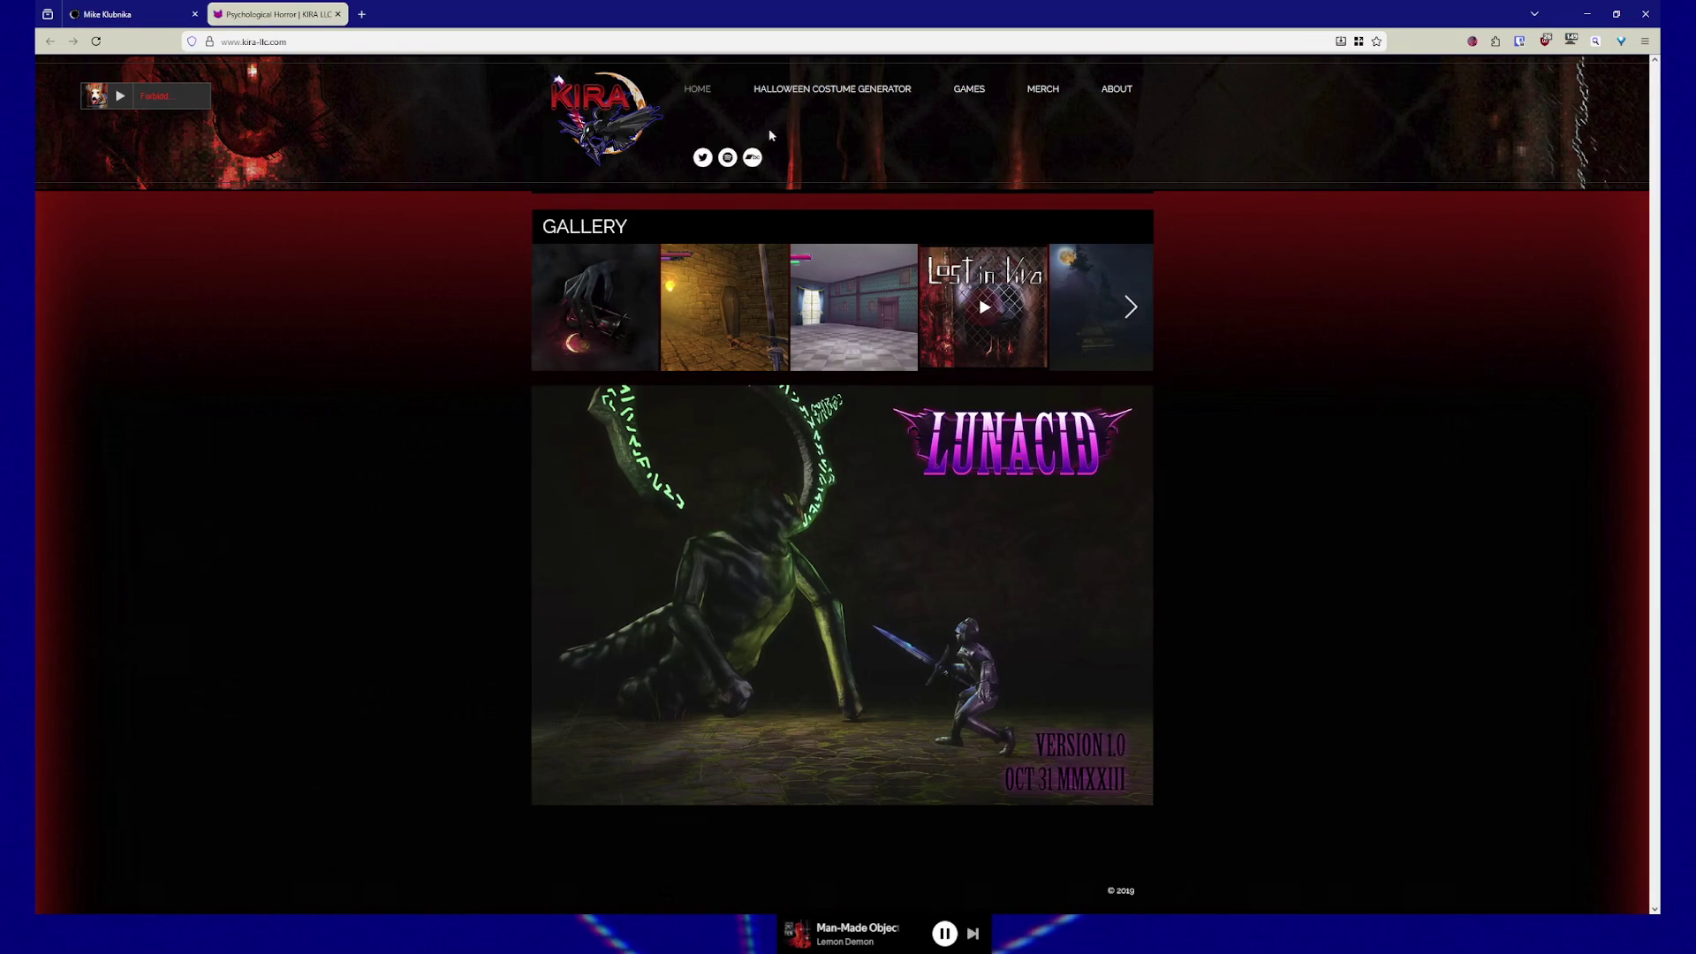
click(117, 19)
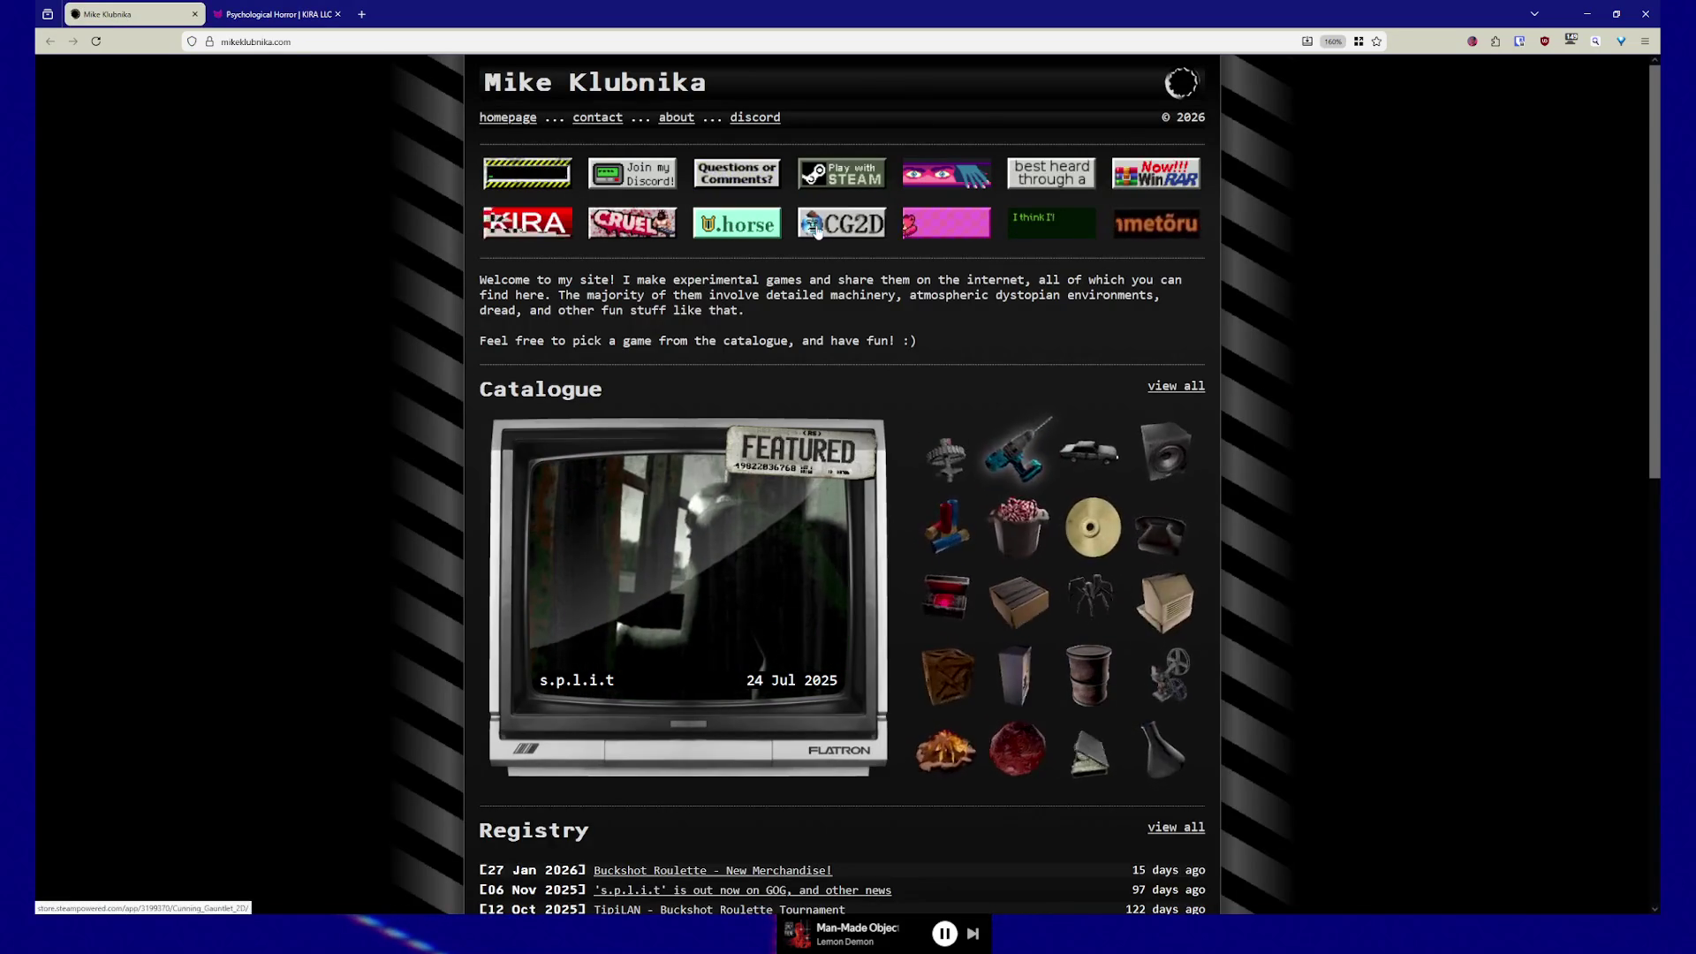
scroll(1034, 265, down, 3)
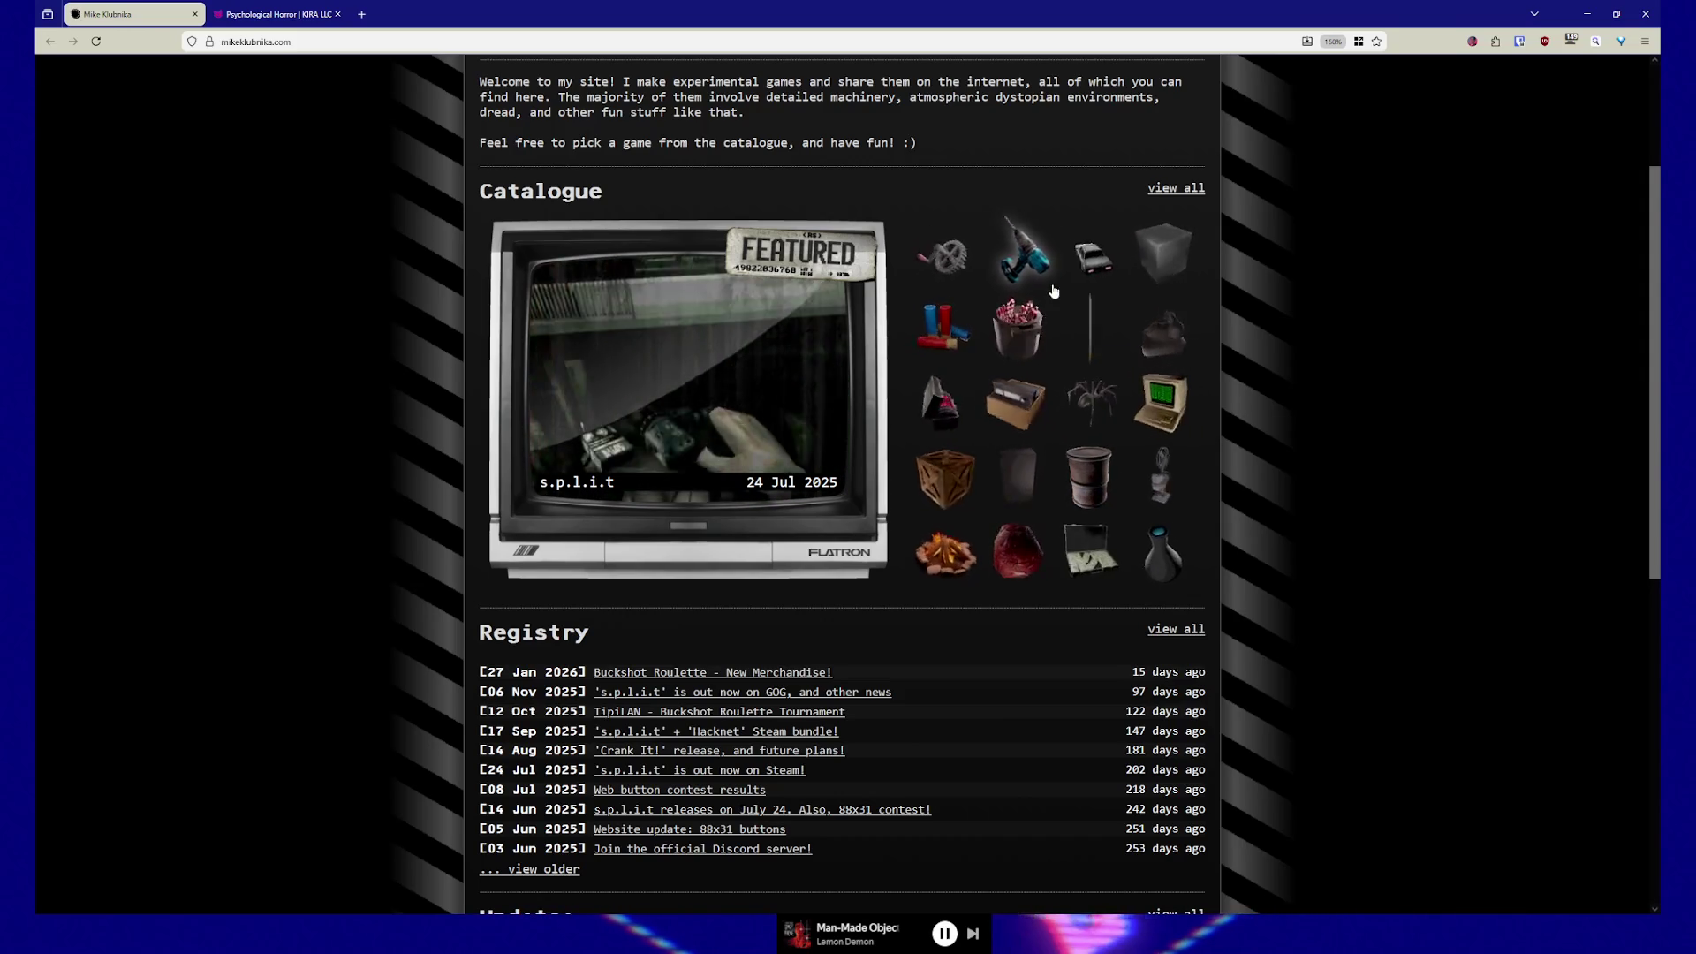
- Preview Buckshot Roulette from the catalogue, then scroll through the Updates list and back up
click(946, 339)
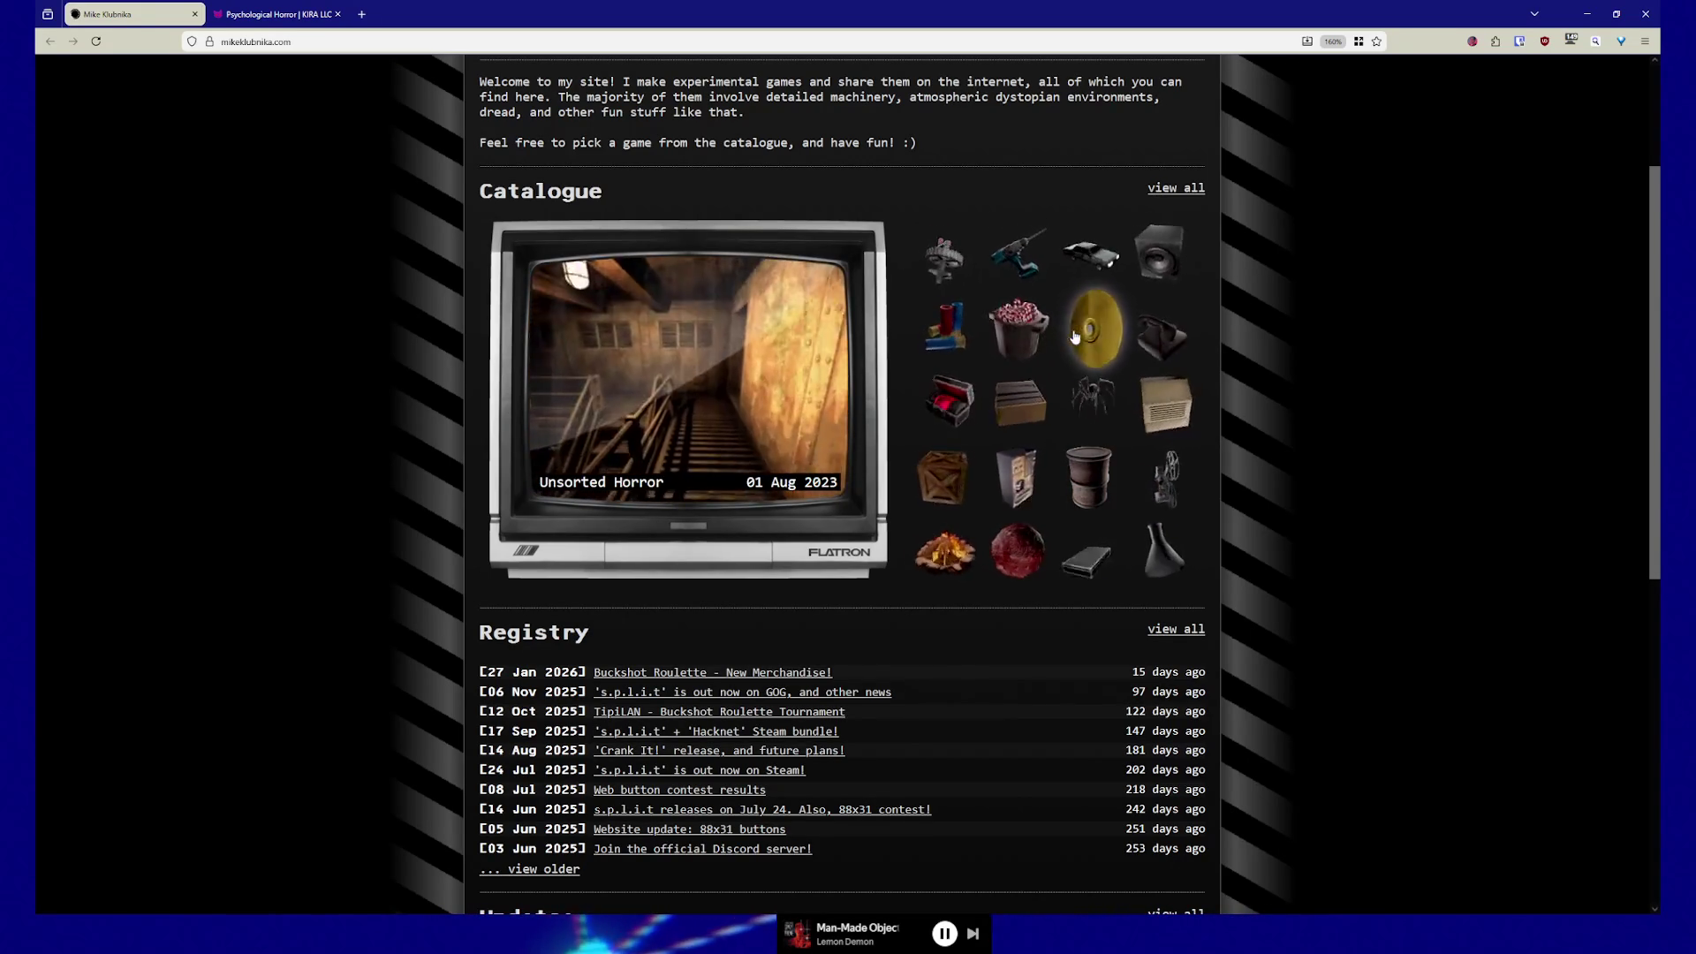
scroll(589, 610, down, 7)
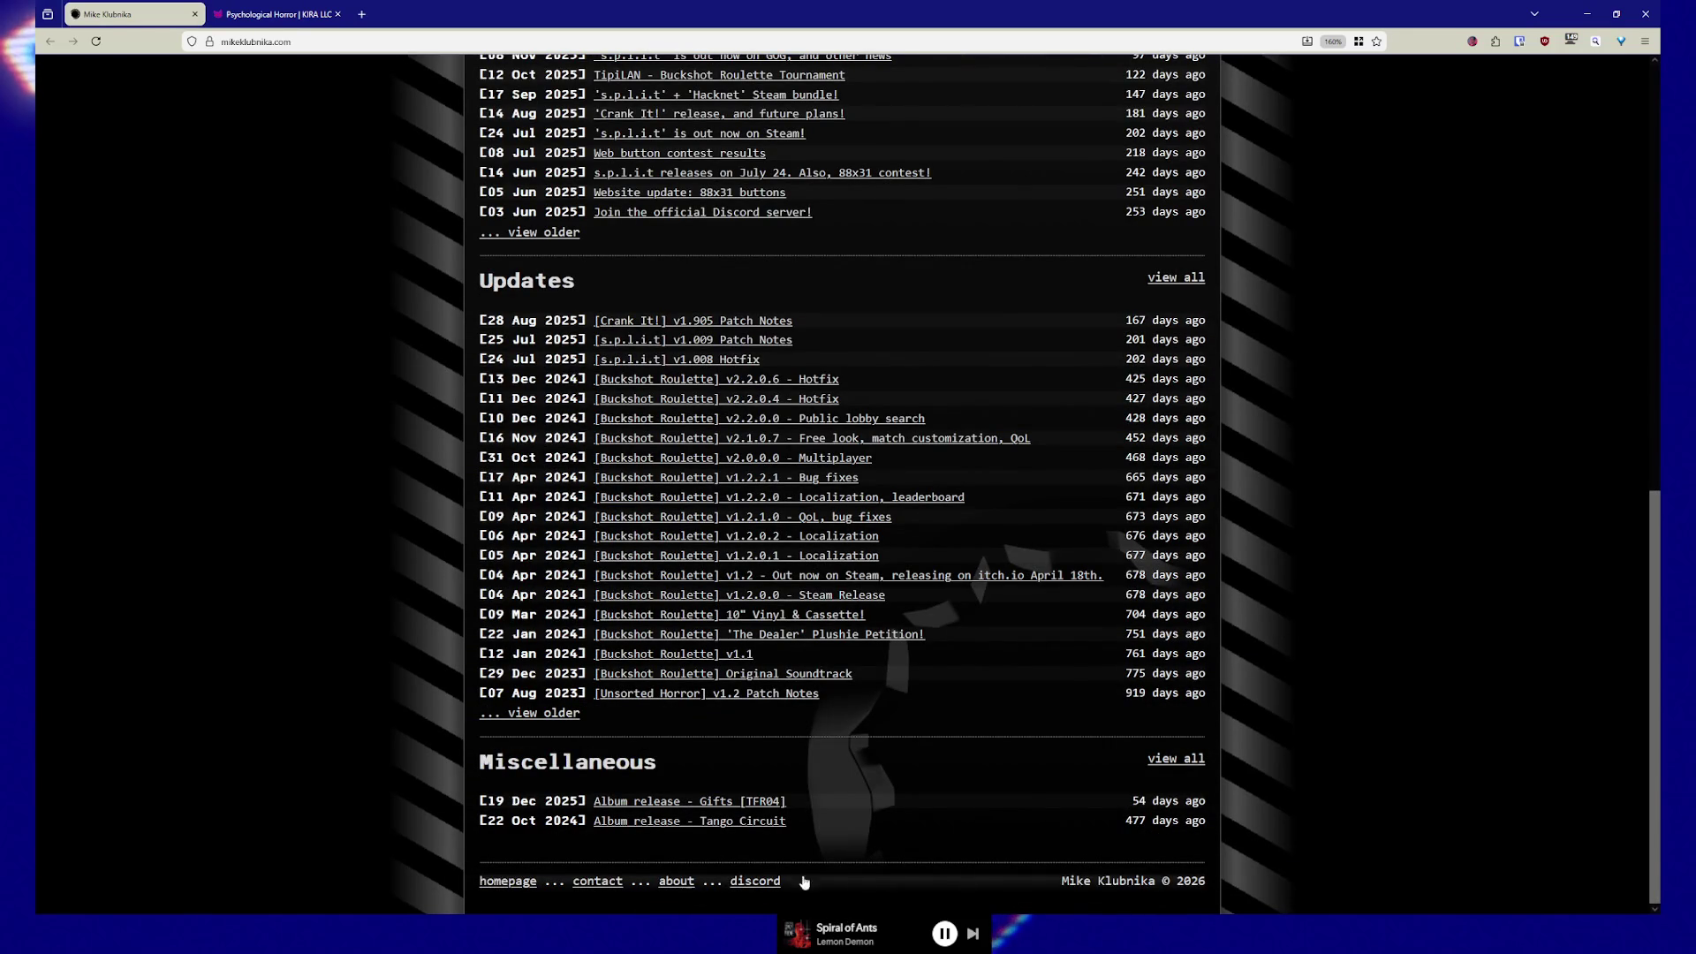
scroll(1075, 863, up, 10)
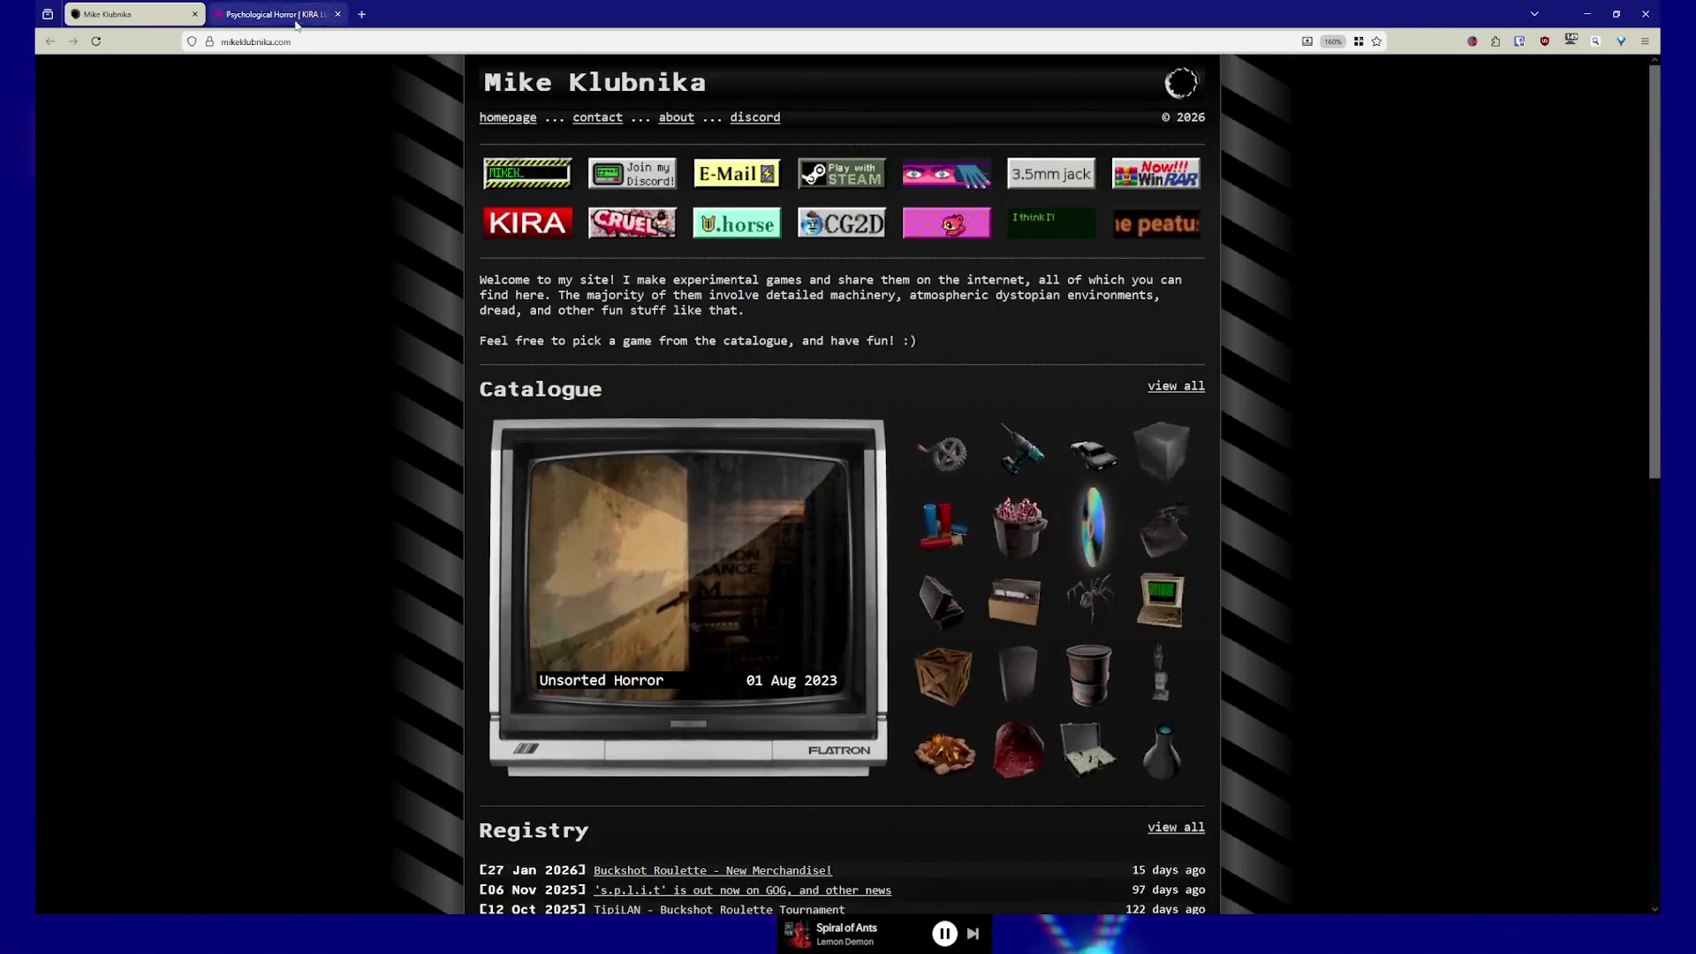
- On the KIRA LLC tab, roll a new costume suggestion (Rude Queen), reload, then go home
key(ctrl+Tab)
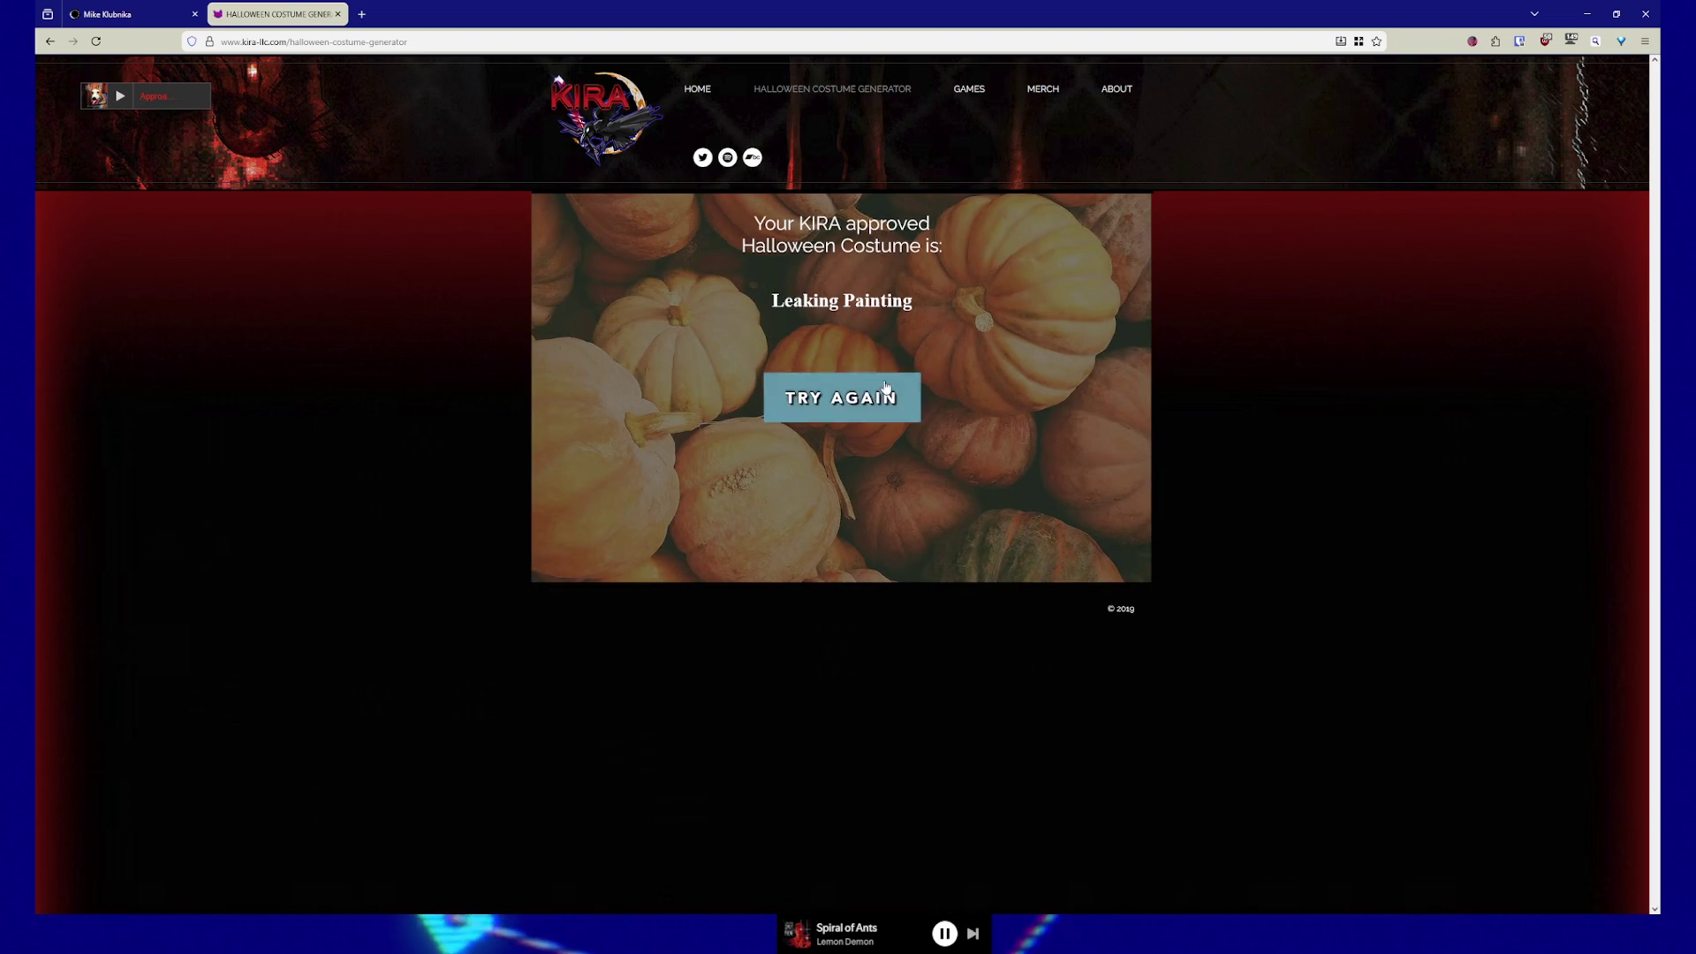
click(833, 397)
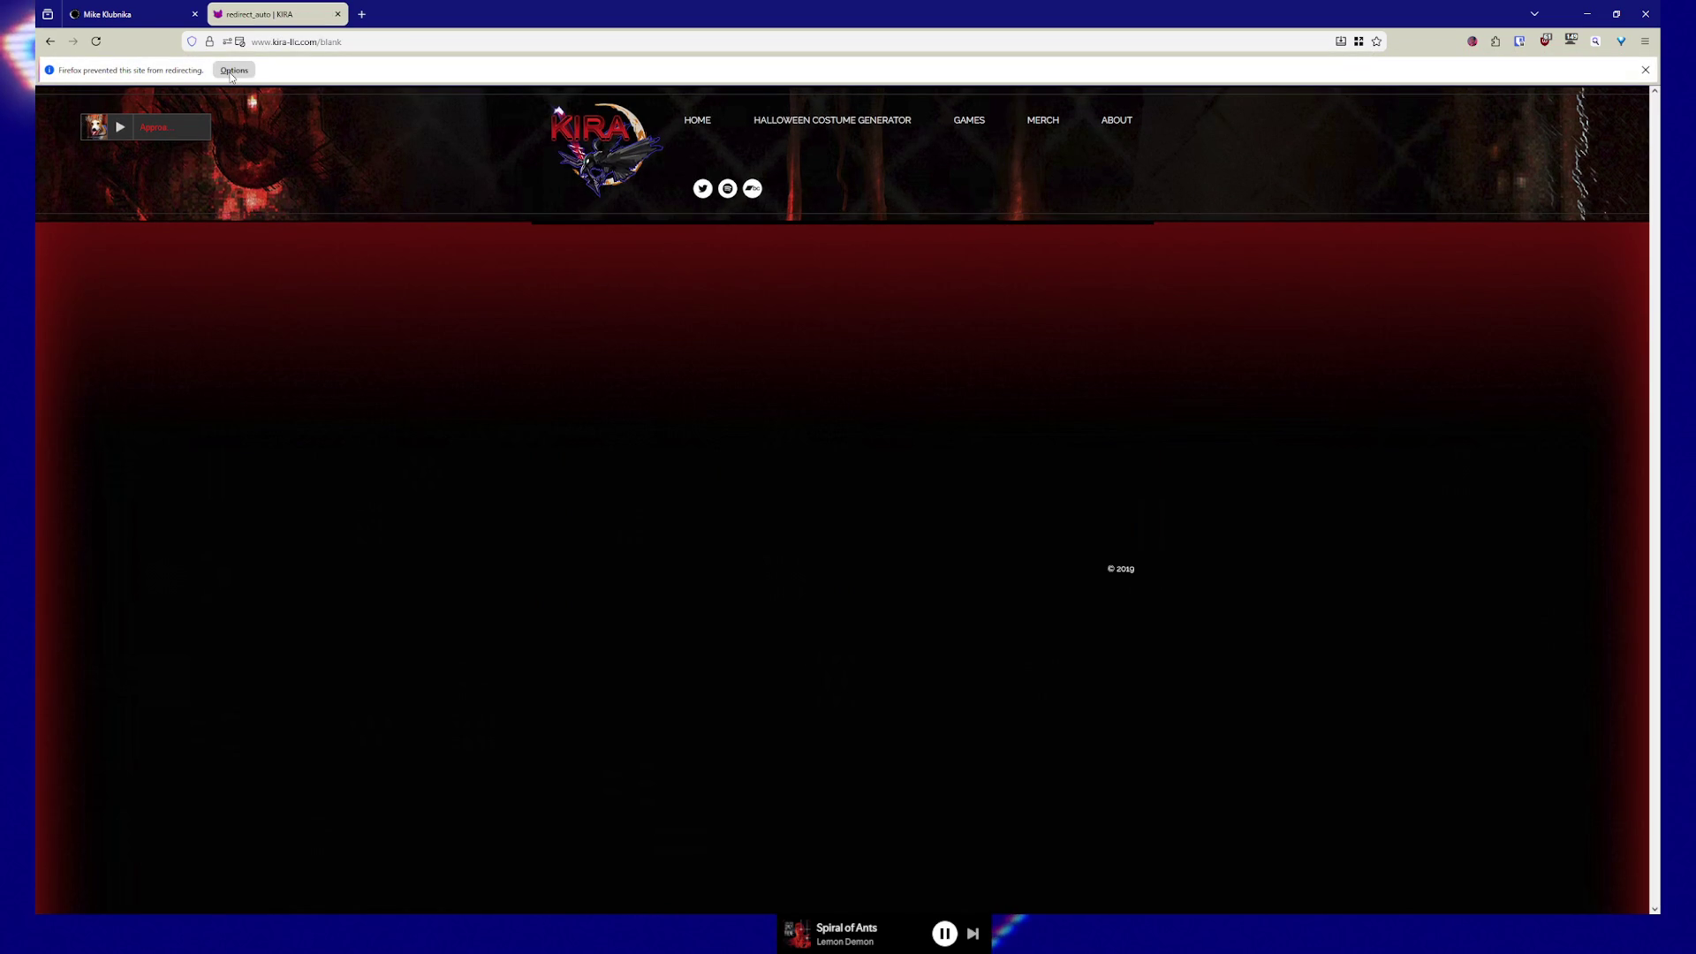
click(99, 44)
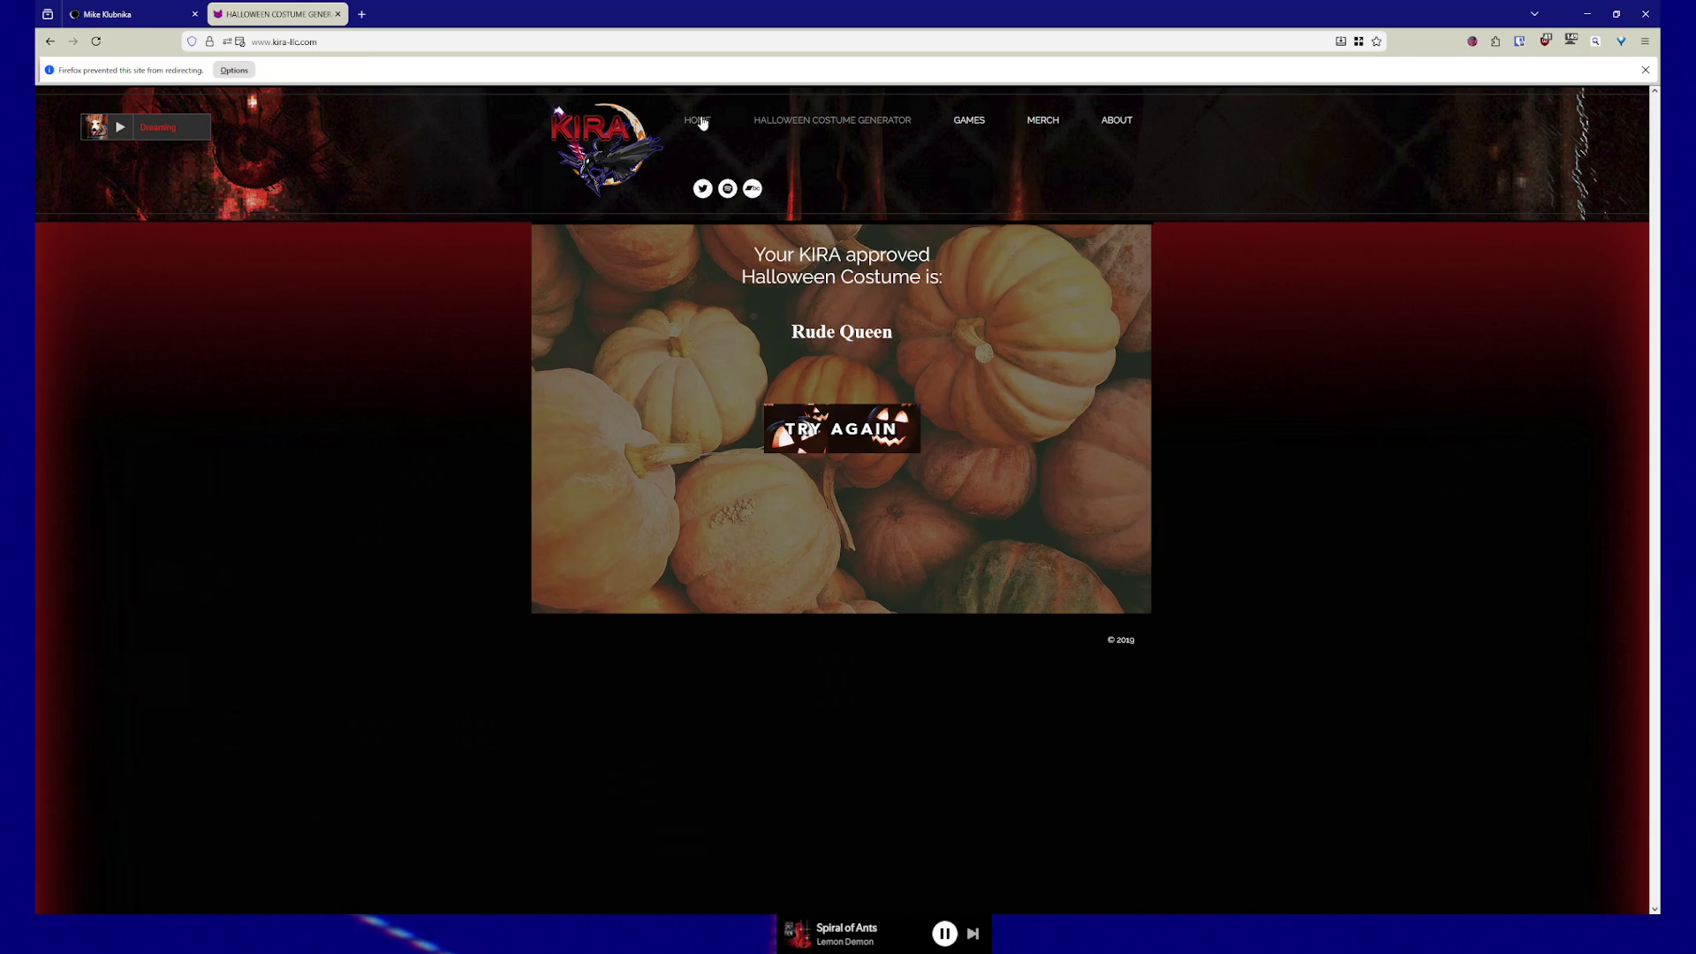
click(683, 126)
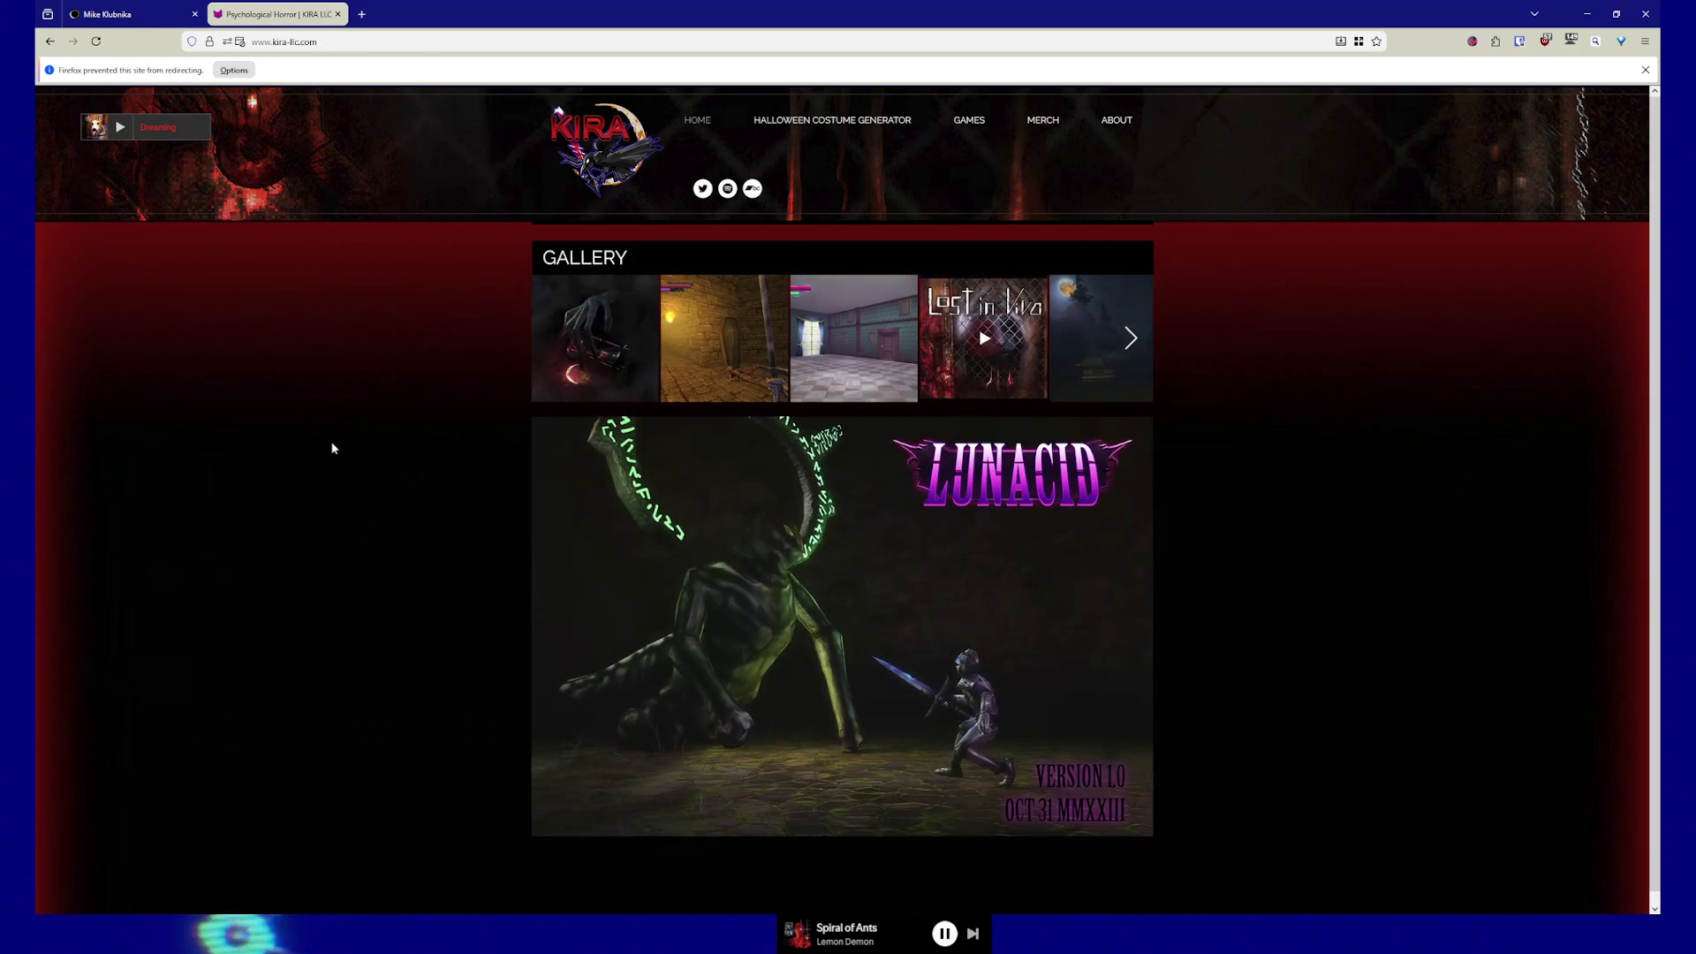
- View the first gallery images full-size: dungeon, mansion room and Lost in Vivo trailer
scroll(357, 424, down, 1)
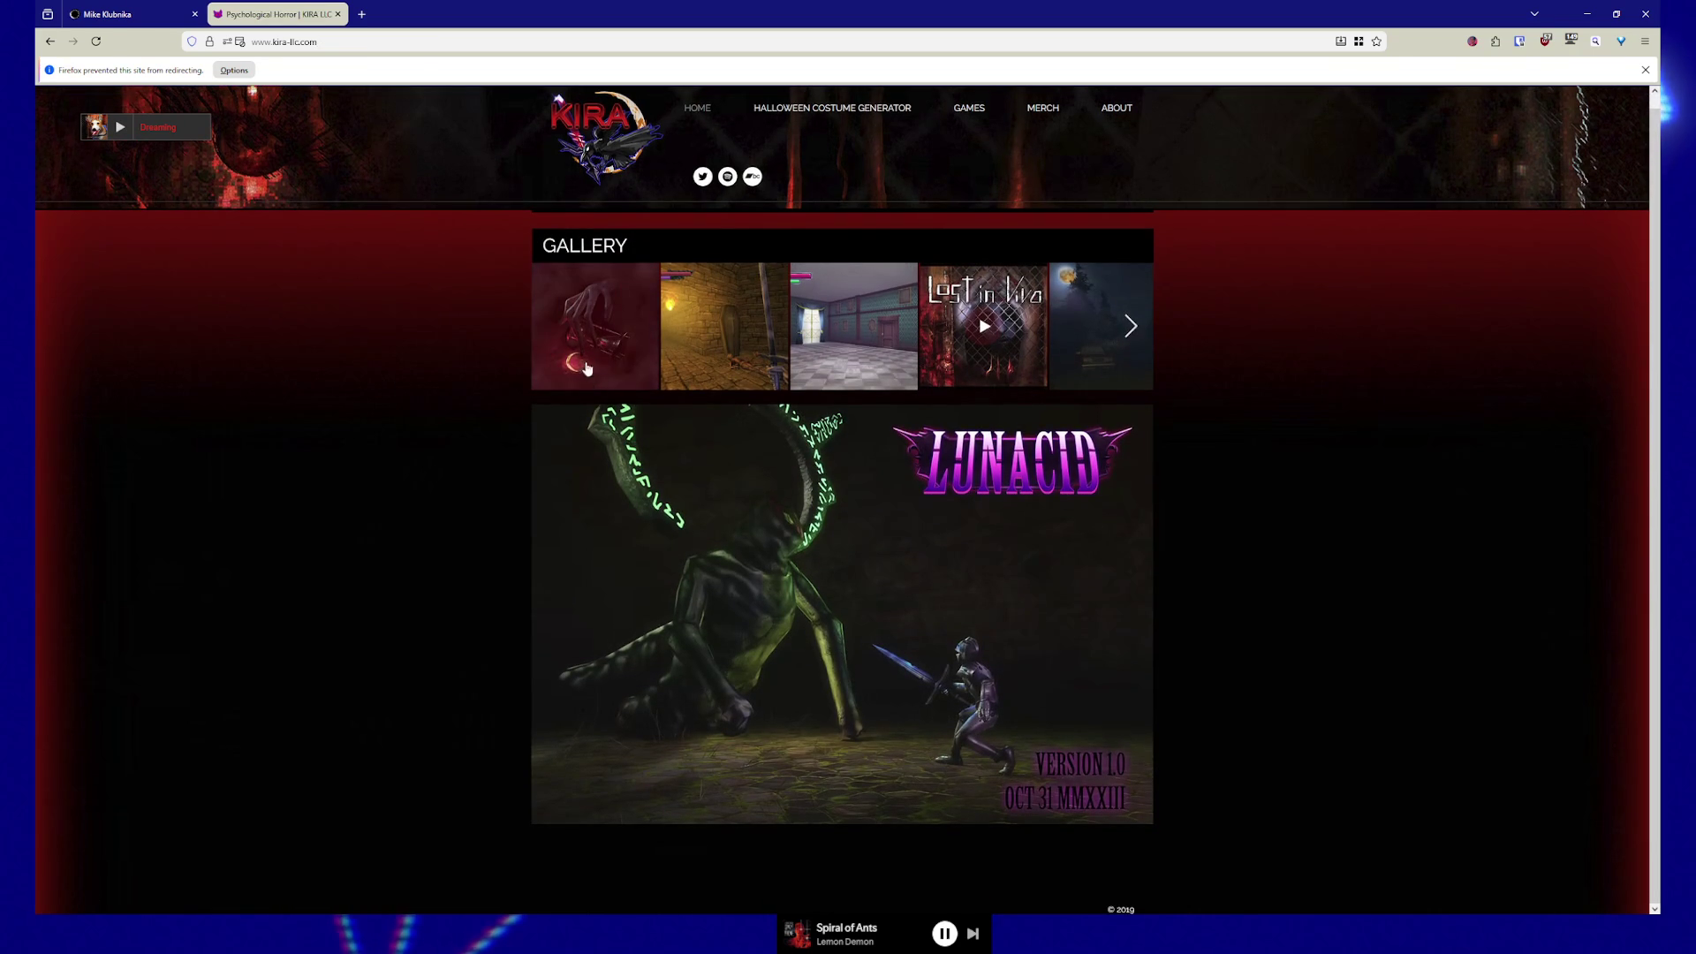
click(605, 342)
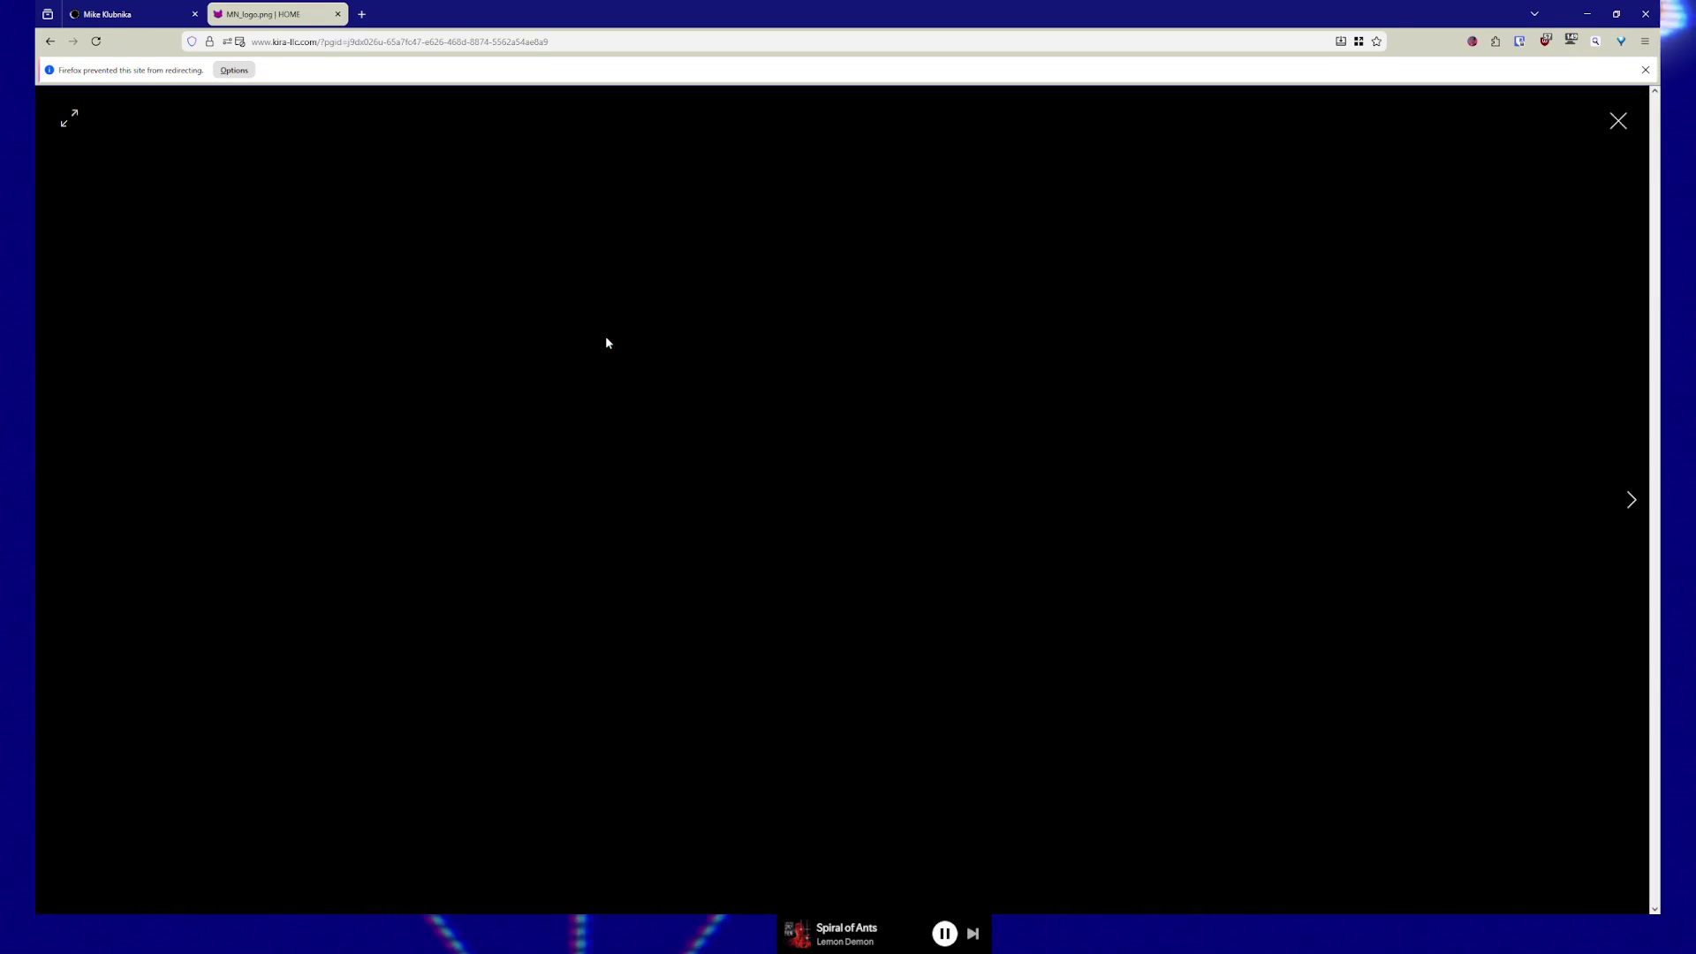
click(1629, 503)
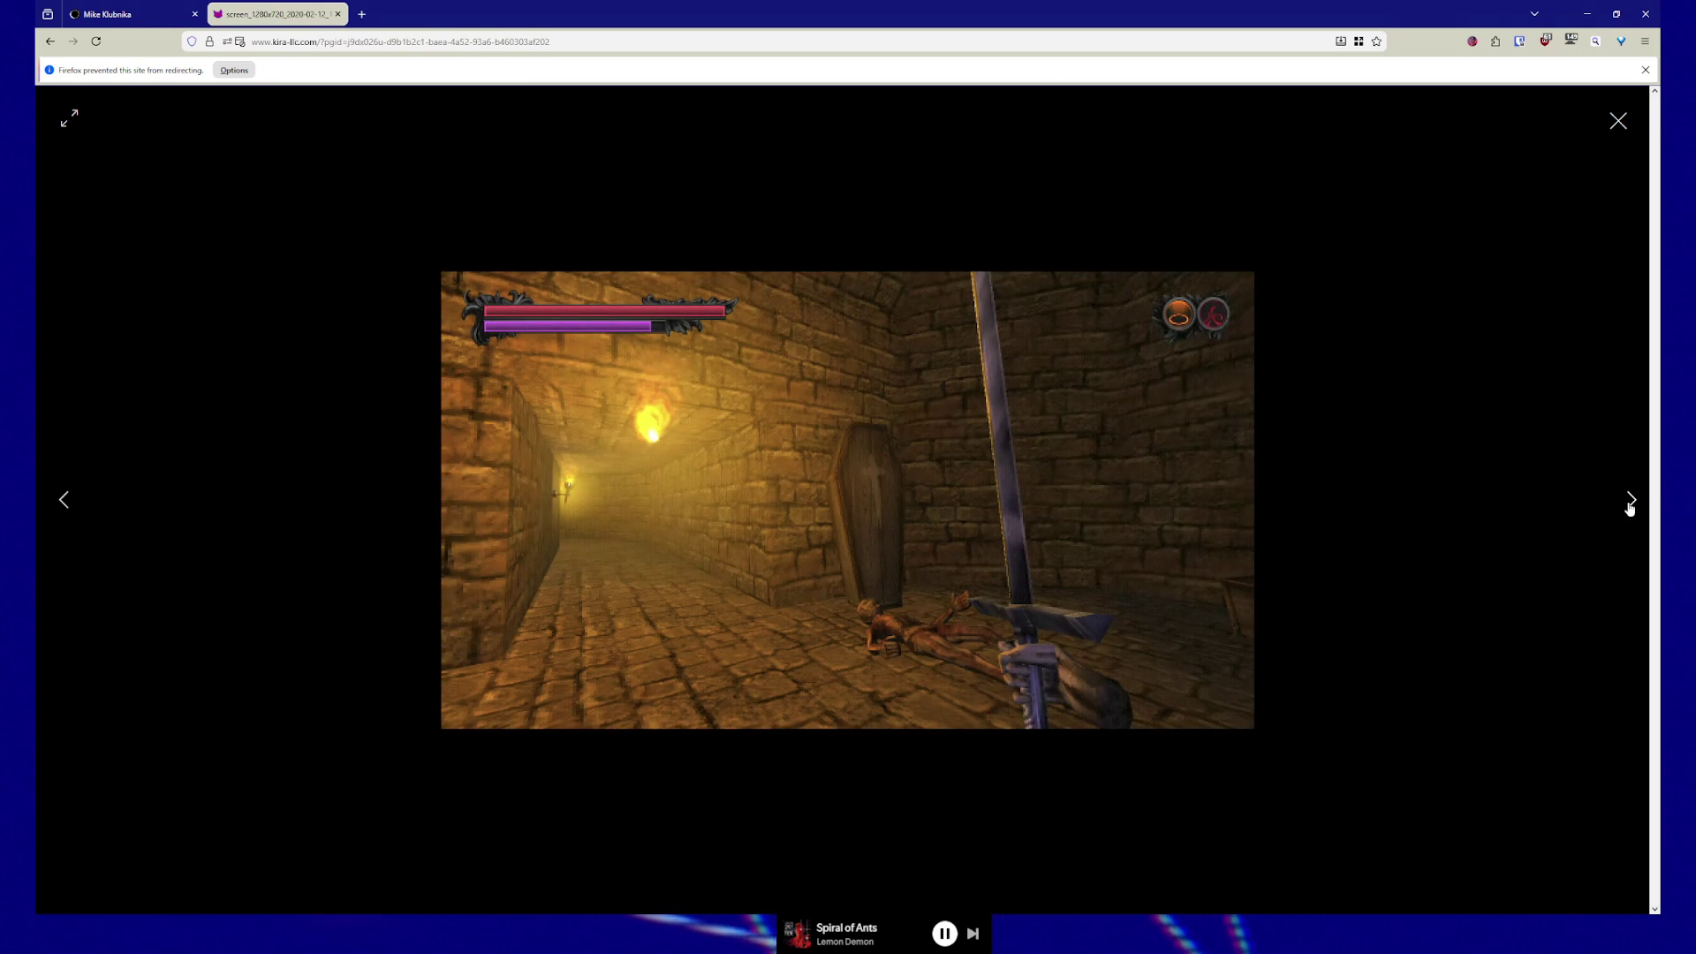
click(1630, 503)
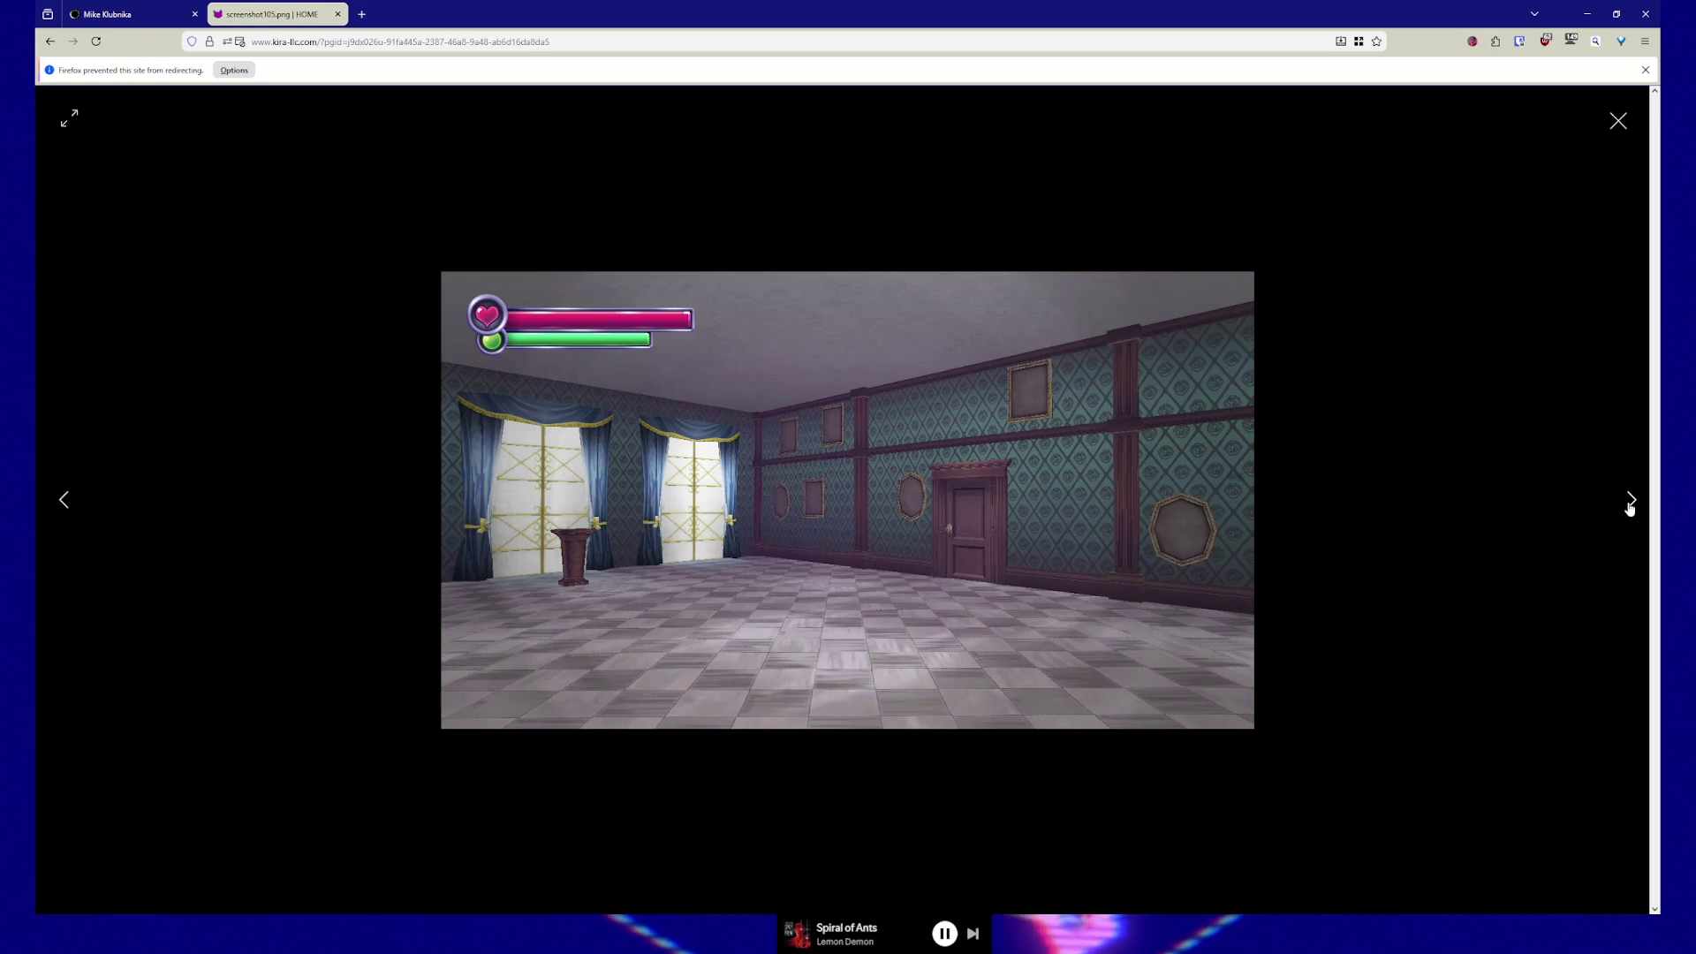
click(1629, 503)
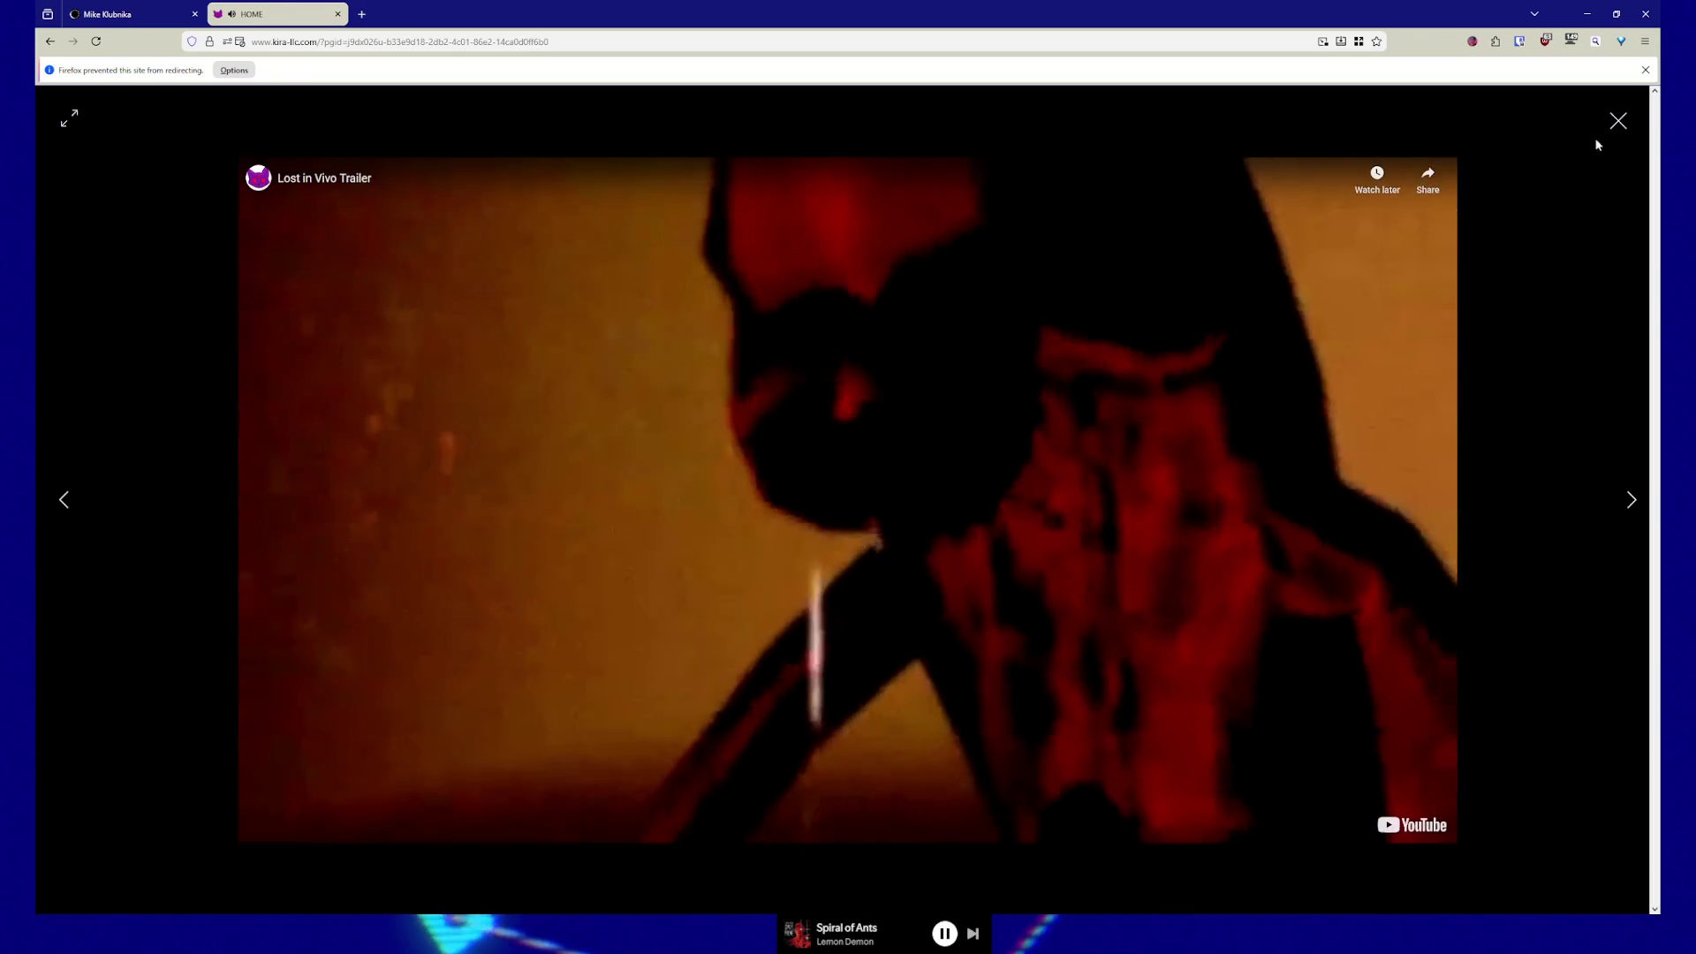
click(1618, 120)
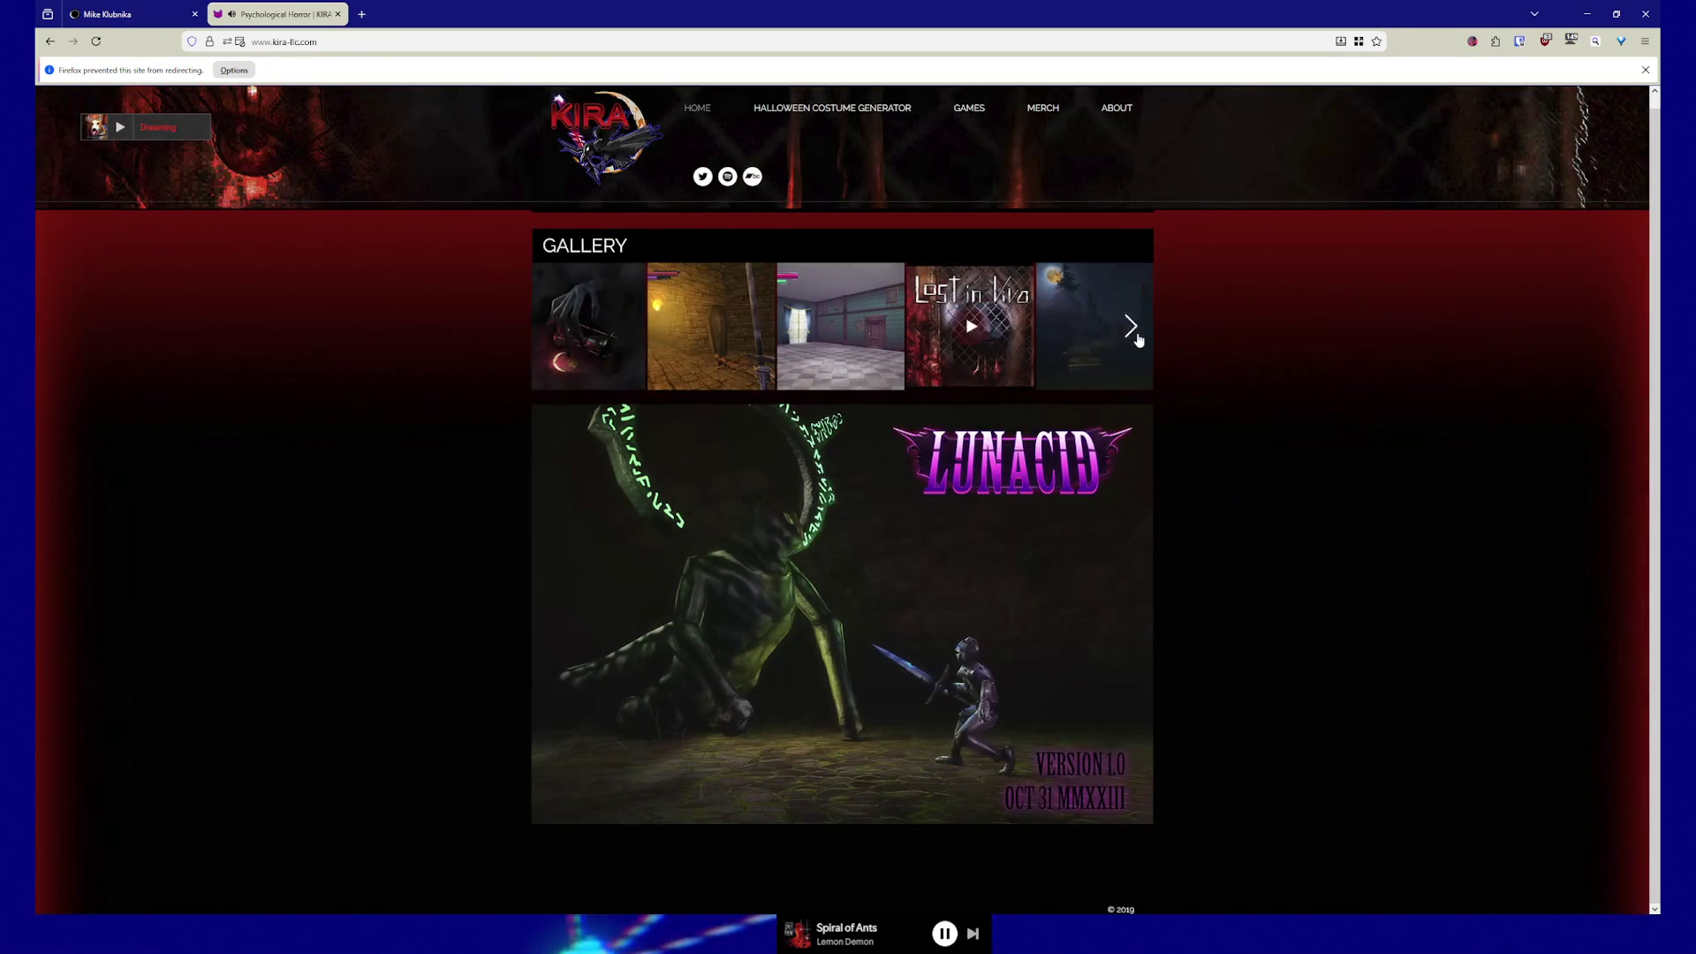
- Page from the moonlit forest picture through the dining room, sewer tunnel and foggy road screenshots
click(978, 354)
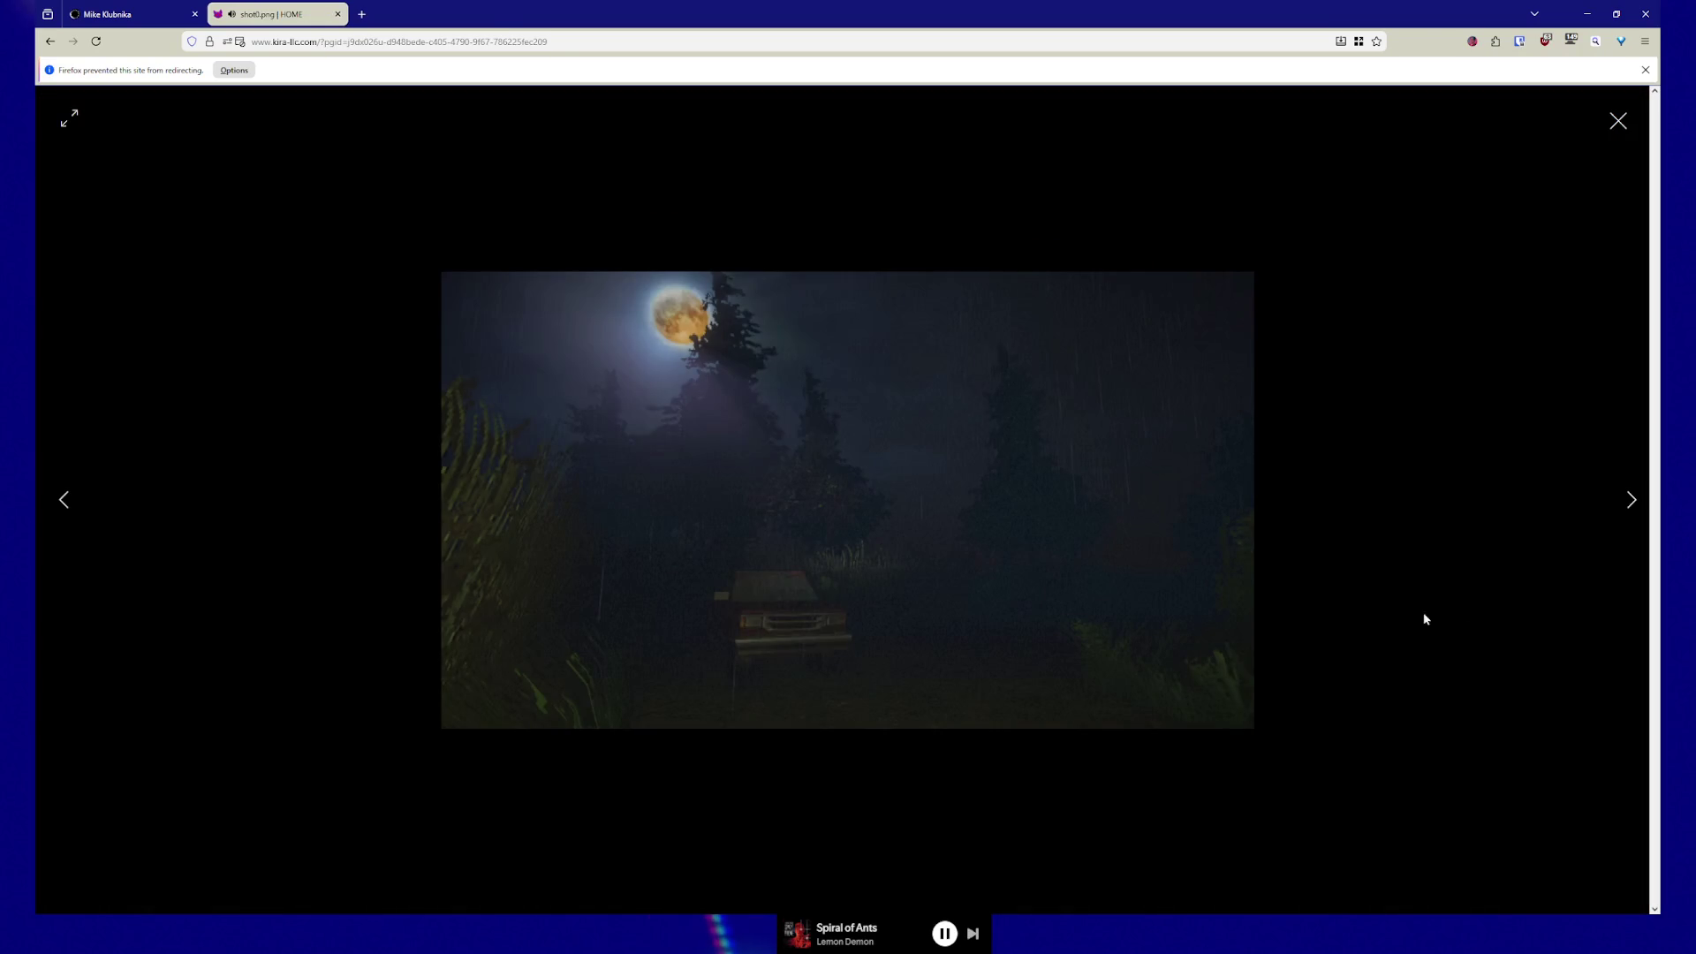
click(1631, 502)
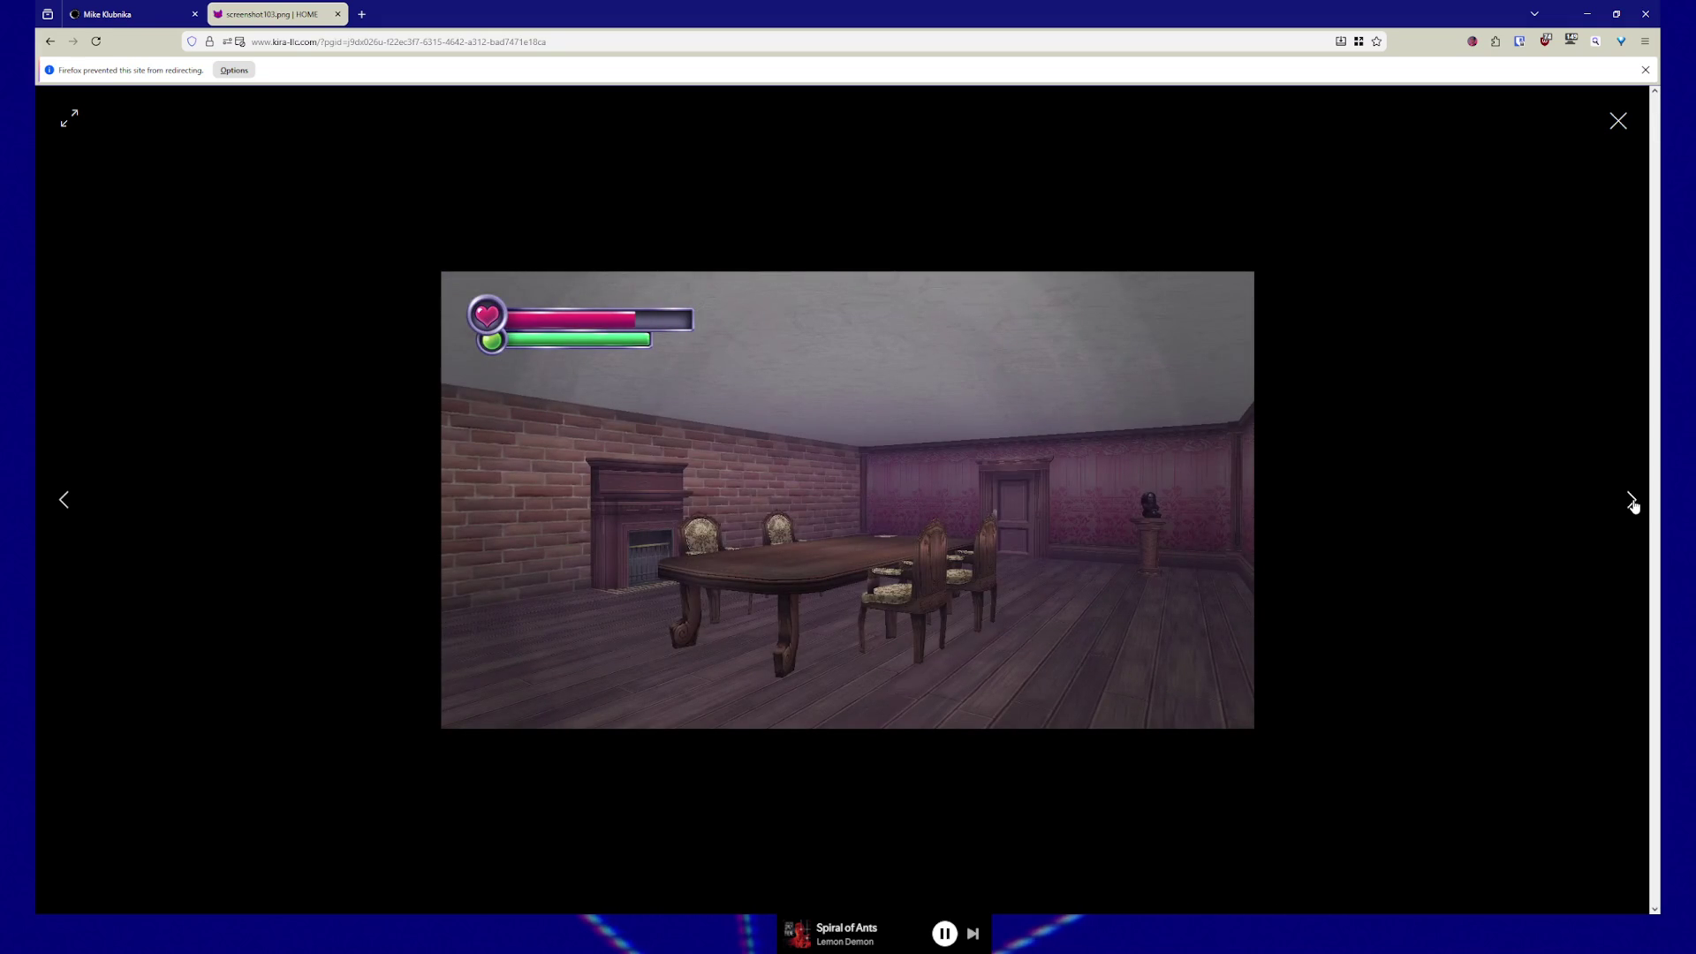
click(1633, 505)
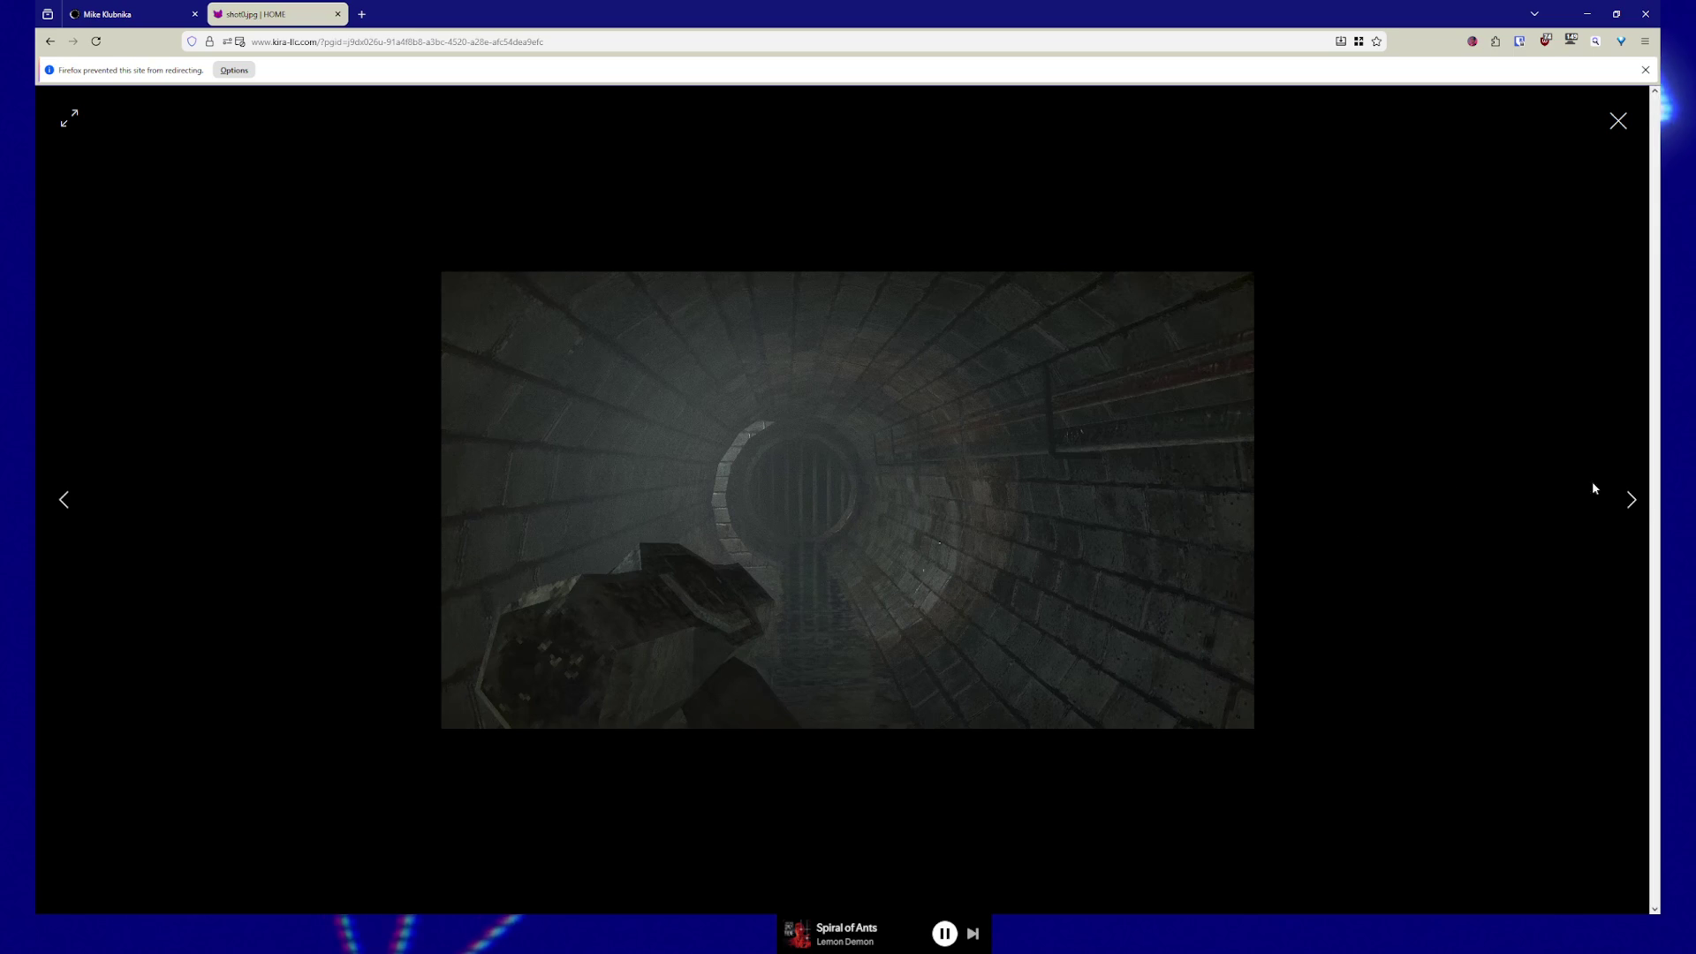
click(1632, 503)
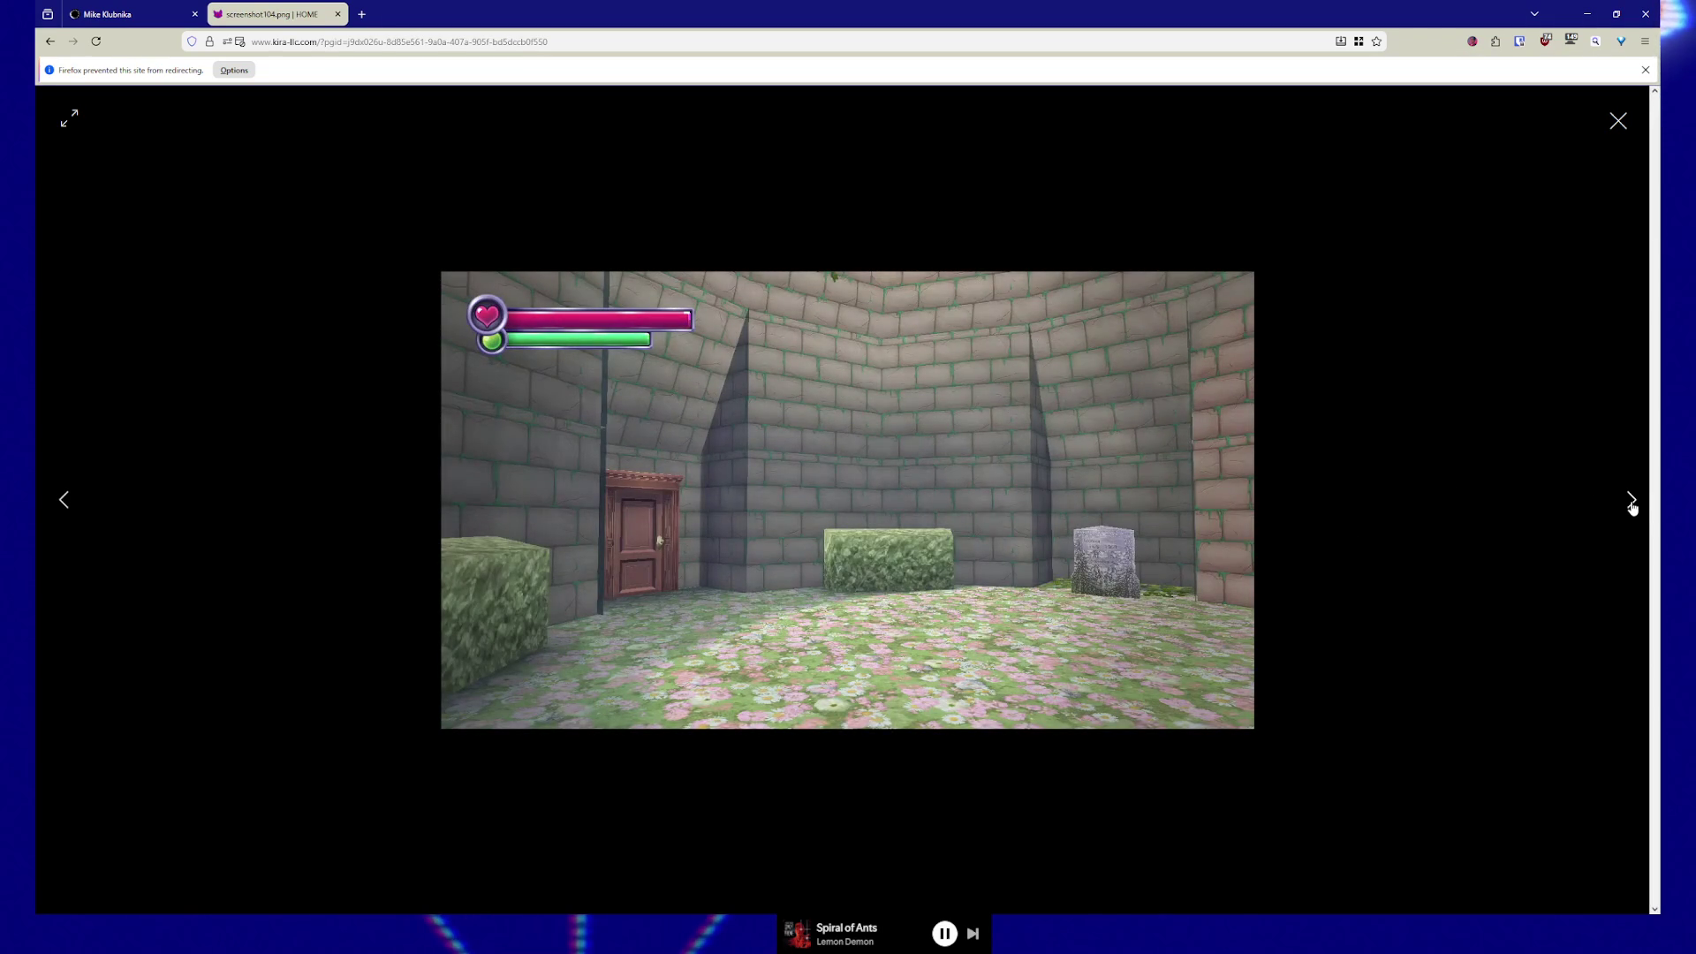
click(1632, 503)
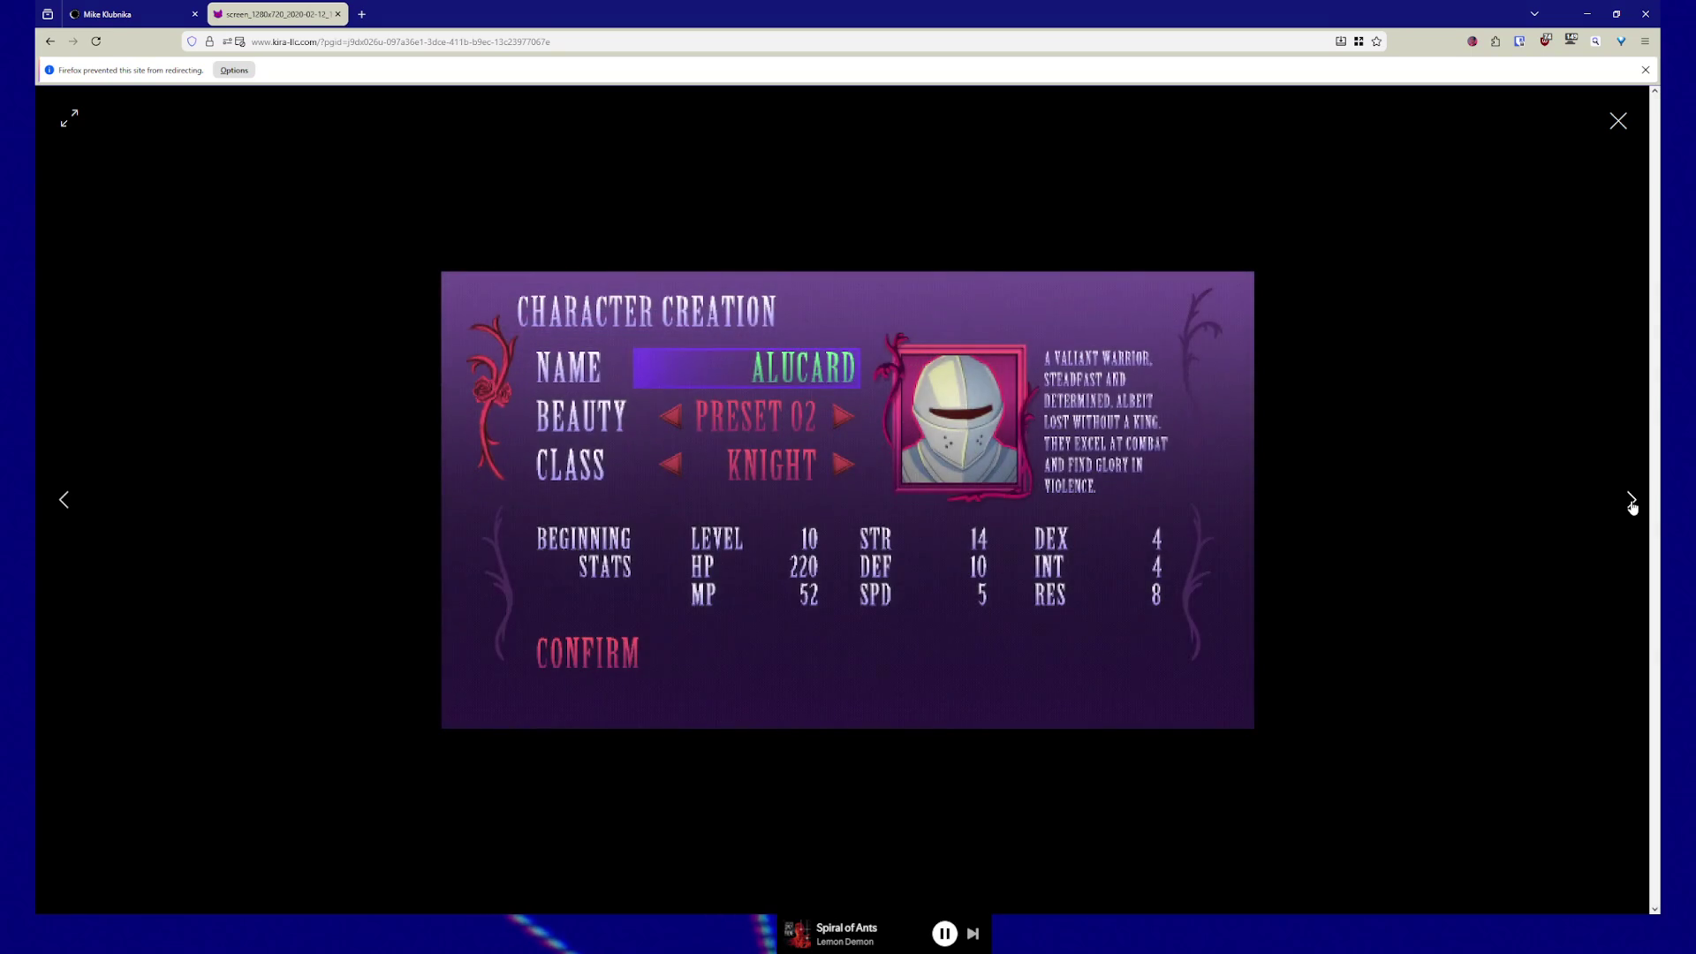
click(1632, 503)
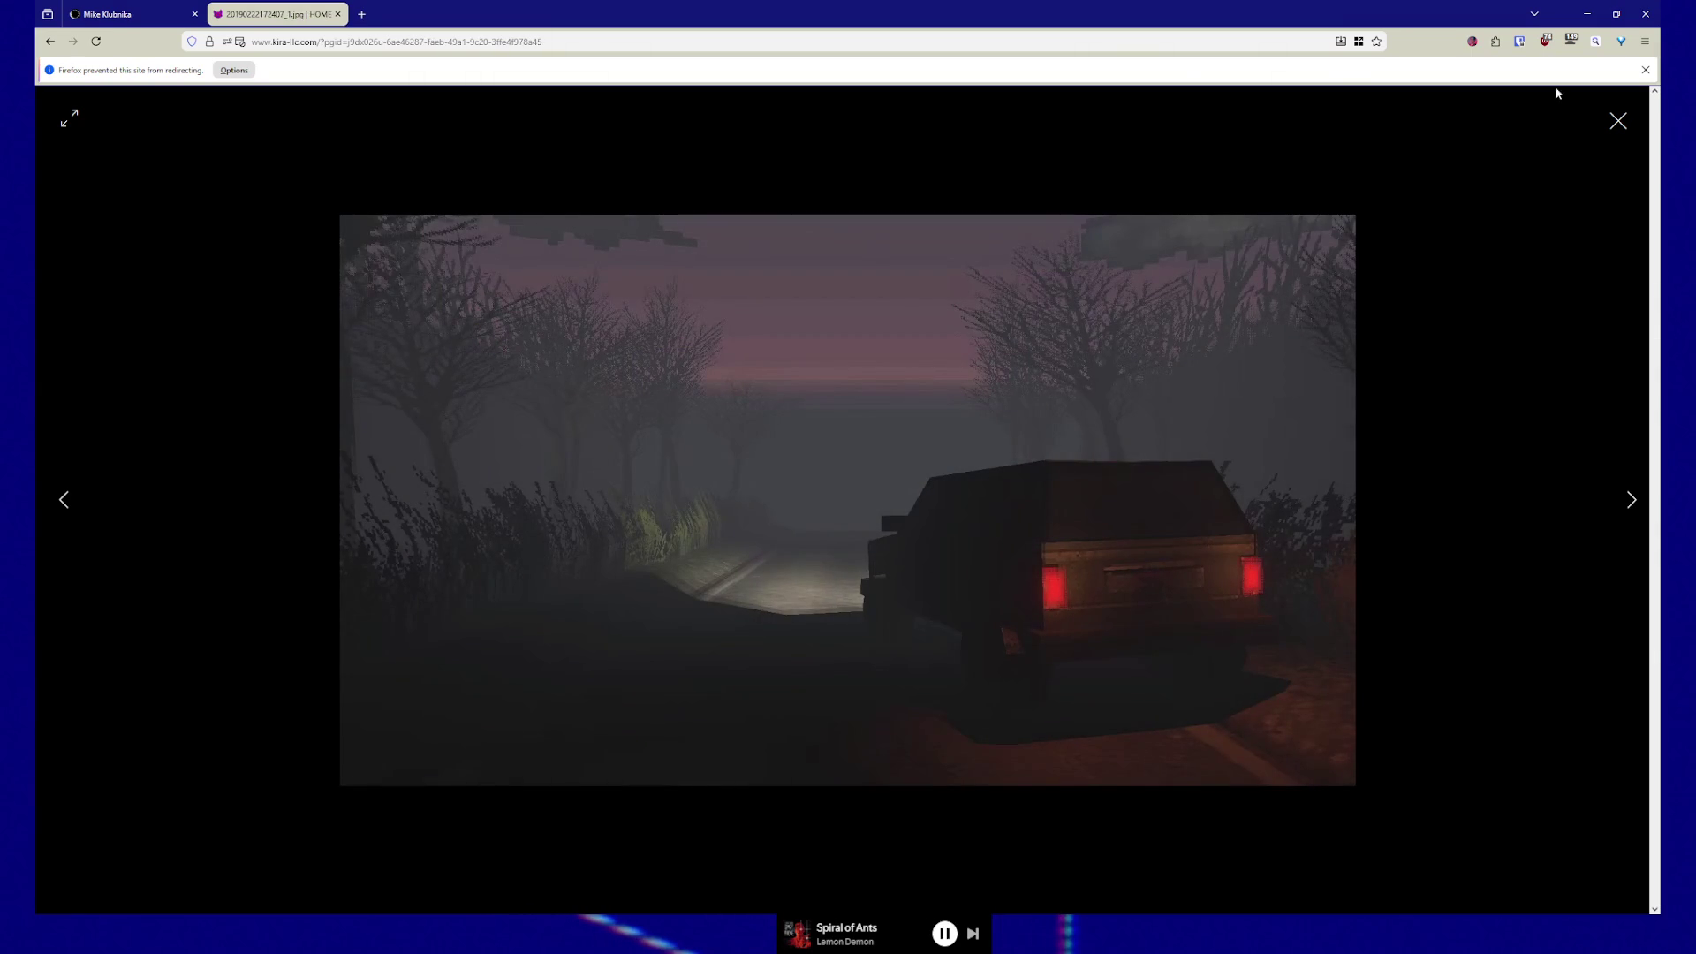
click(1619, 121)
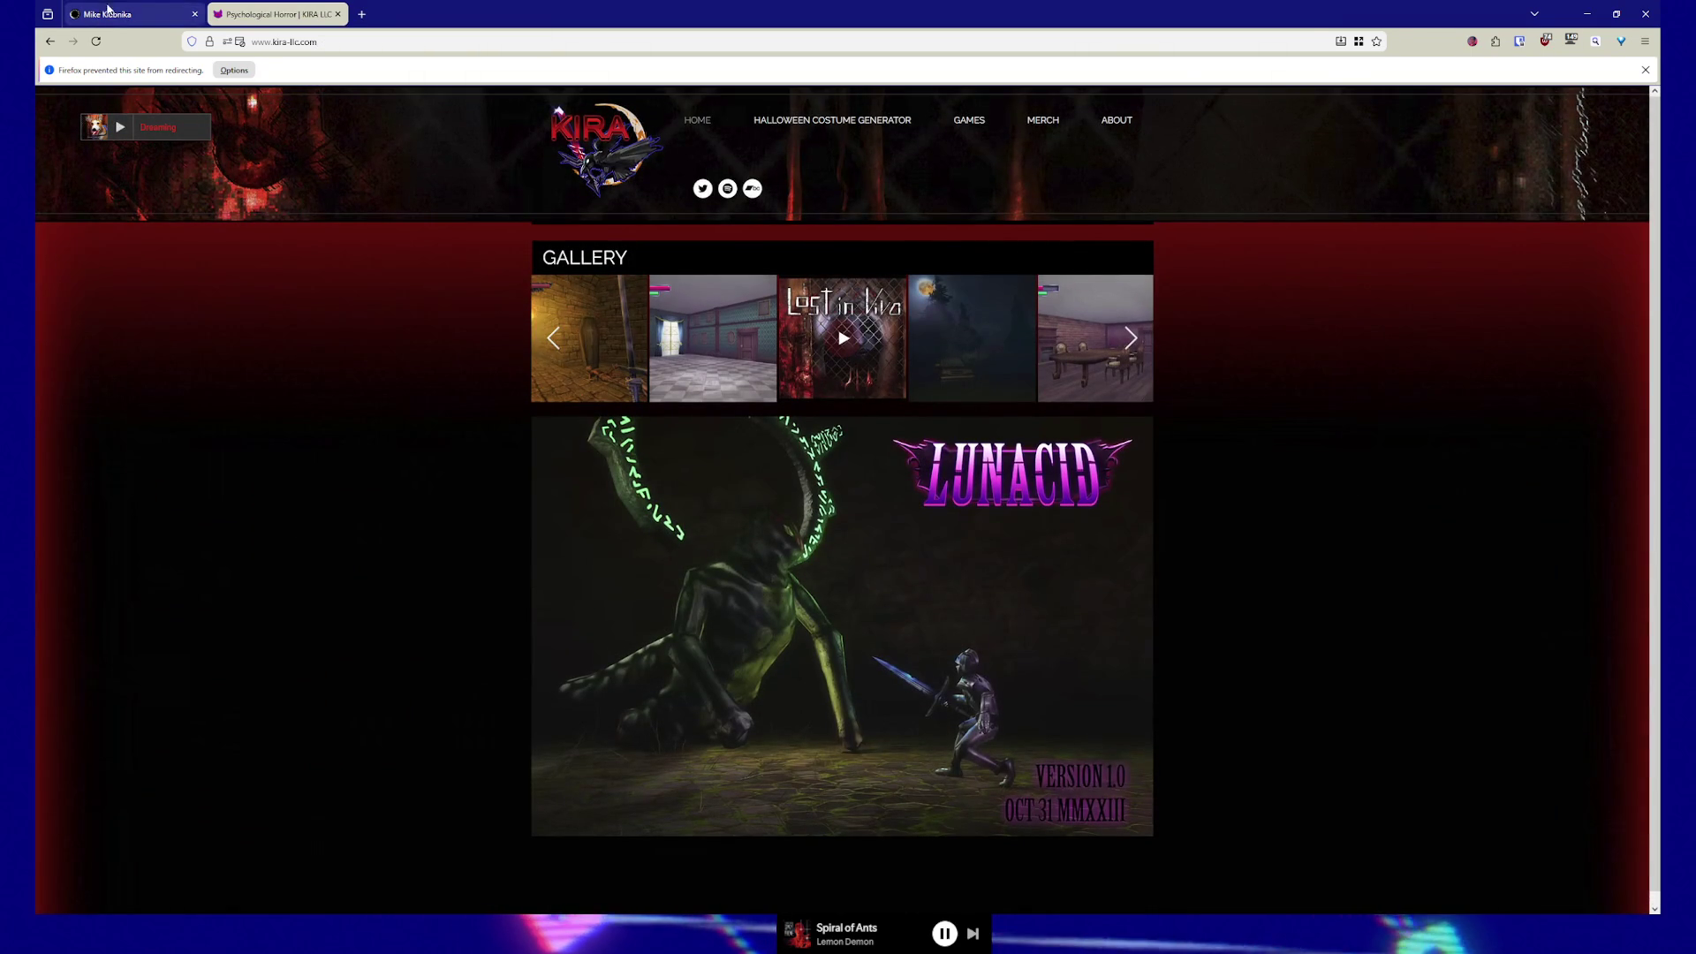
- Switch to the Mike Klubnika homepage and open the CRUEL Steam store page
key(ctrl+Tab)
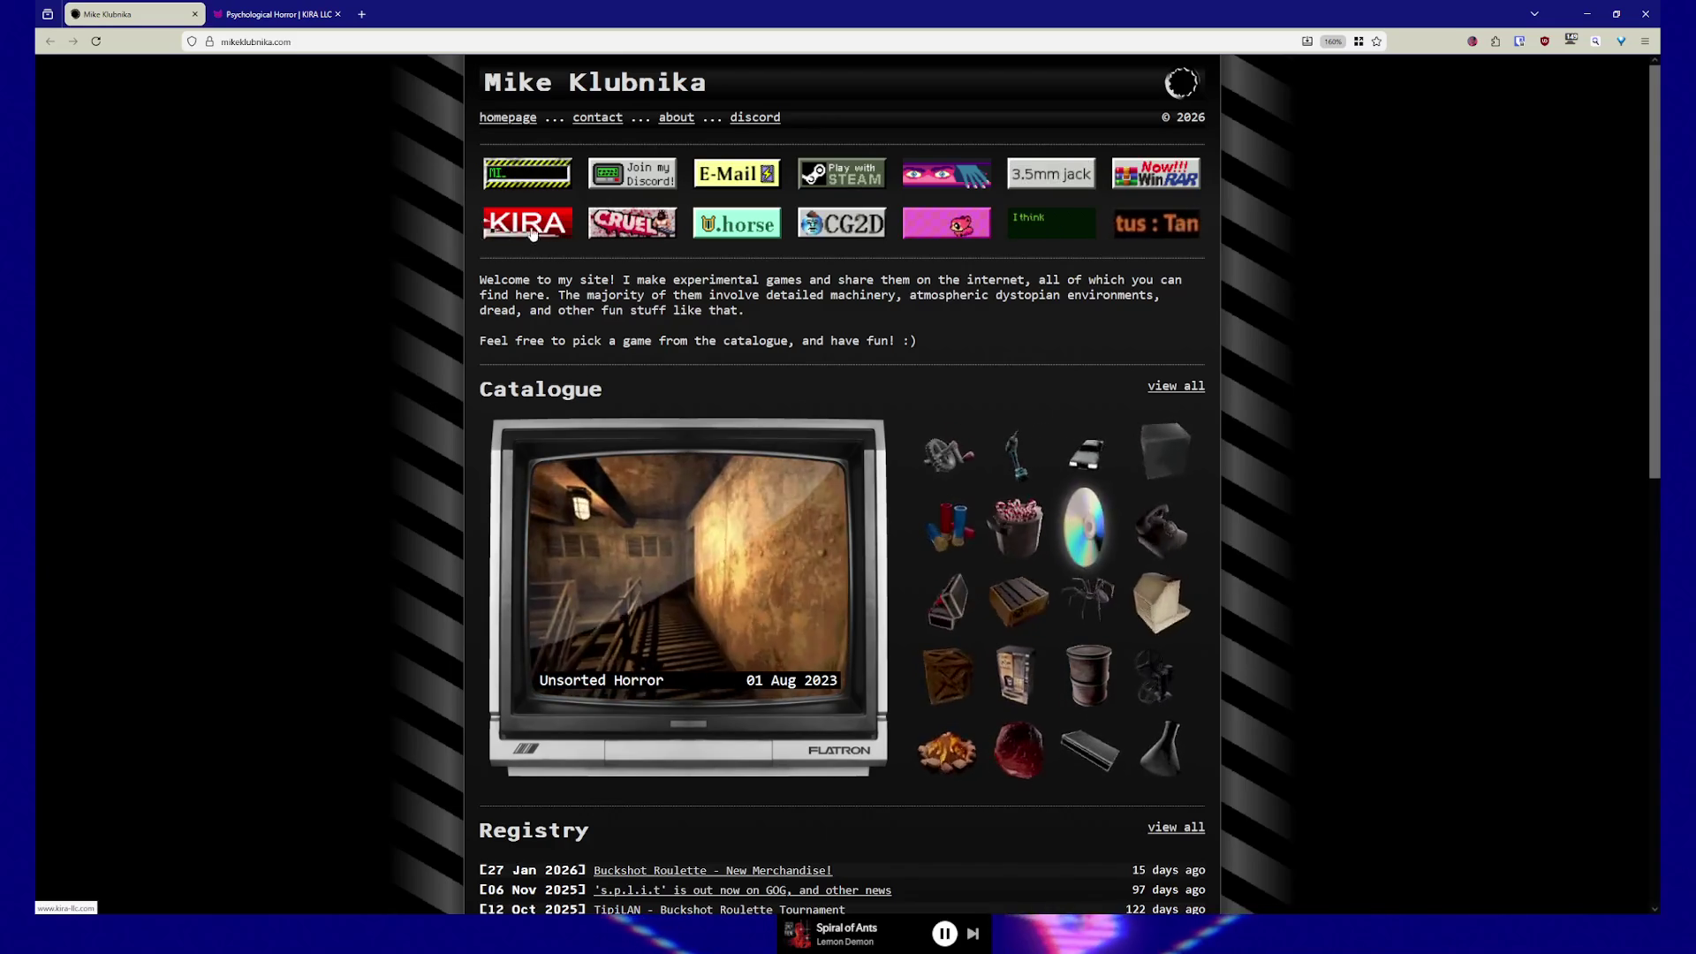
click(636, 229)
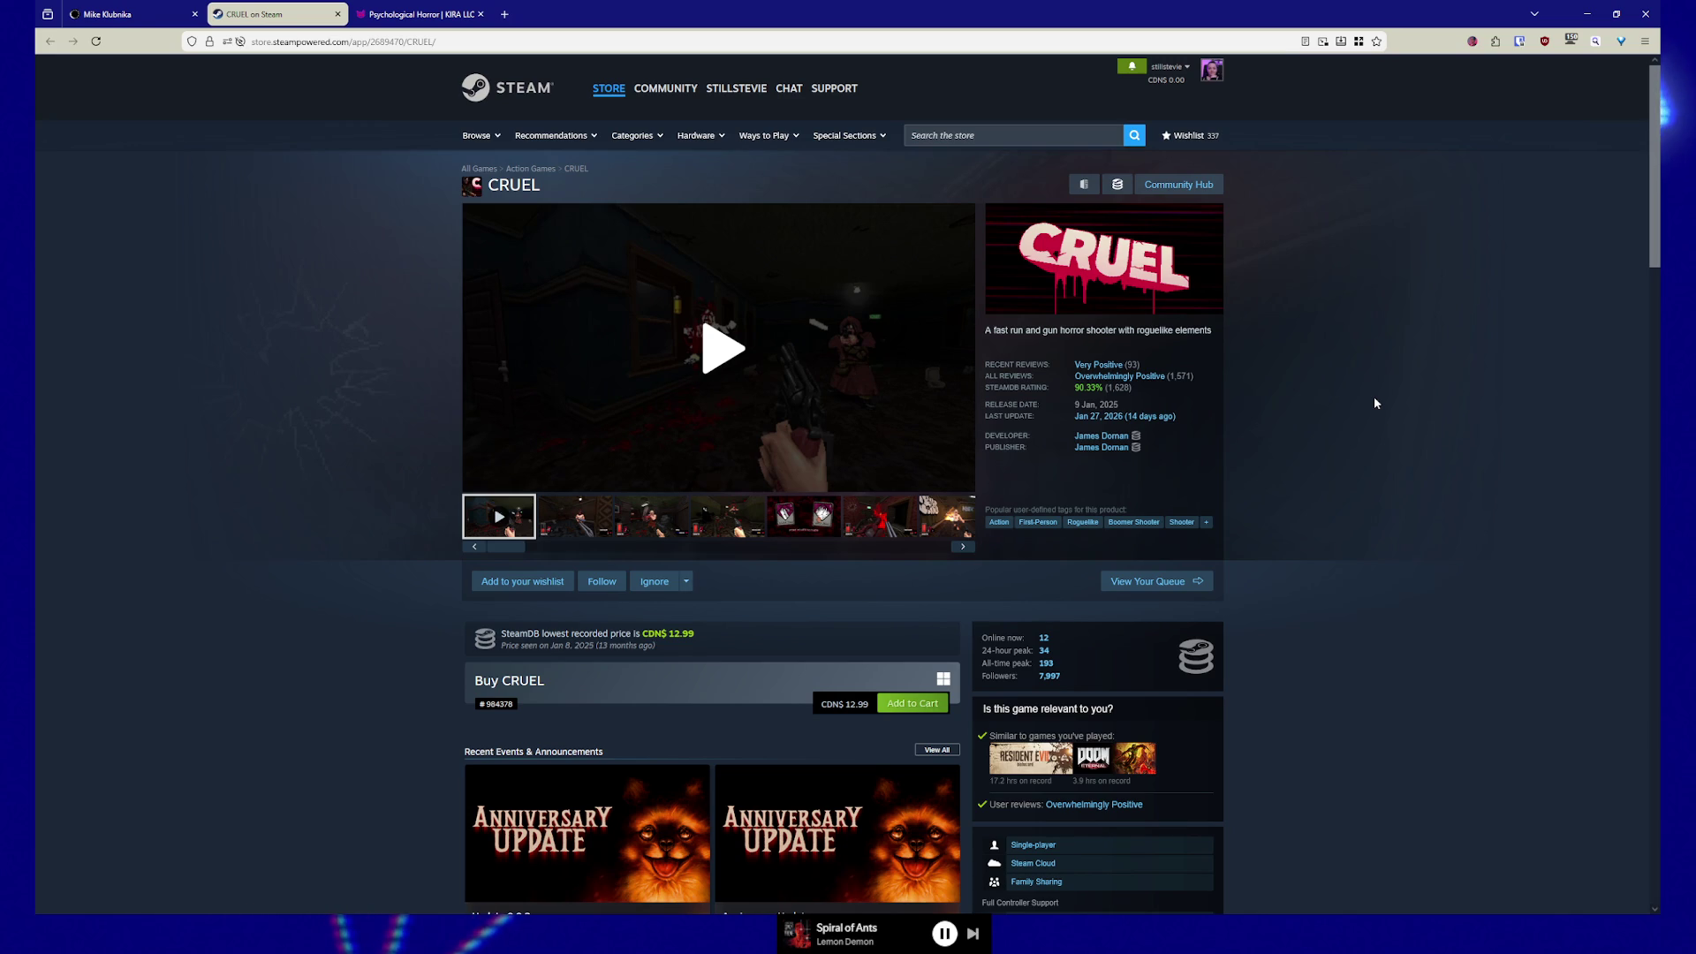
- Browse the CRUEL screenshots, from the upgrade card to revolver gameplay, then return to Mike Klubnika
click(575, 517)
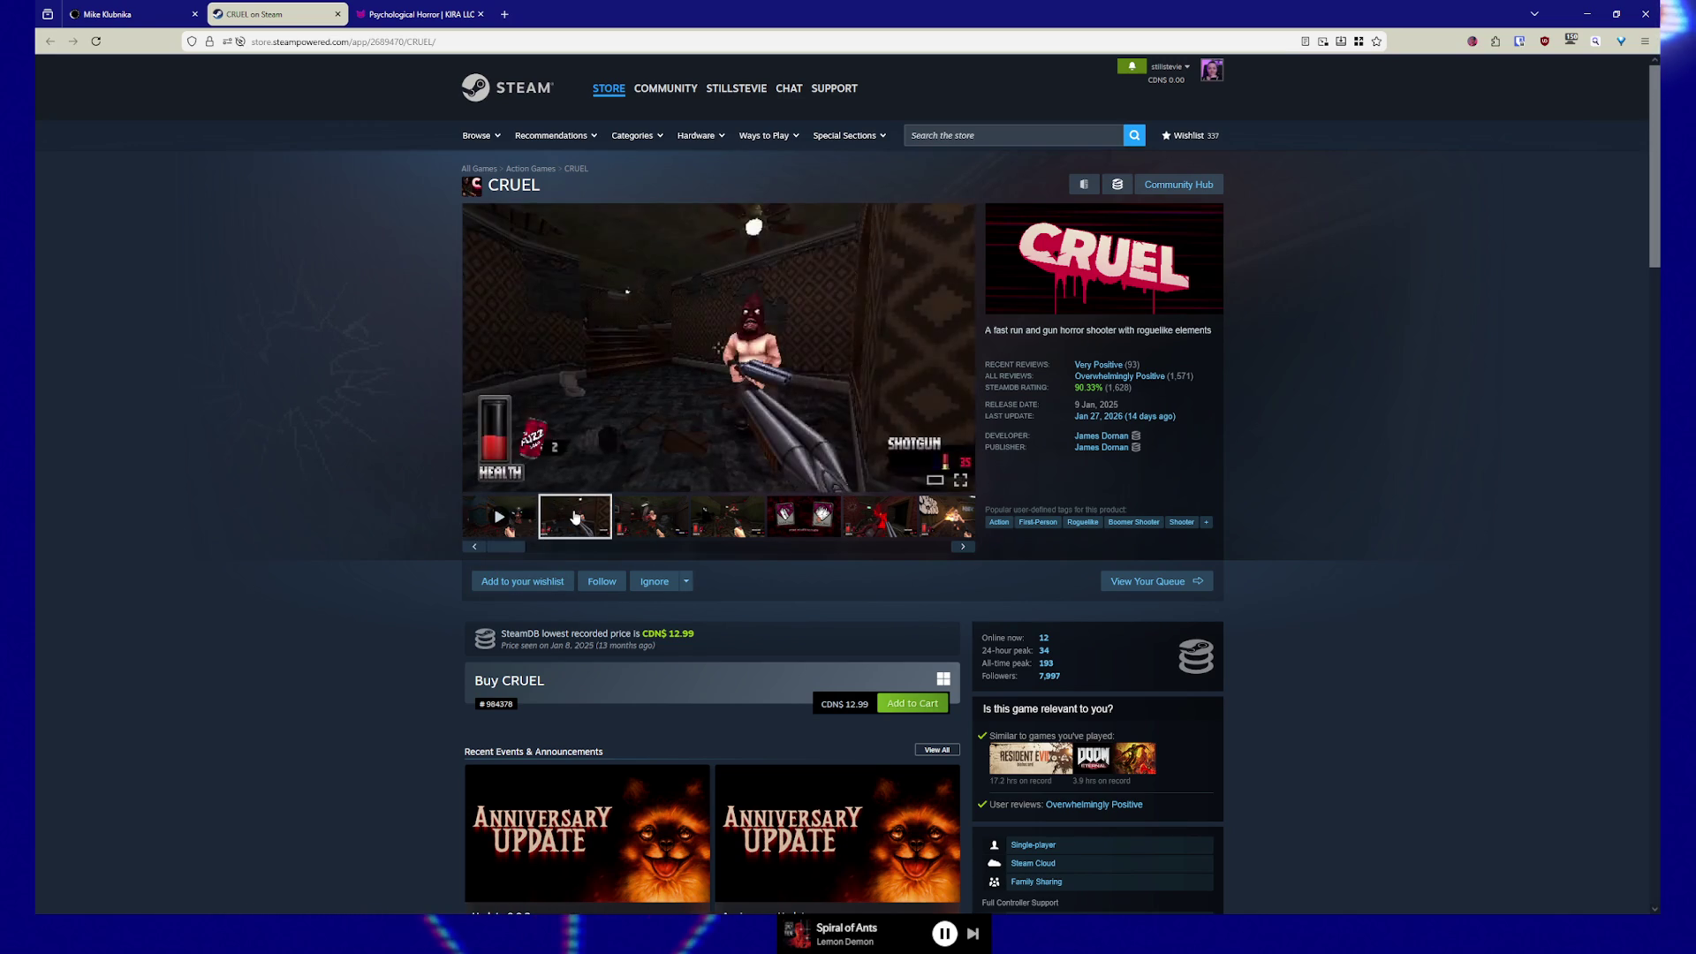
click(651, 529)
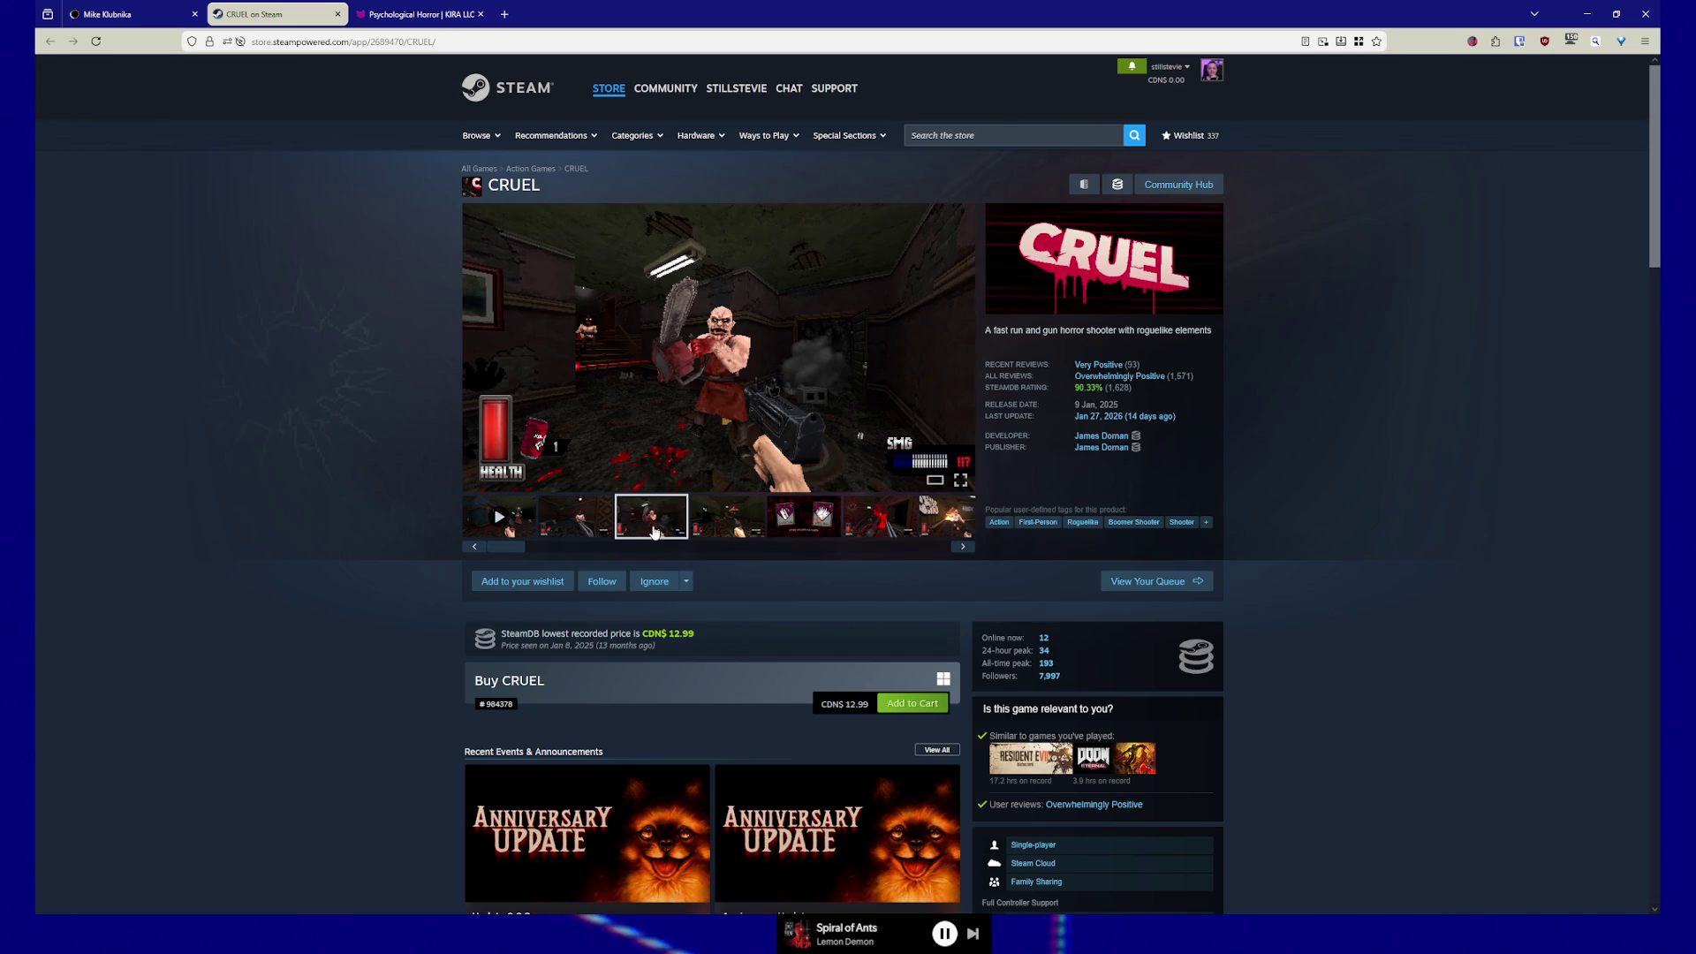
click(739, 529)
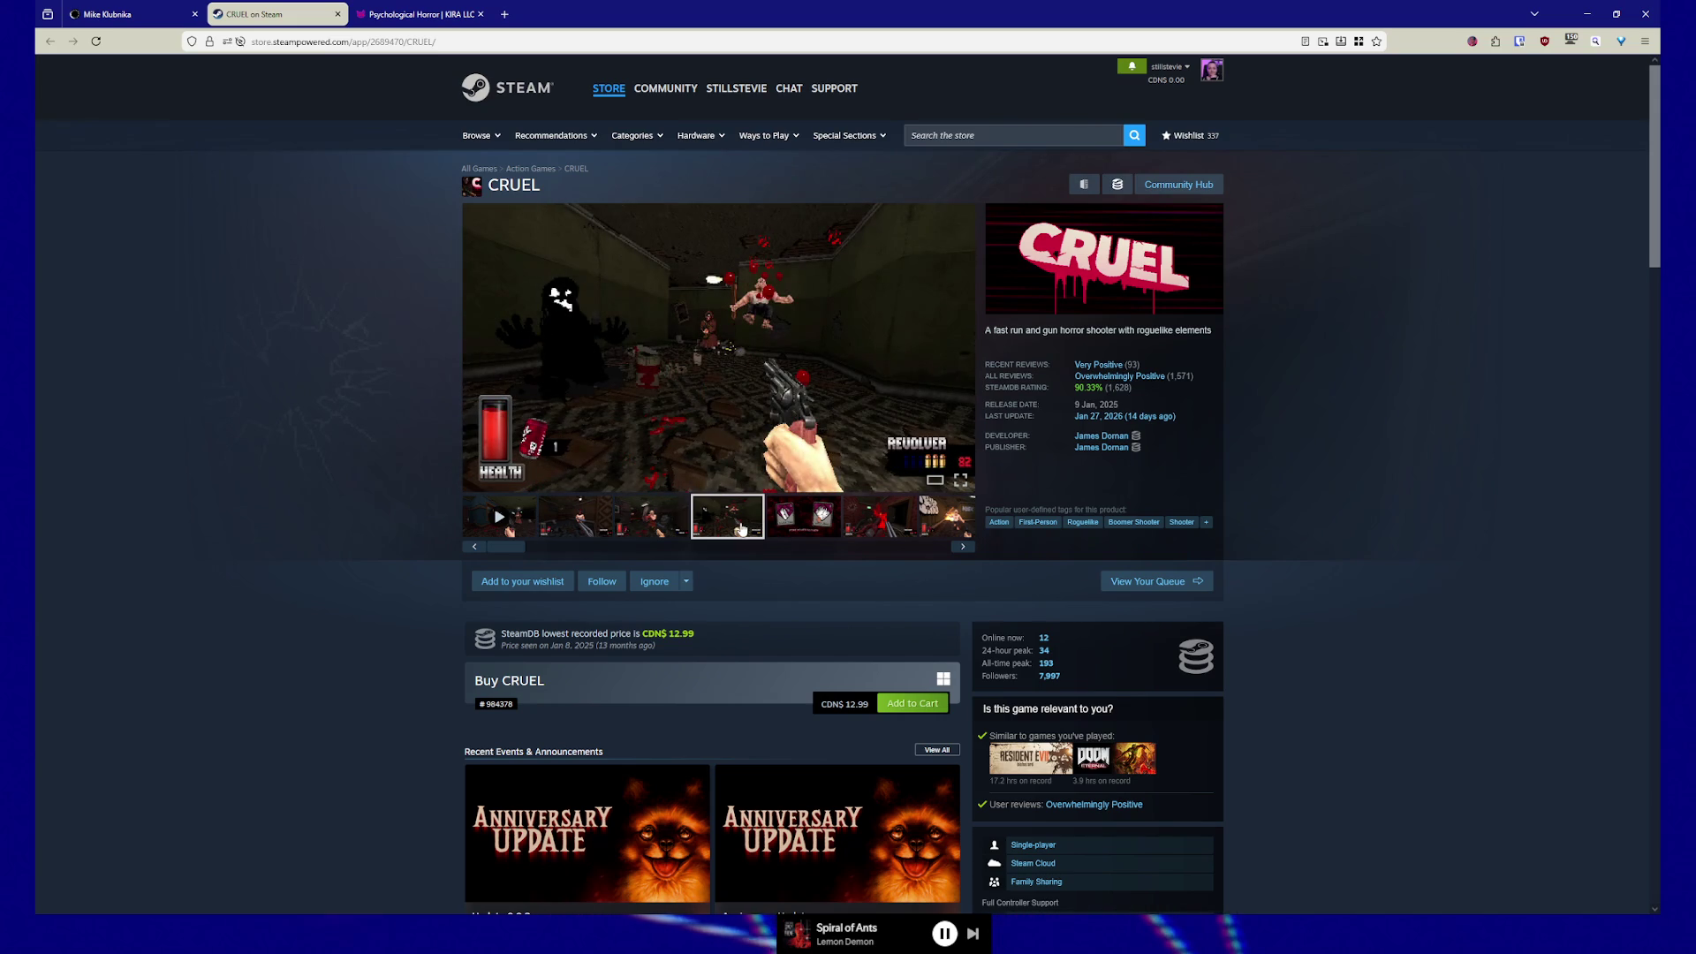
click(830, 524)
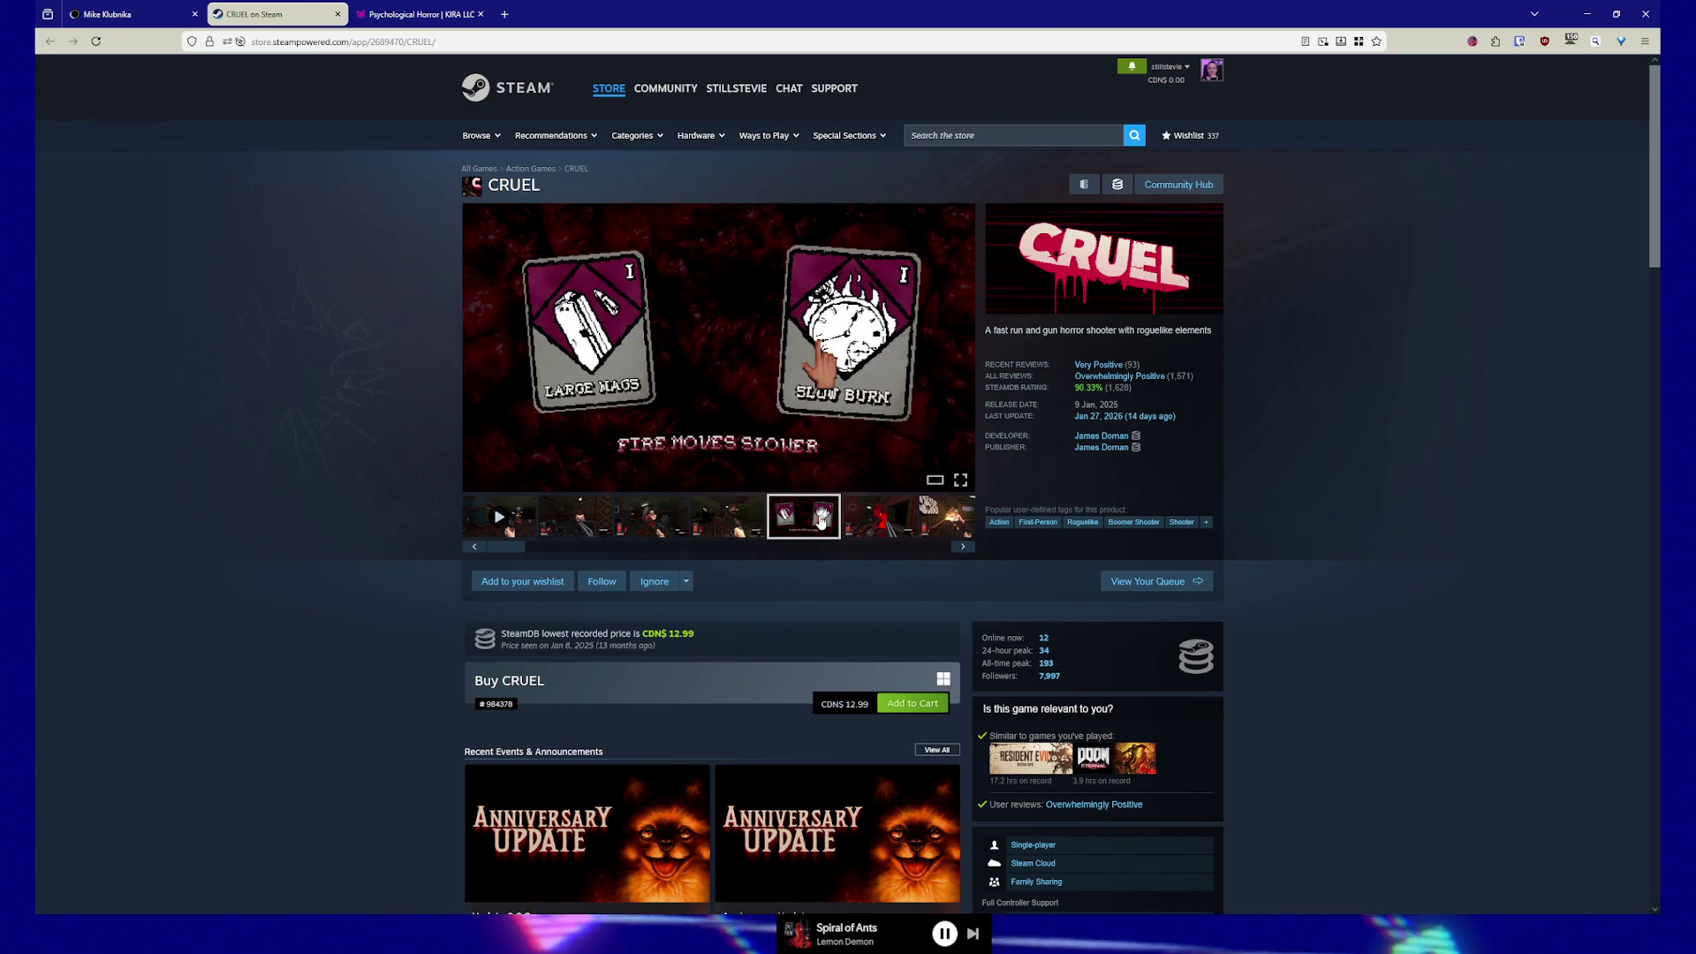
click(879, 525)
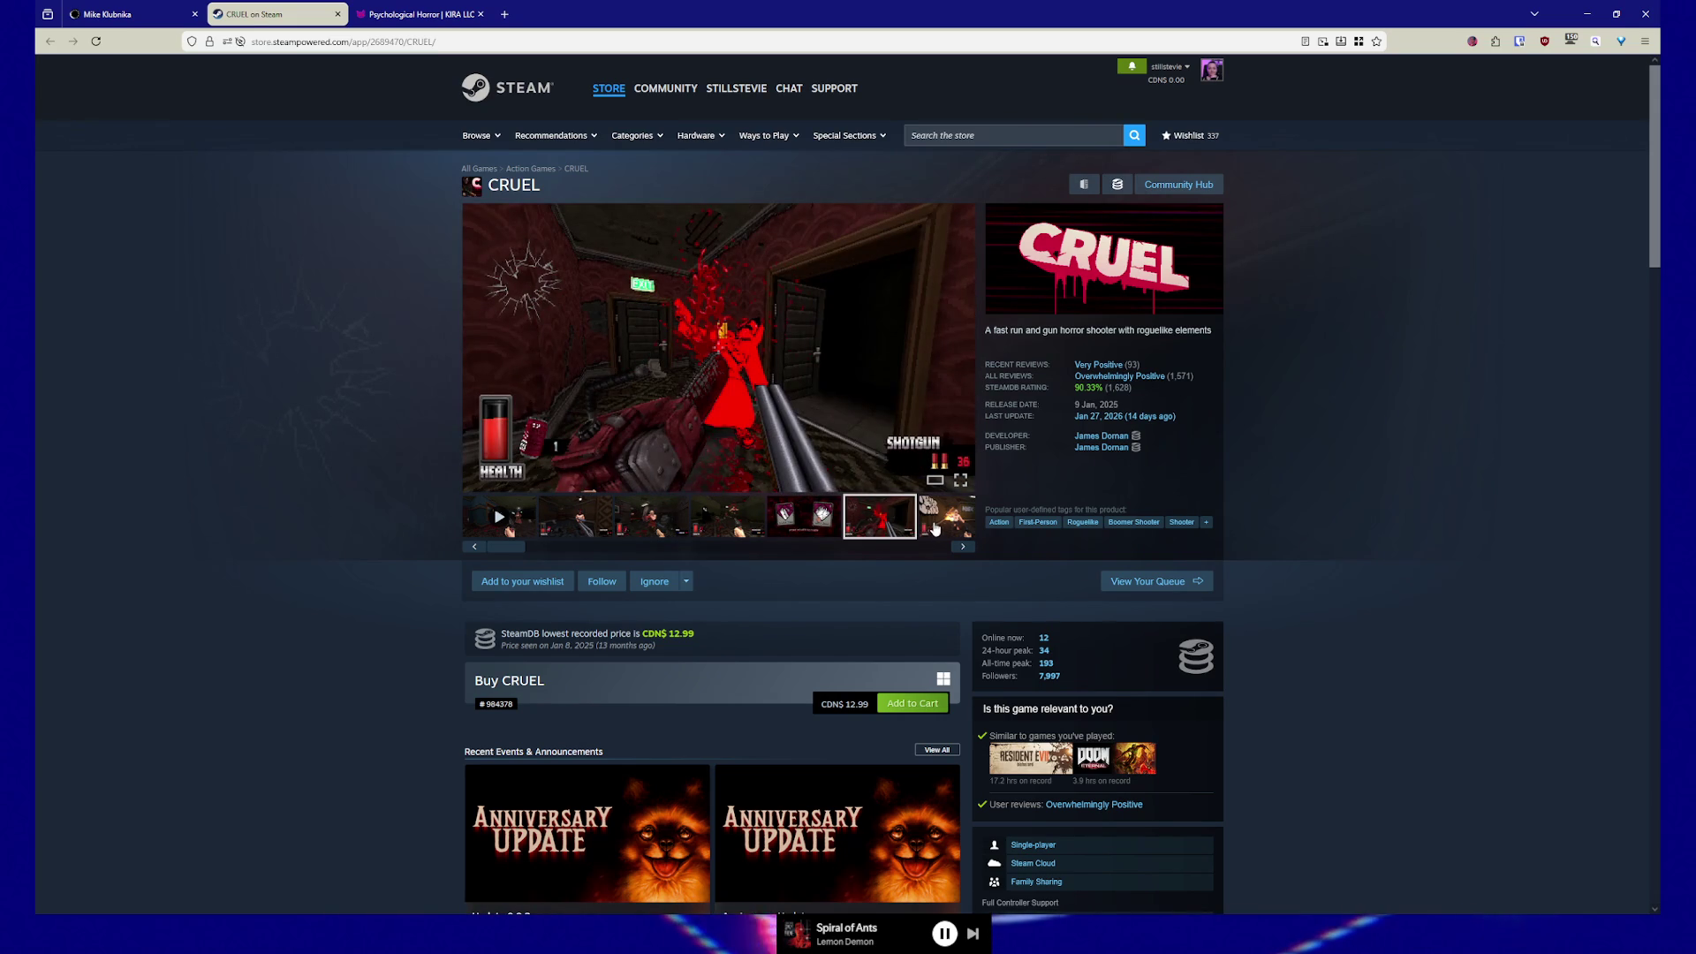
click(940, 527)
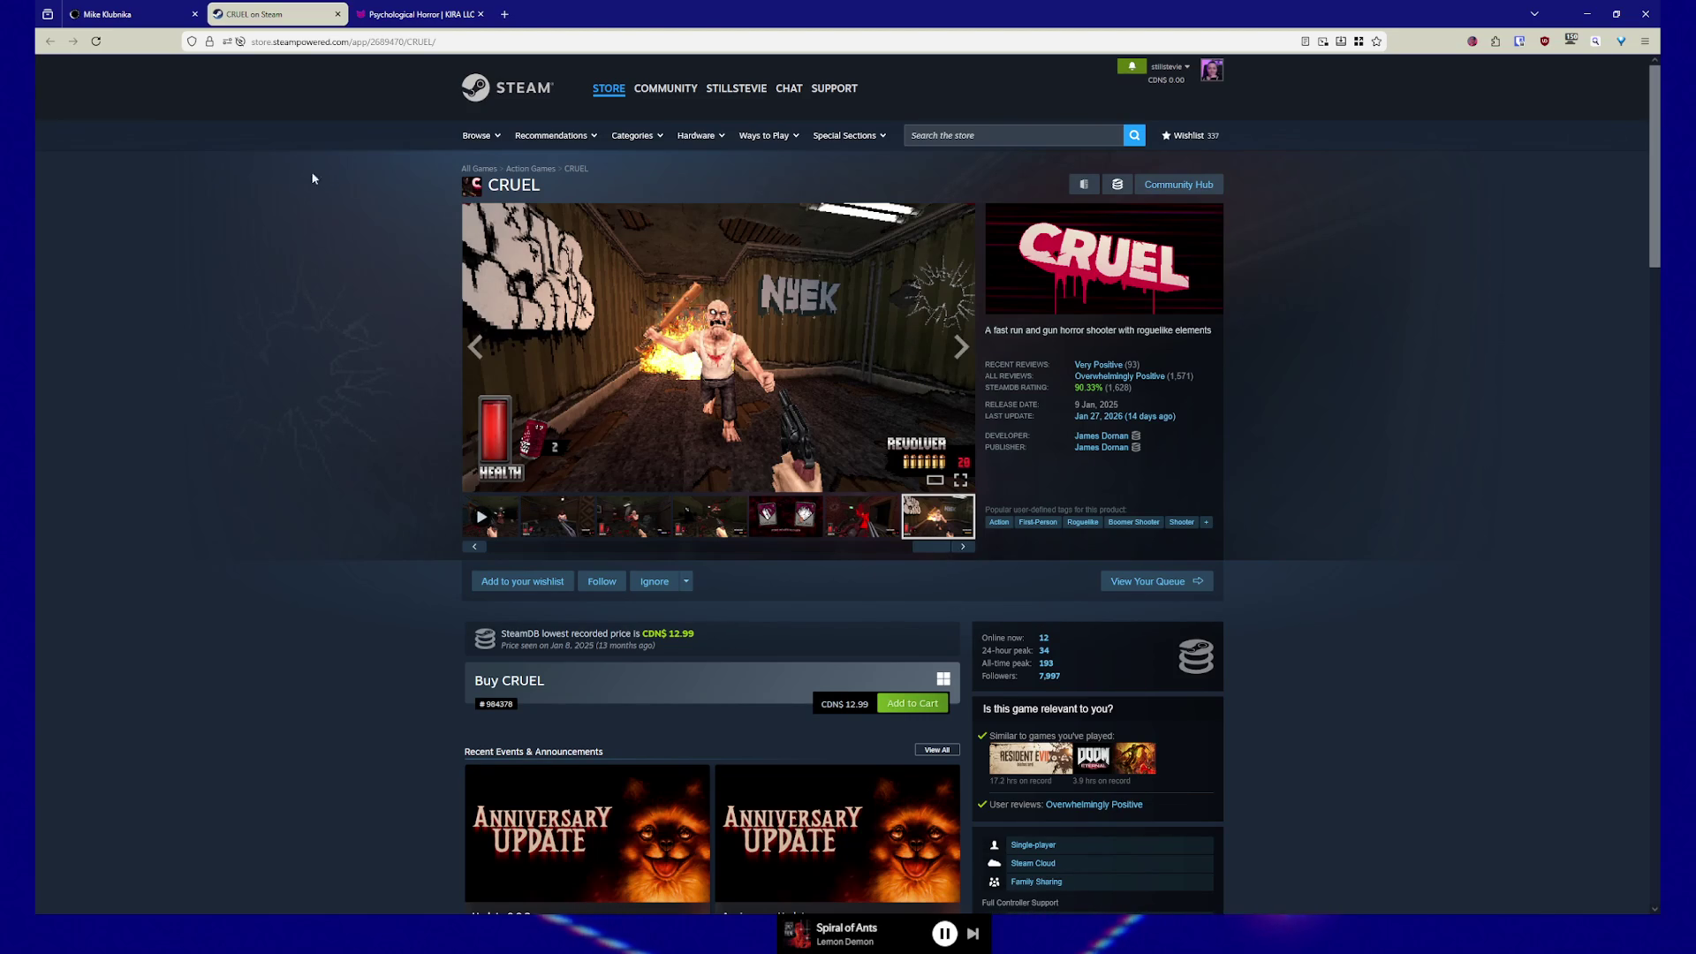
click(131, 14)
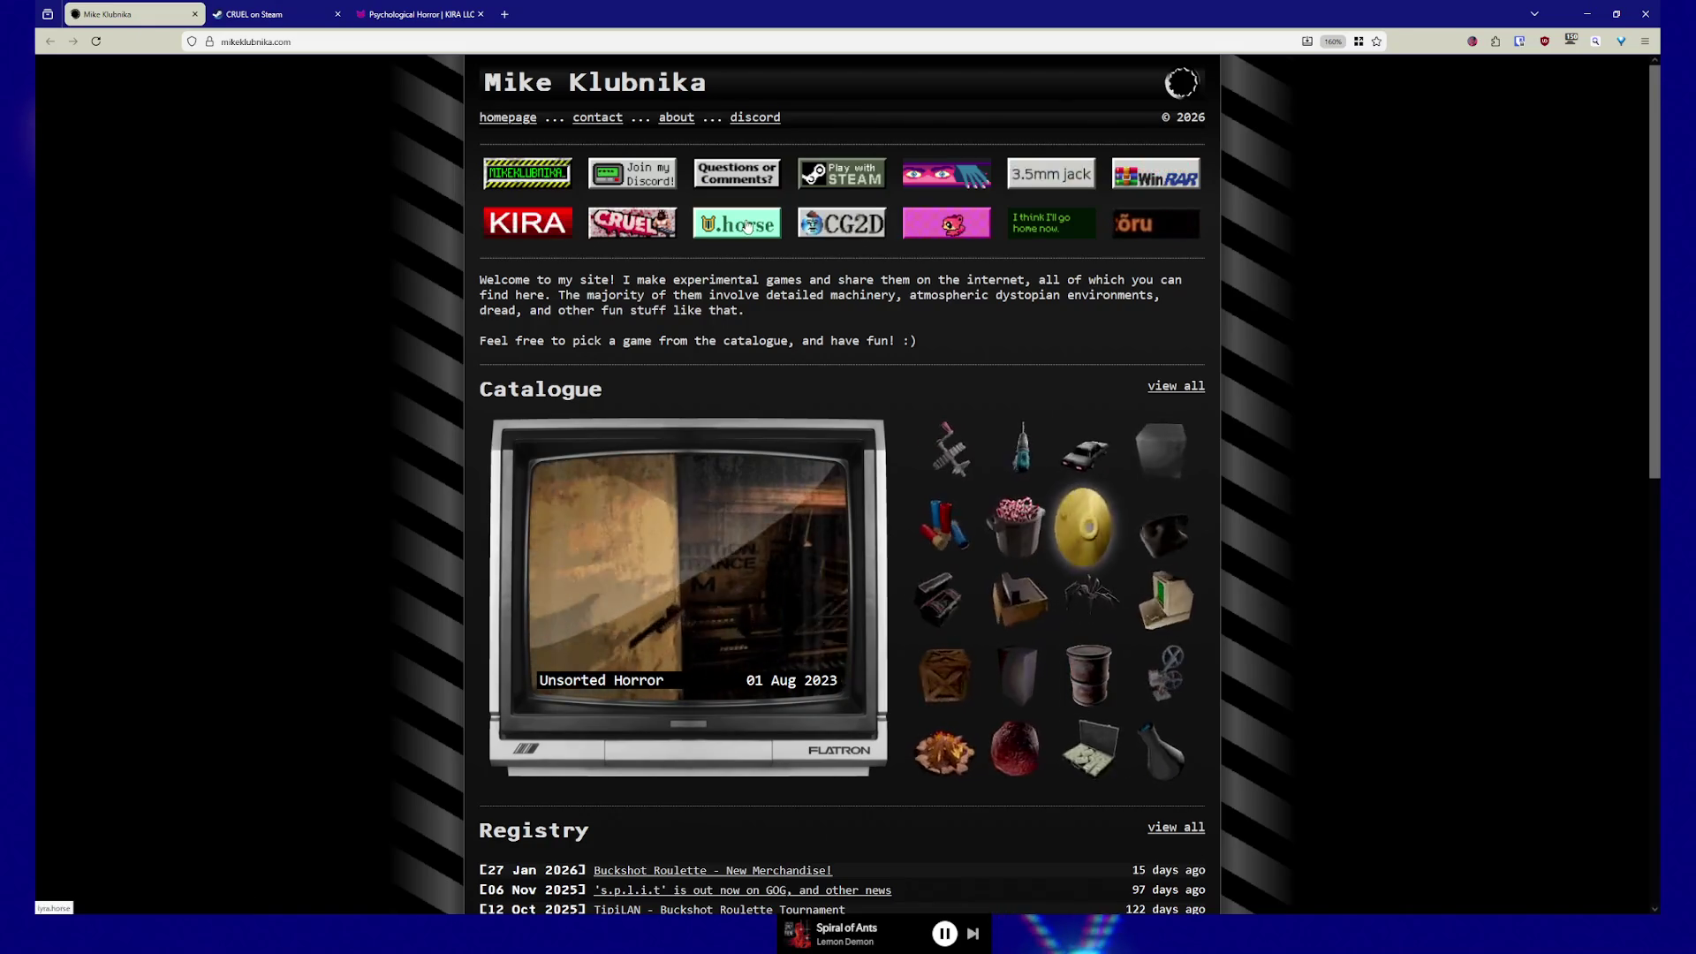
- Open lyra.horse in a new tab, then open the Cunning Gauntlet 2D store page from Mike Klubnika
click(739, 232)
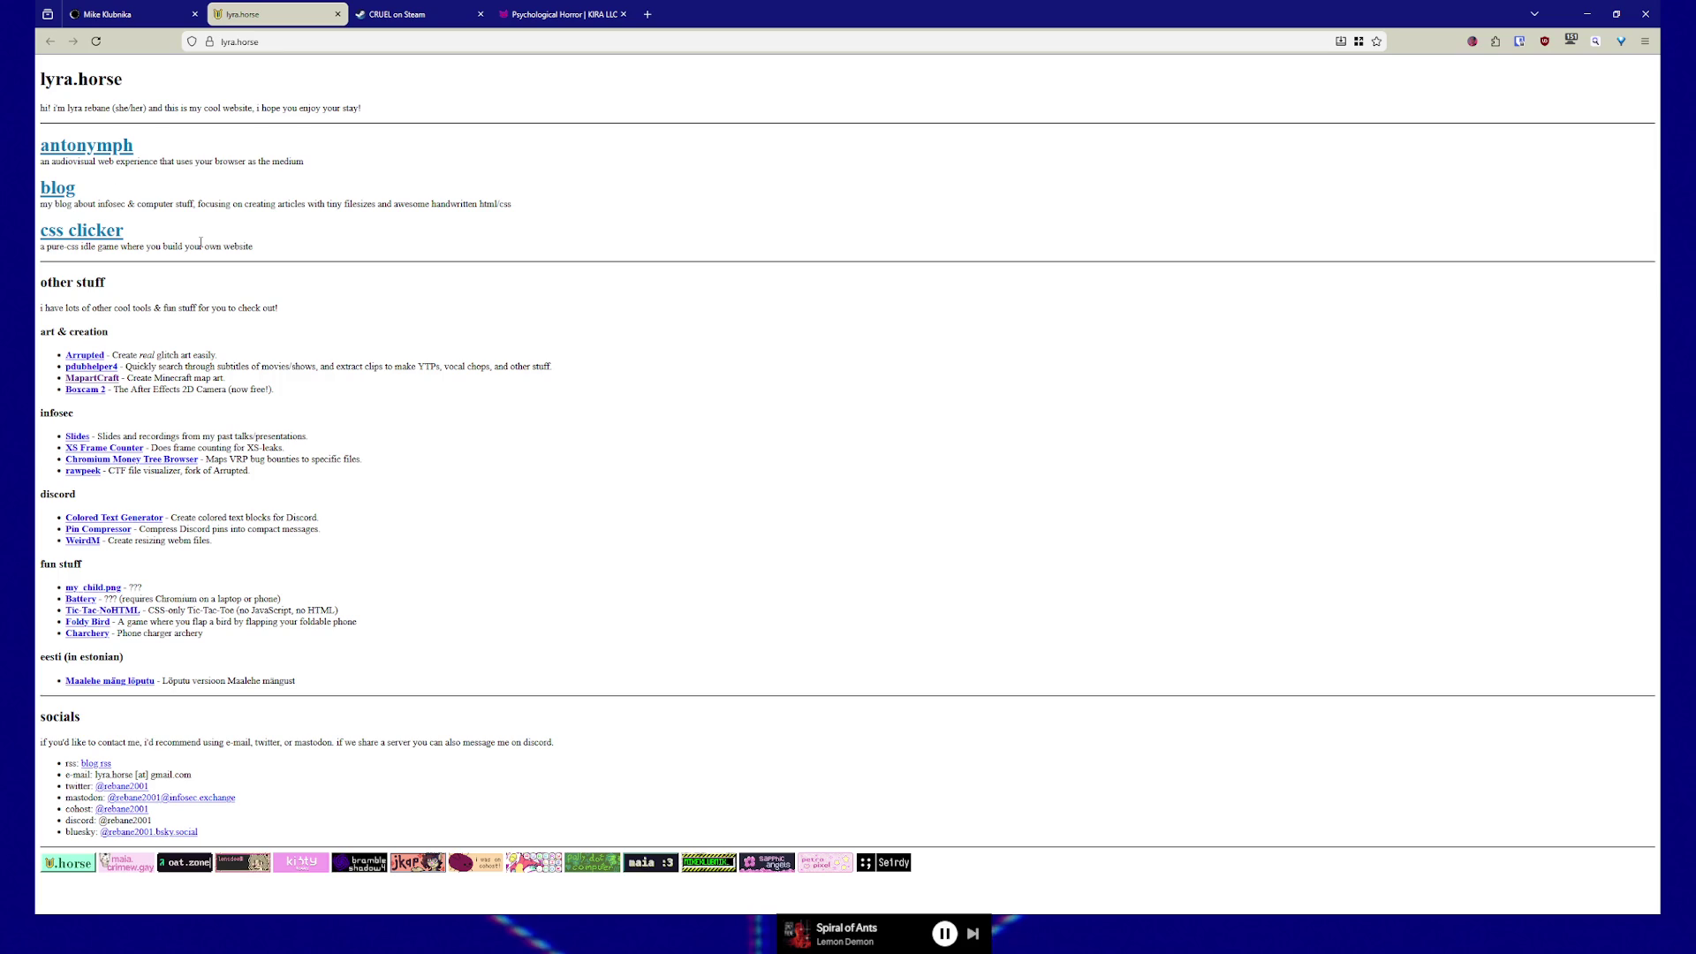
click(135, 18)
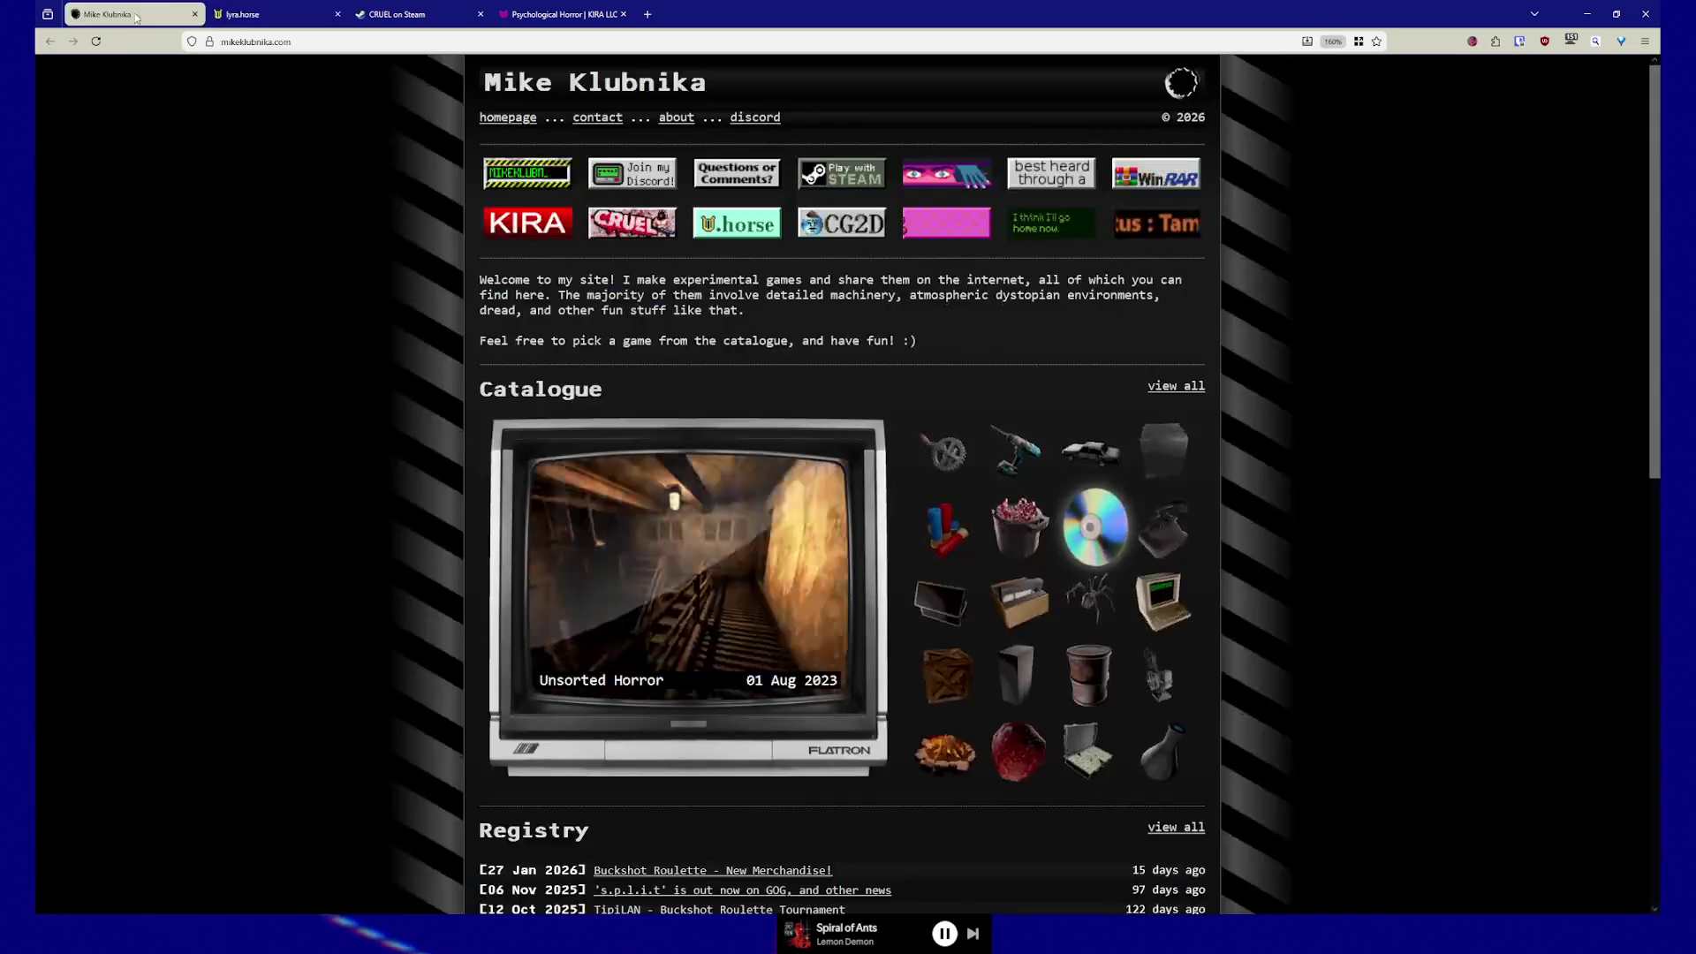
click(845, 228)
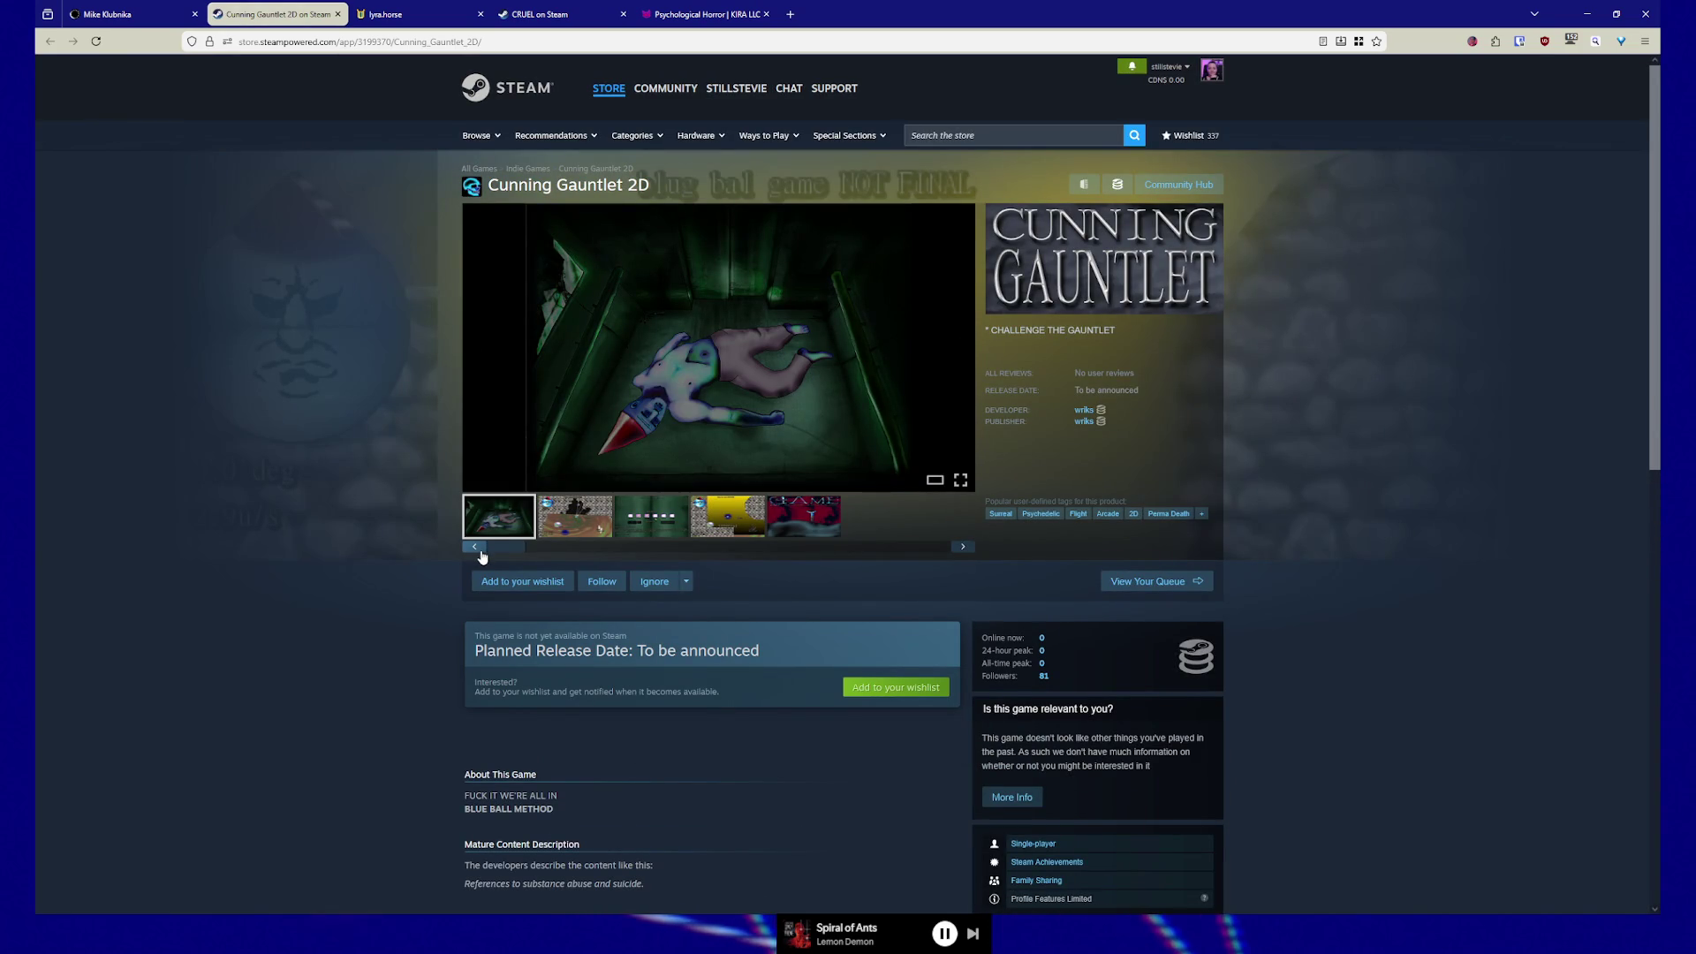
- View the Cunning Gauntlet 2D screenshots, including the yellow tutorial and game over, then return to Mike Klubnika
click(588, 526)
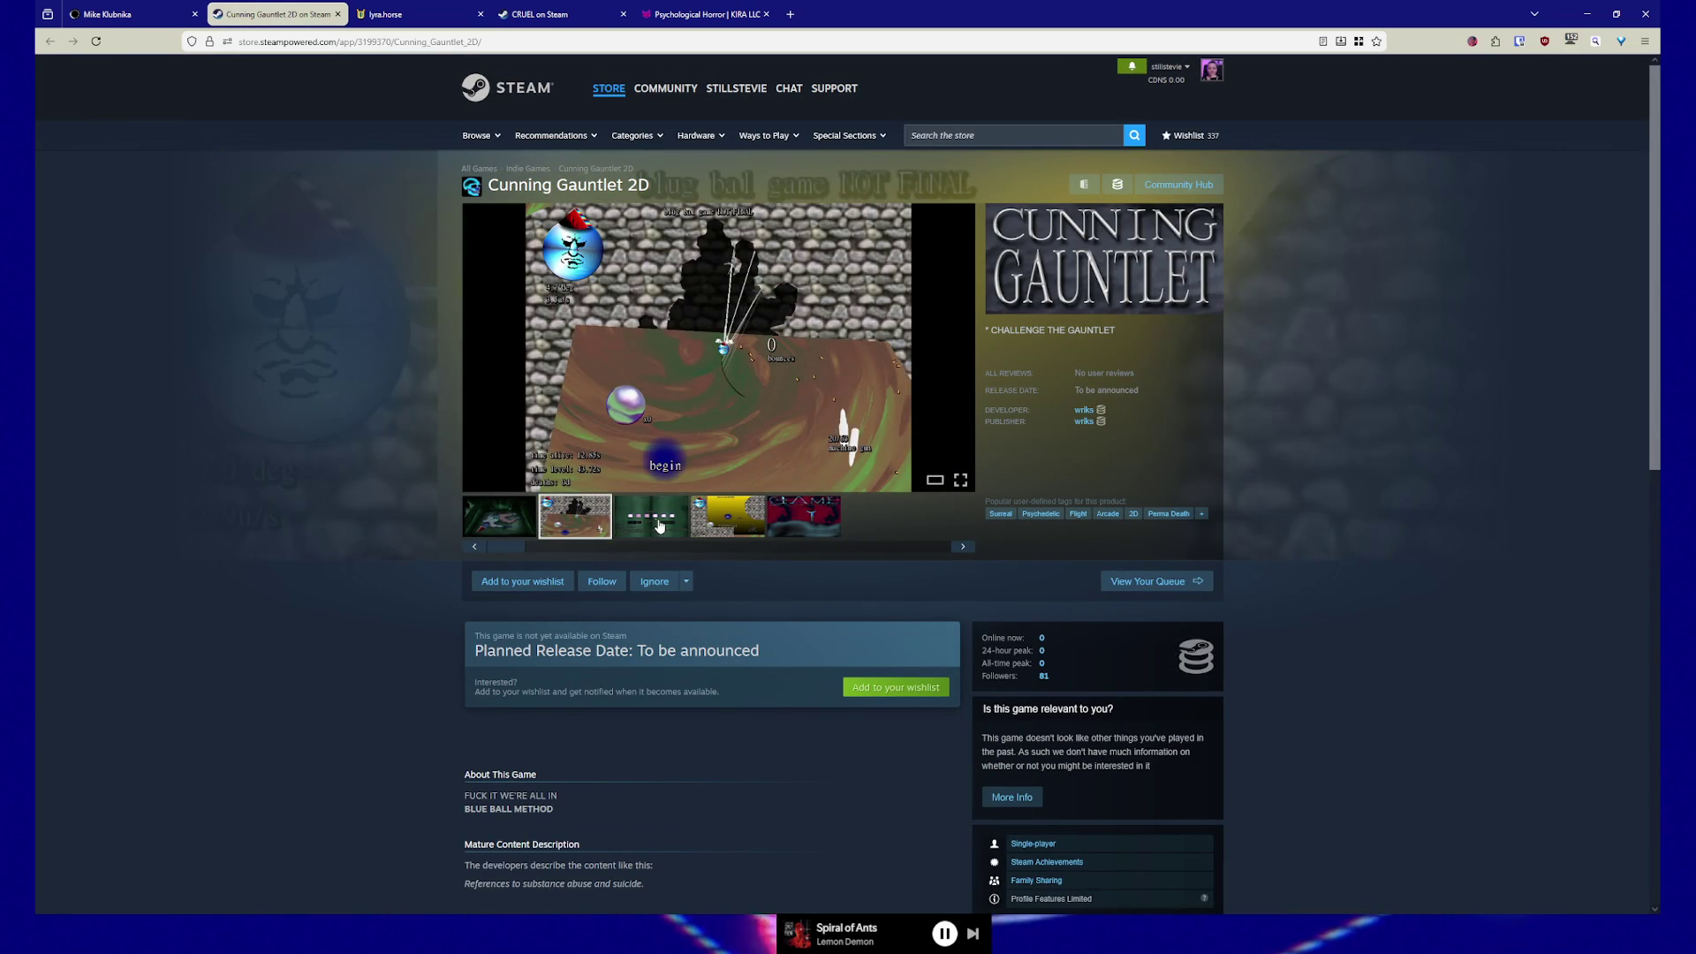
click(651, 523)
click(732, 526)
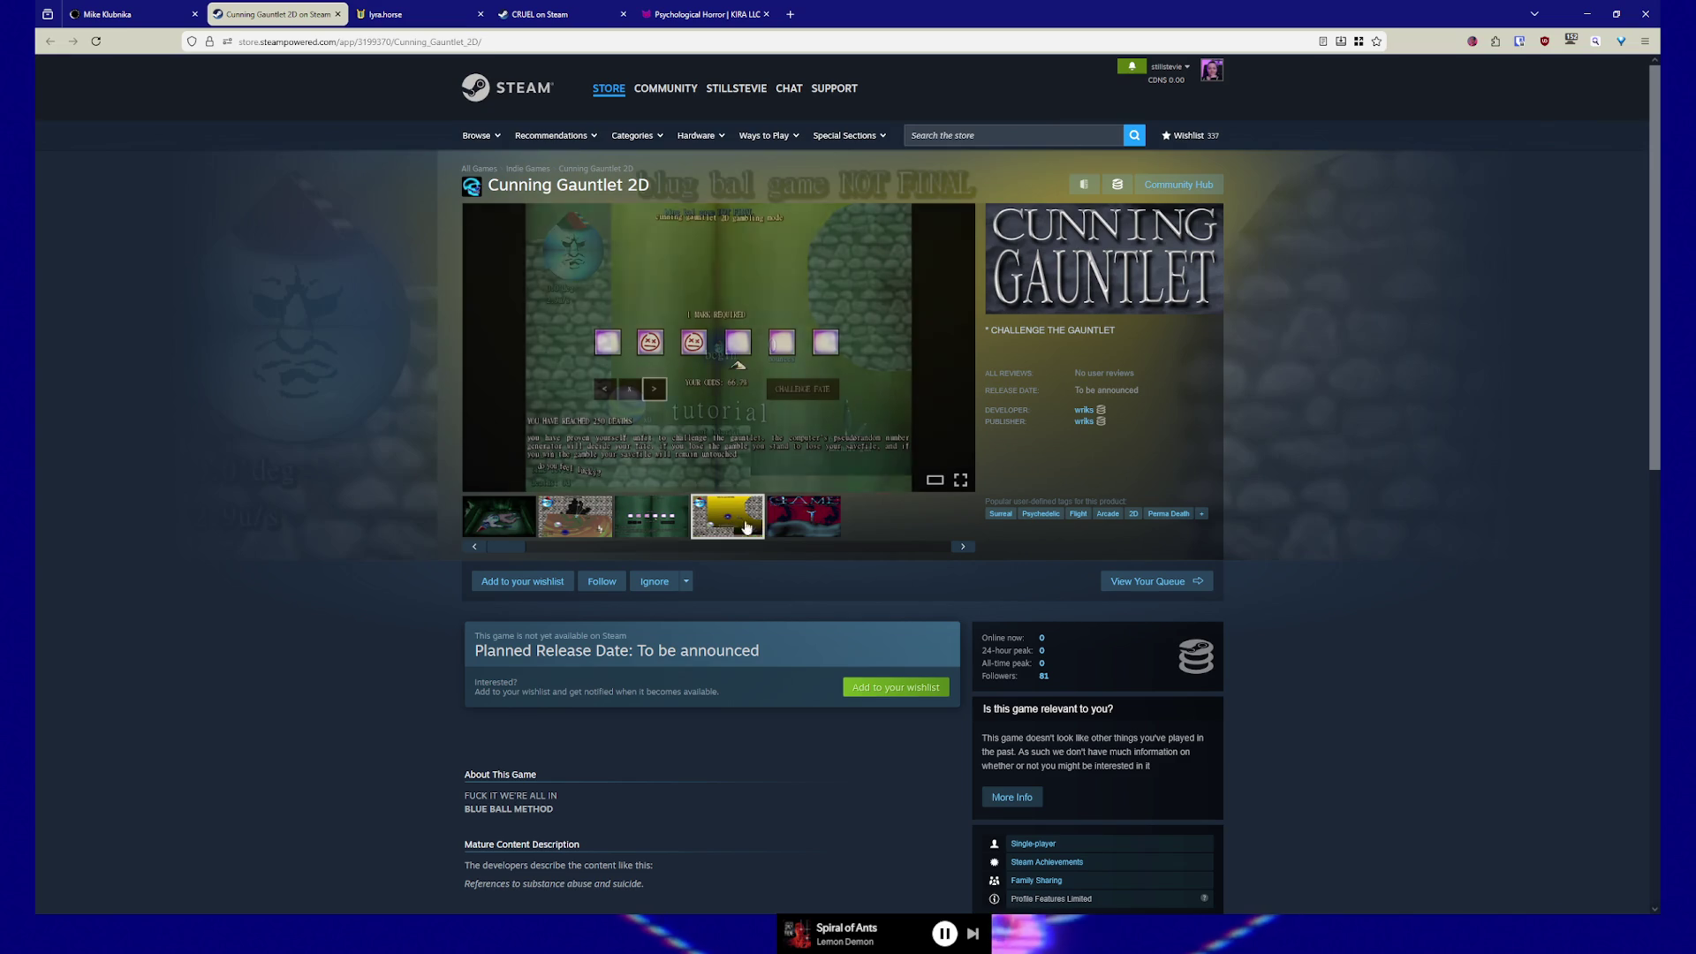
click(797, 527)
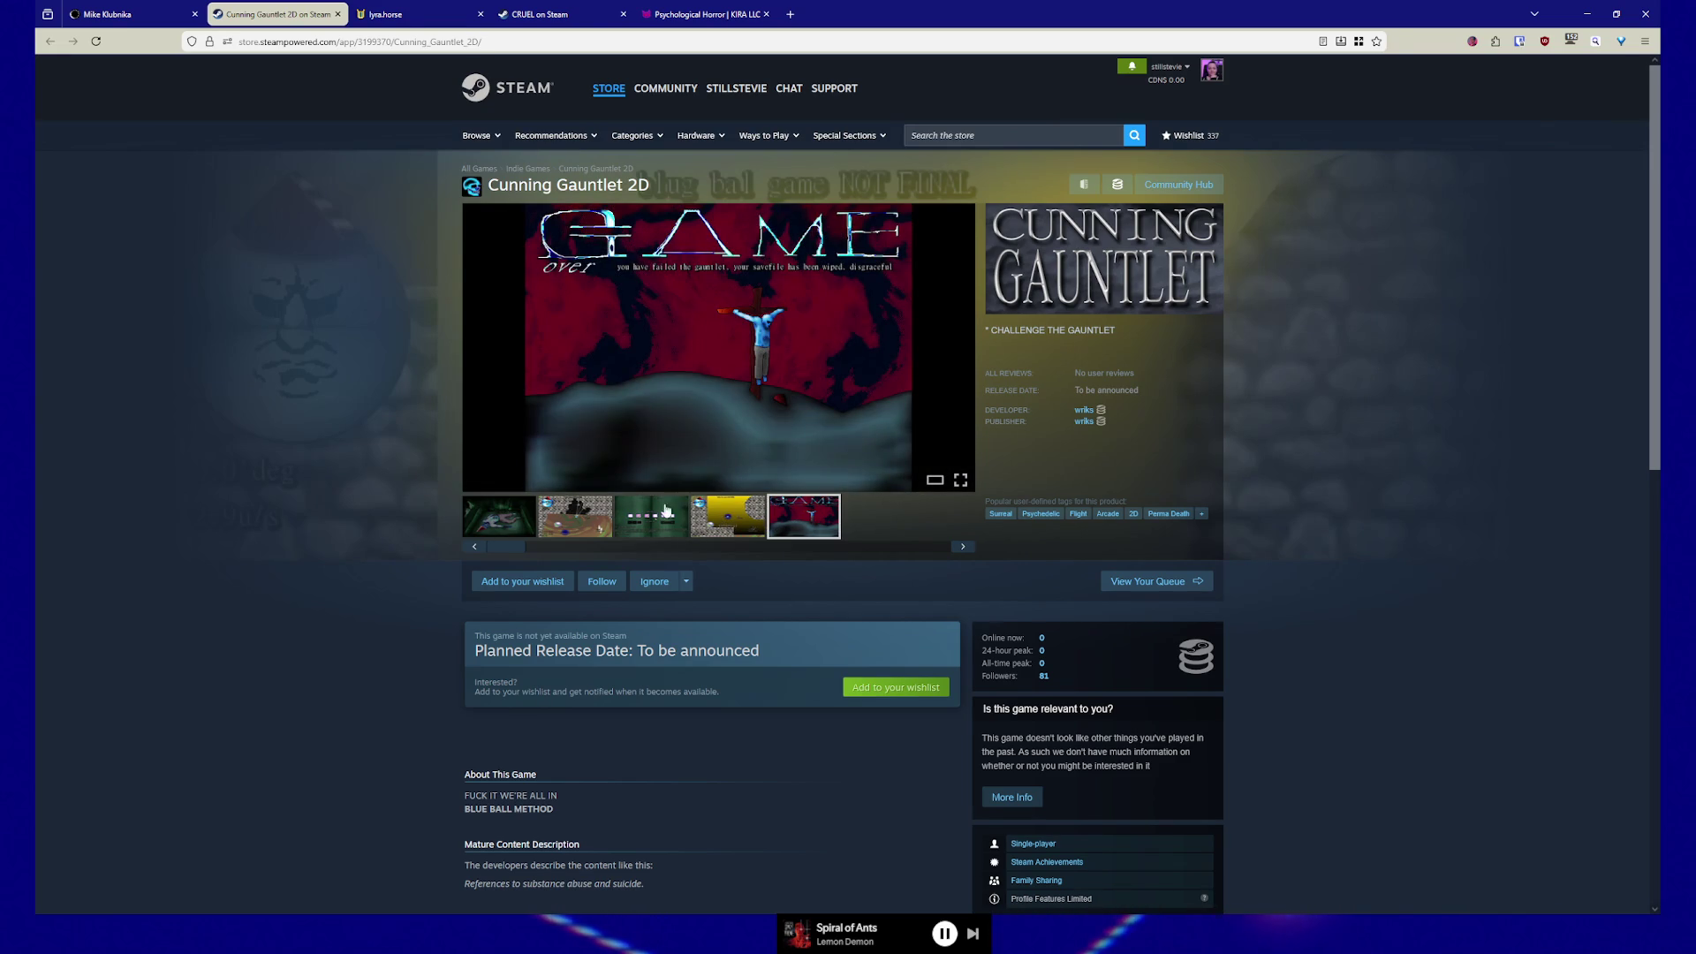
click(133, 14)
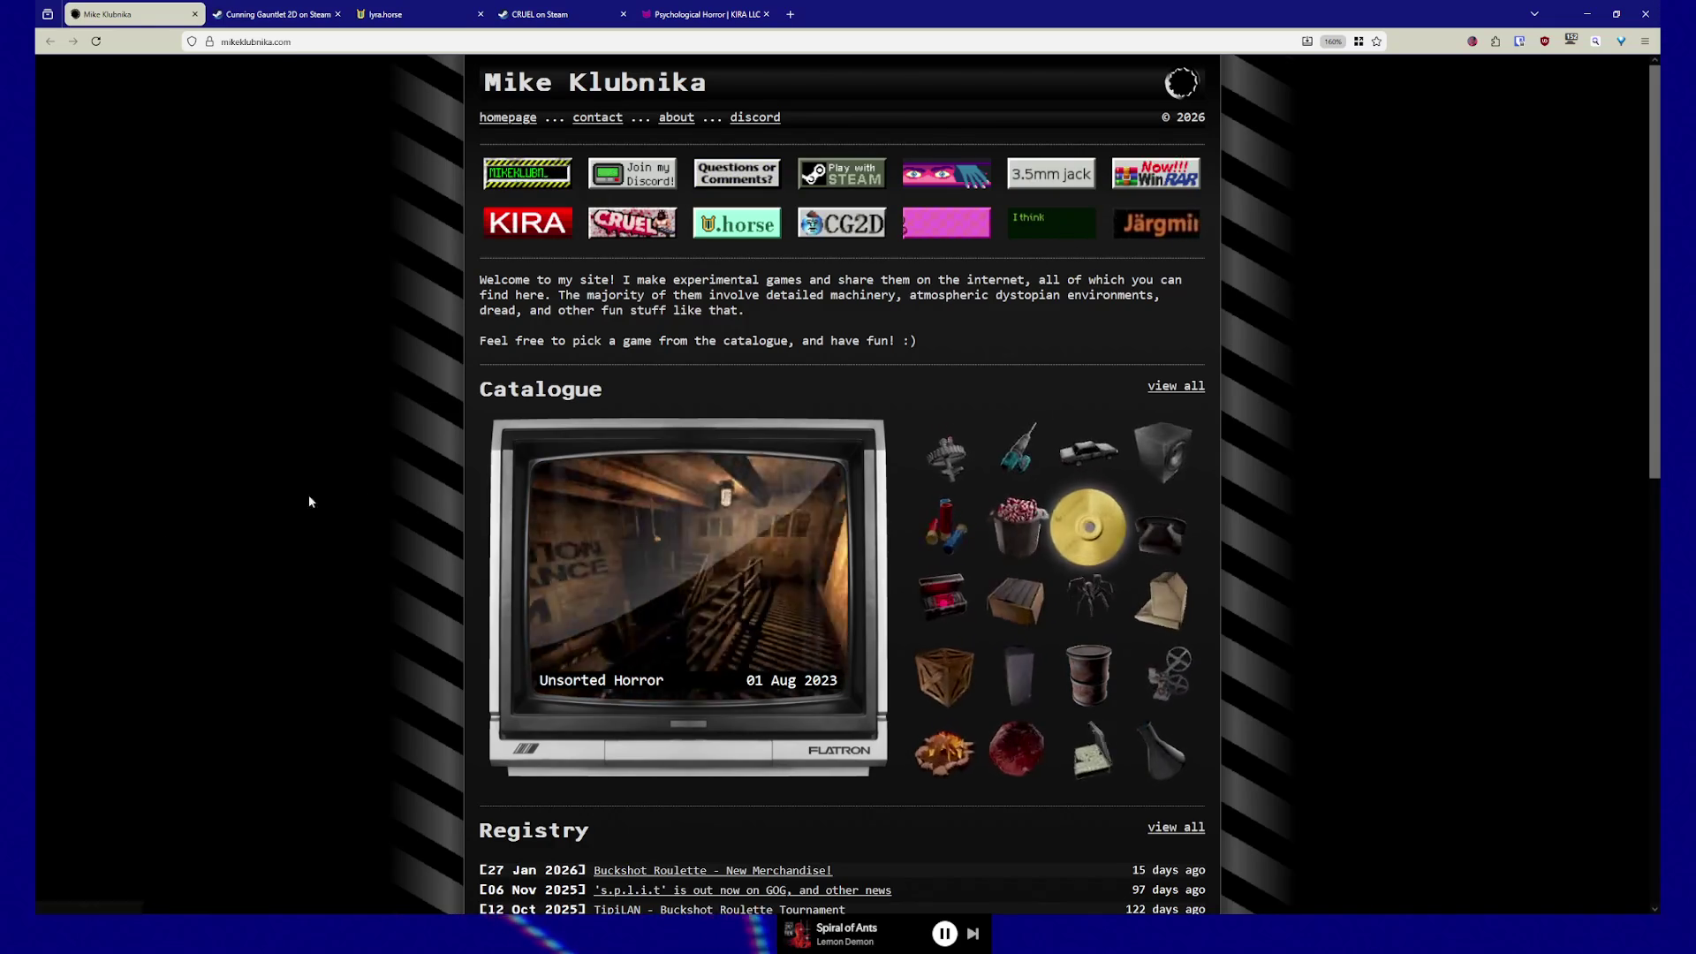
- Close the browser window with Alt+F4, confirming the prompt to close all five tabs
scroll(166, 534, down, 5)
scroll(157, 530, up, 5)
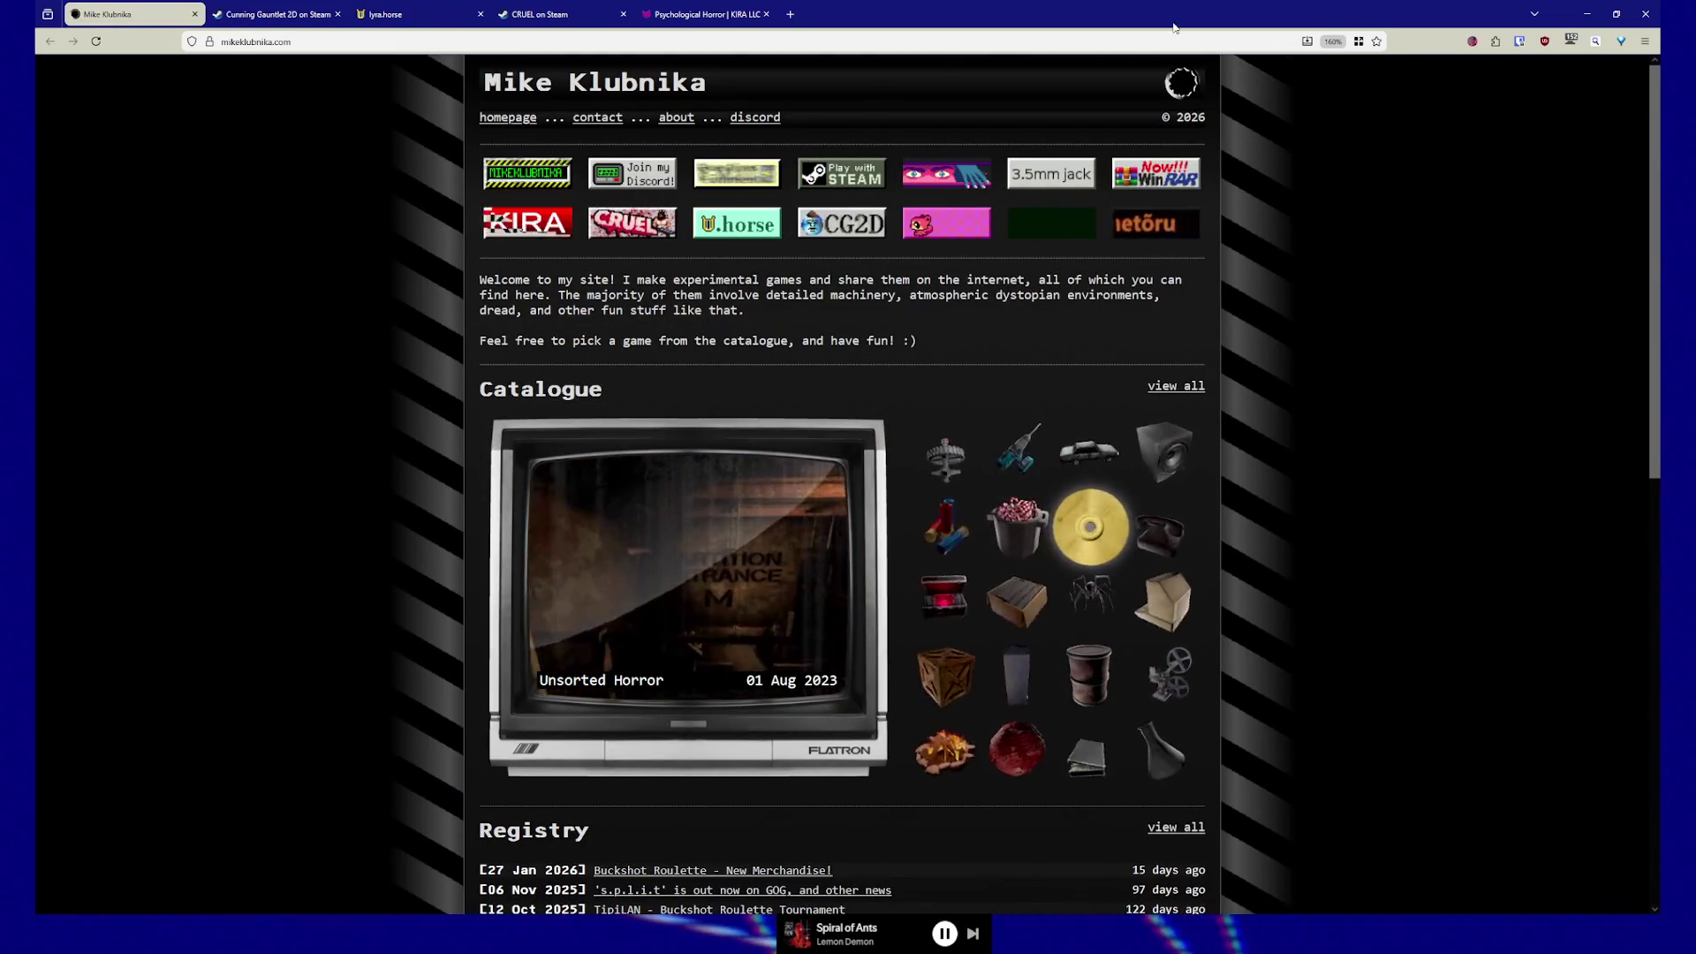
key(alt+F4)
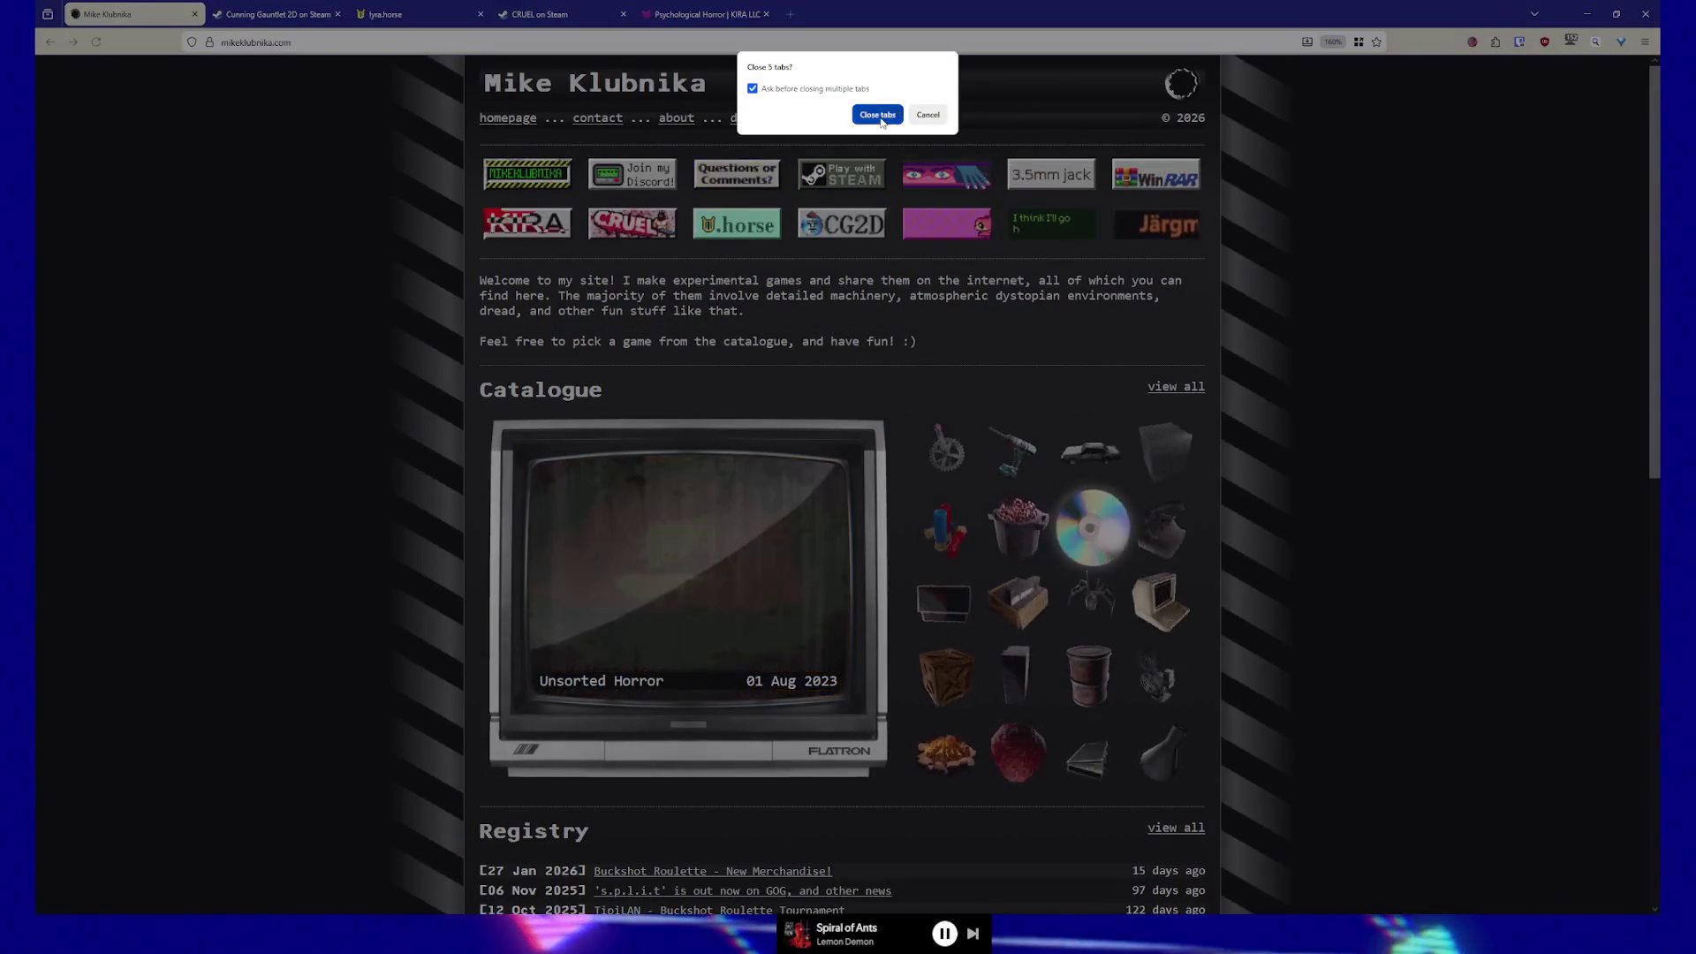
key(Return)
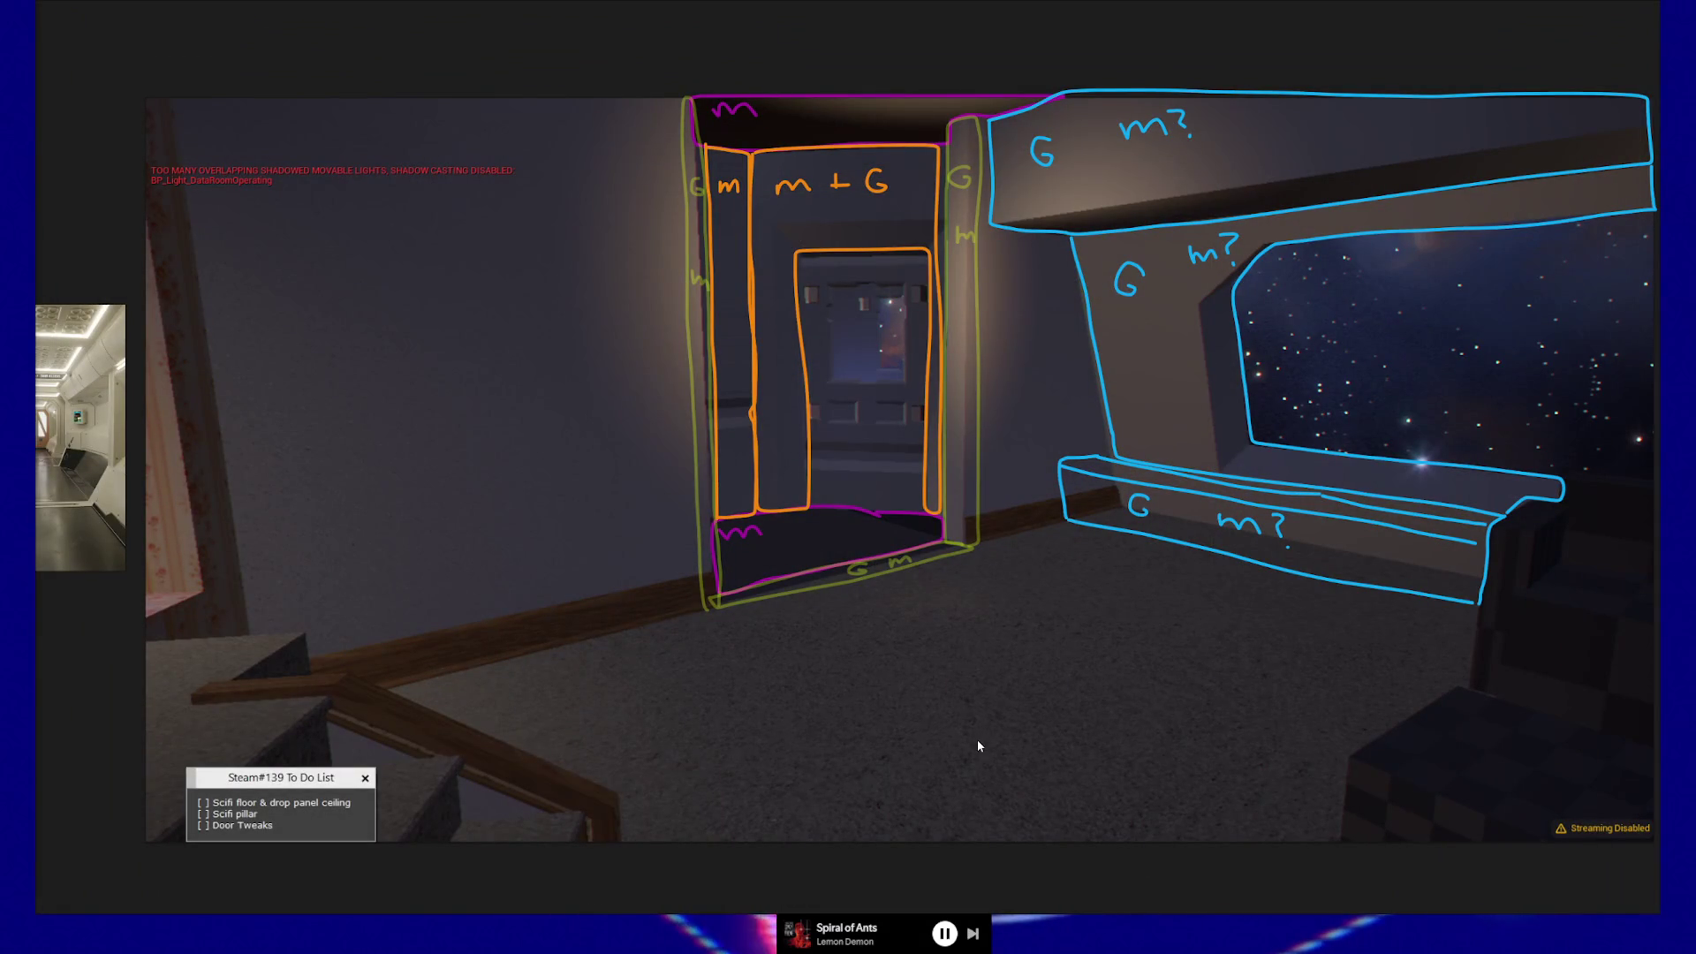
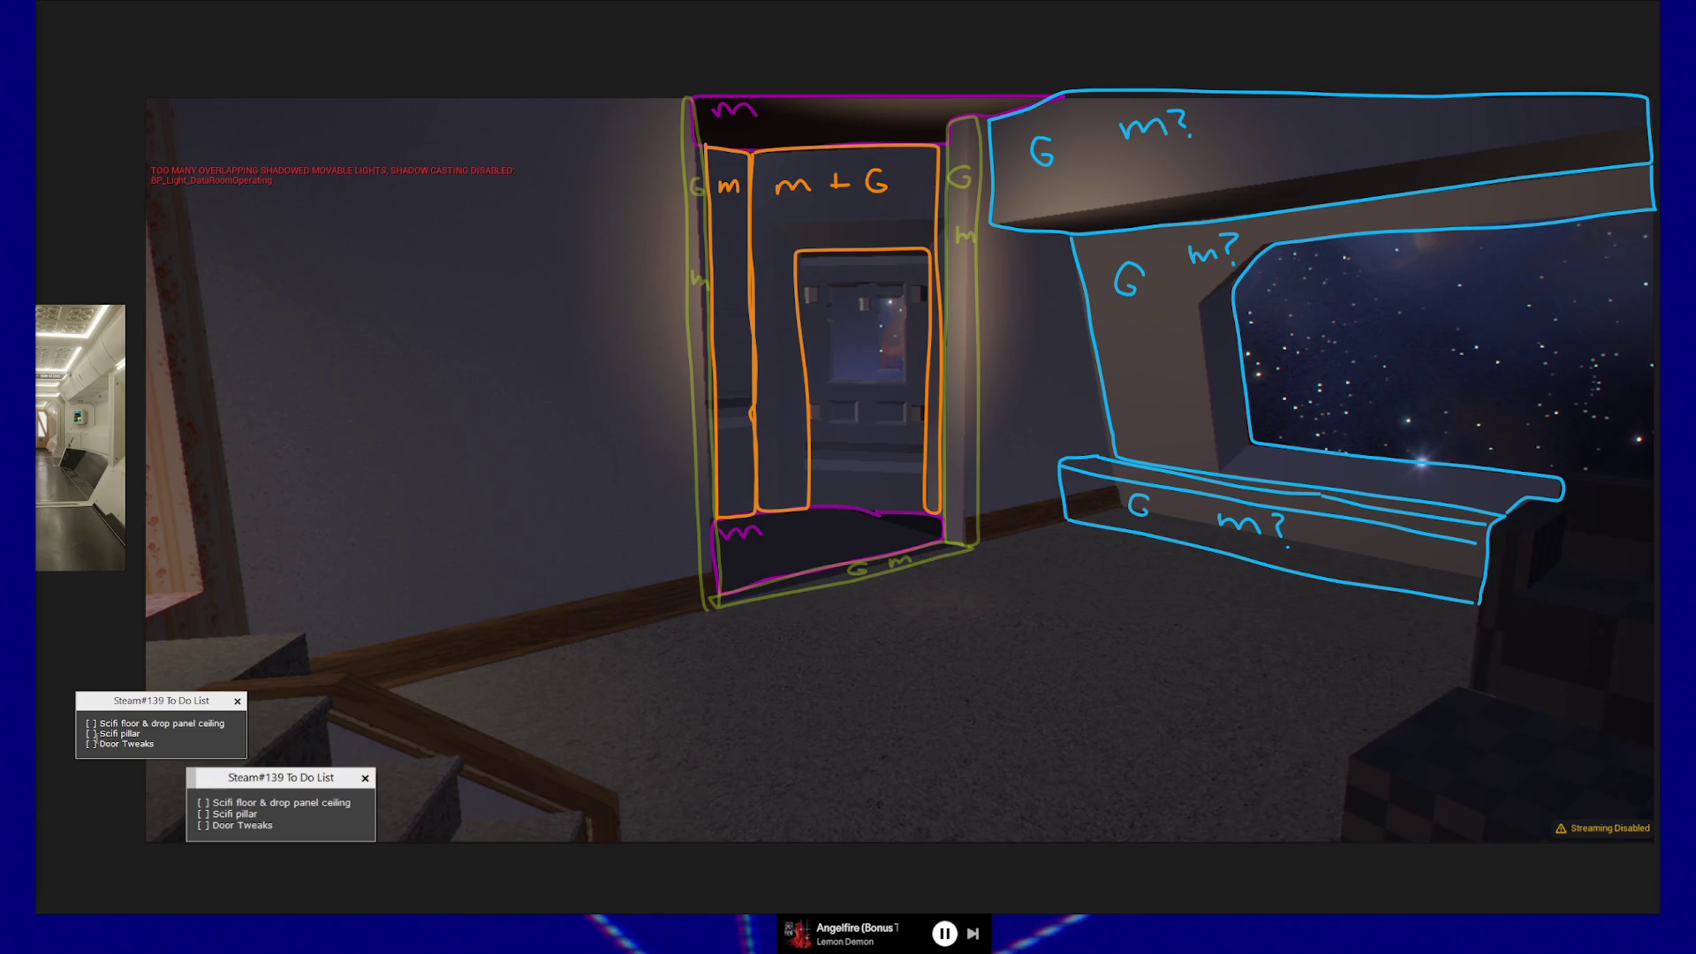
- Delete the 'Door Tweaks' line, leaving 'Scifi floor & drop panel ceiling' and 'Scifi pillar'
click(163, 733)
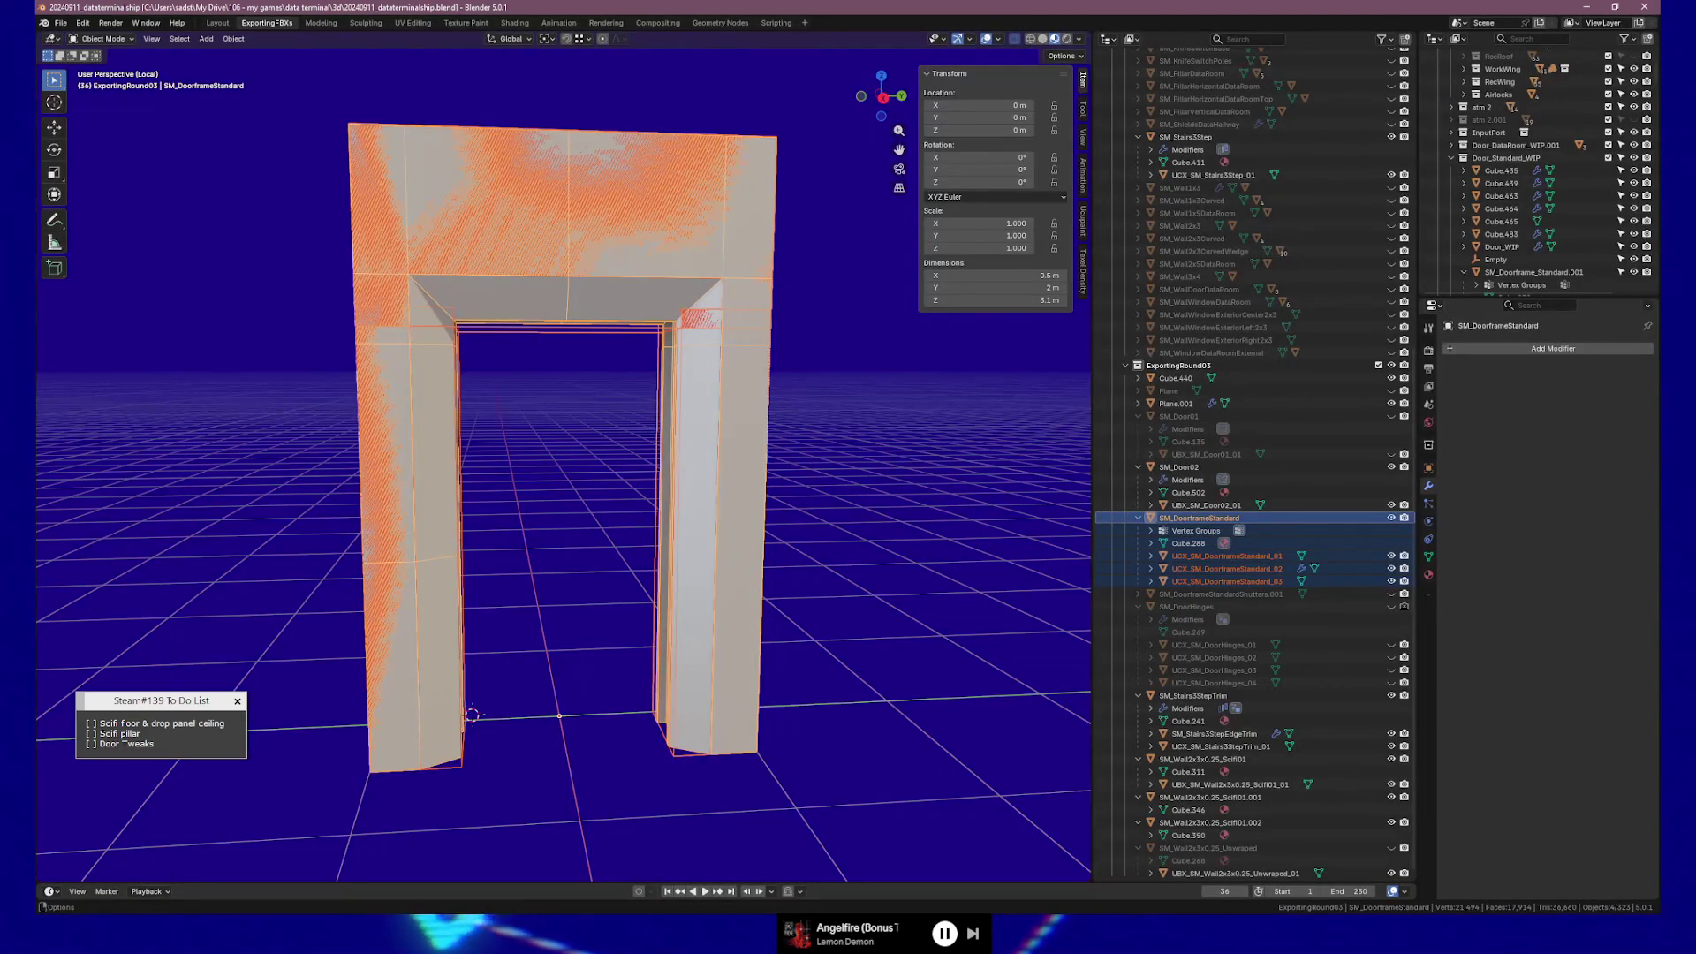
click(148, 734)
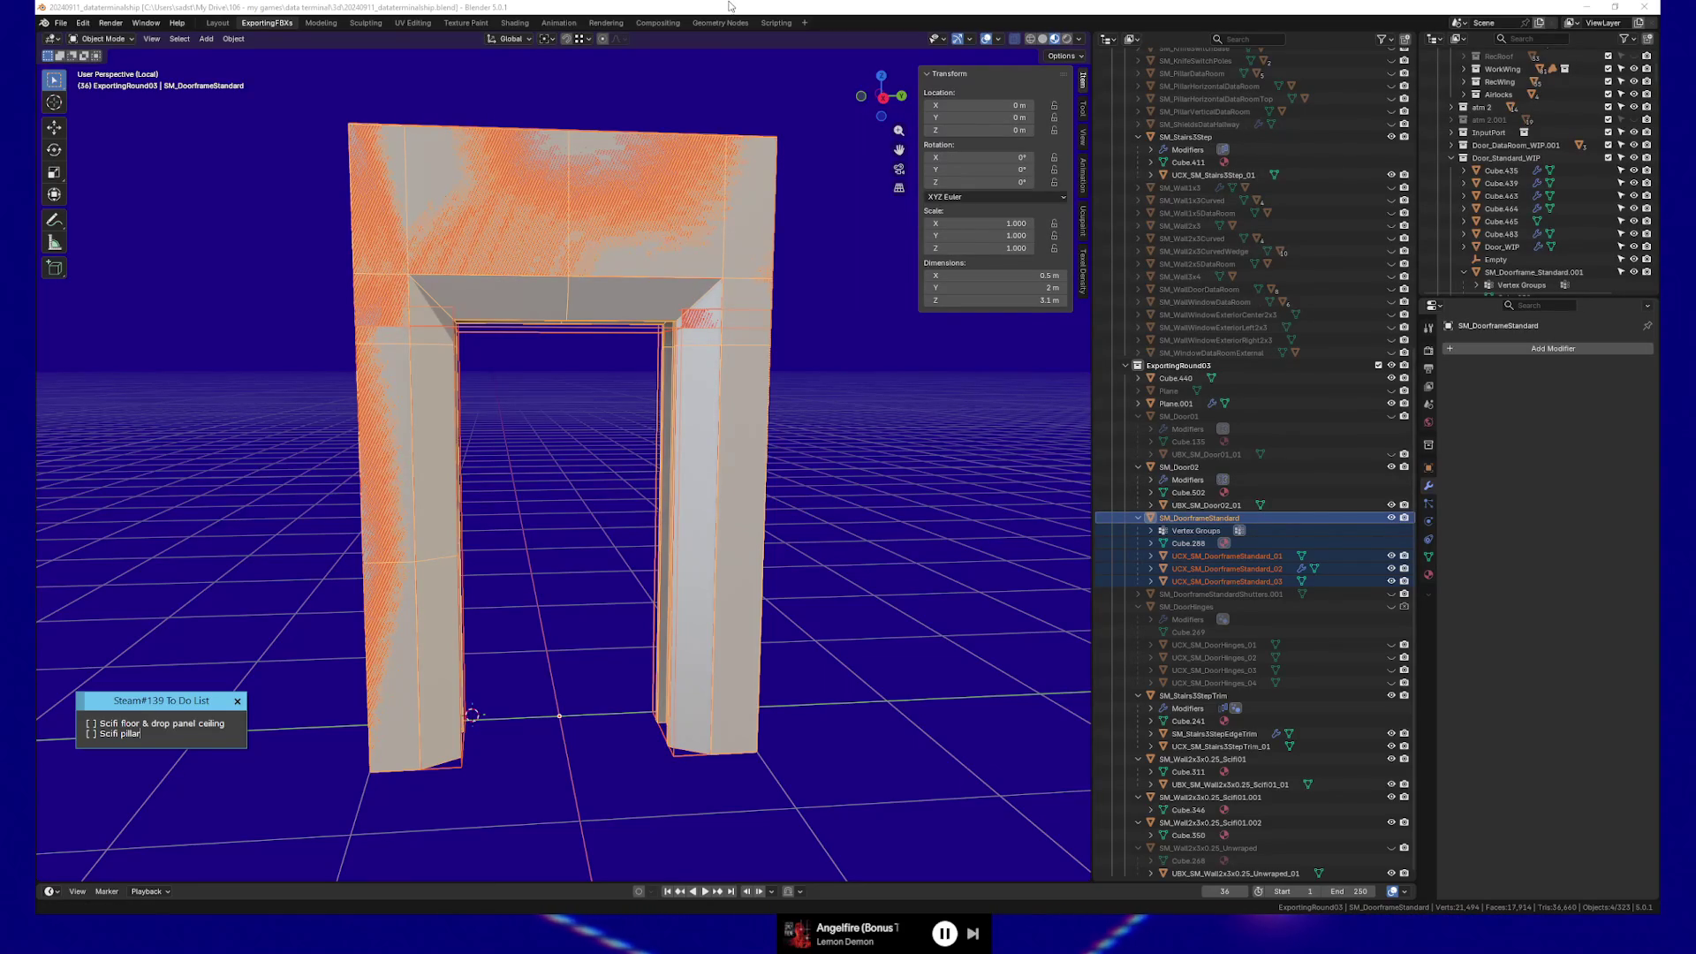
mouse_move(633, 532)
mouse_down()
mouse_move(625, 385)
mouse_move(809, 367)
mouse_up()
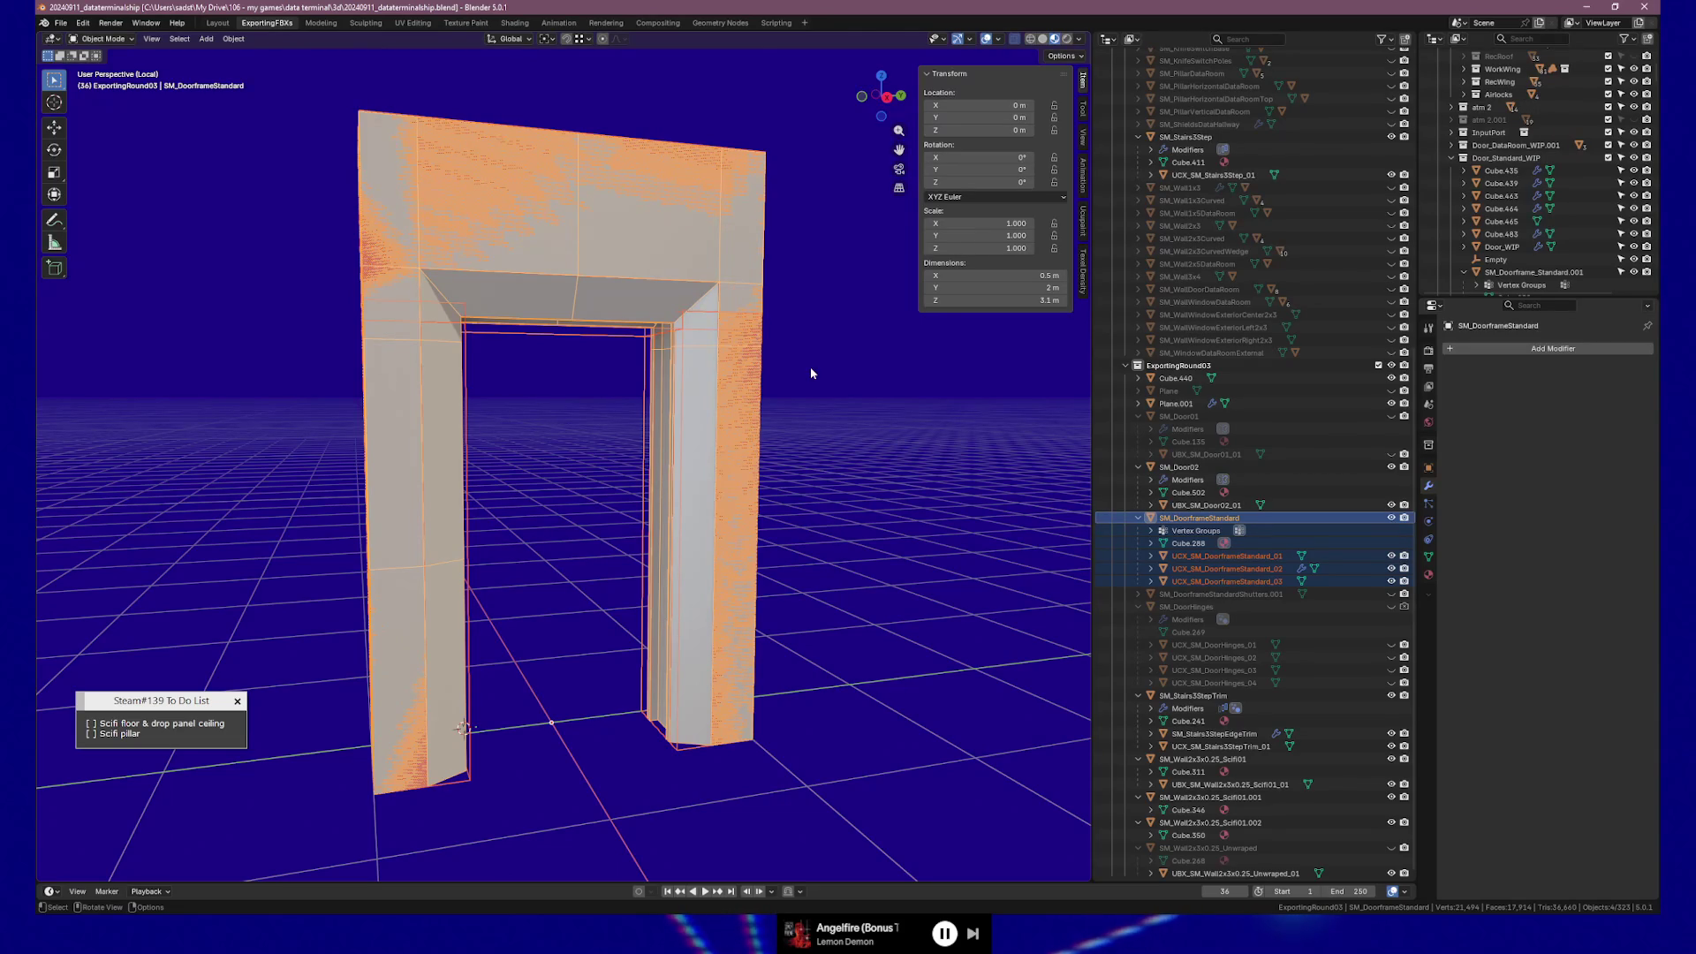
click(150, 734)
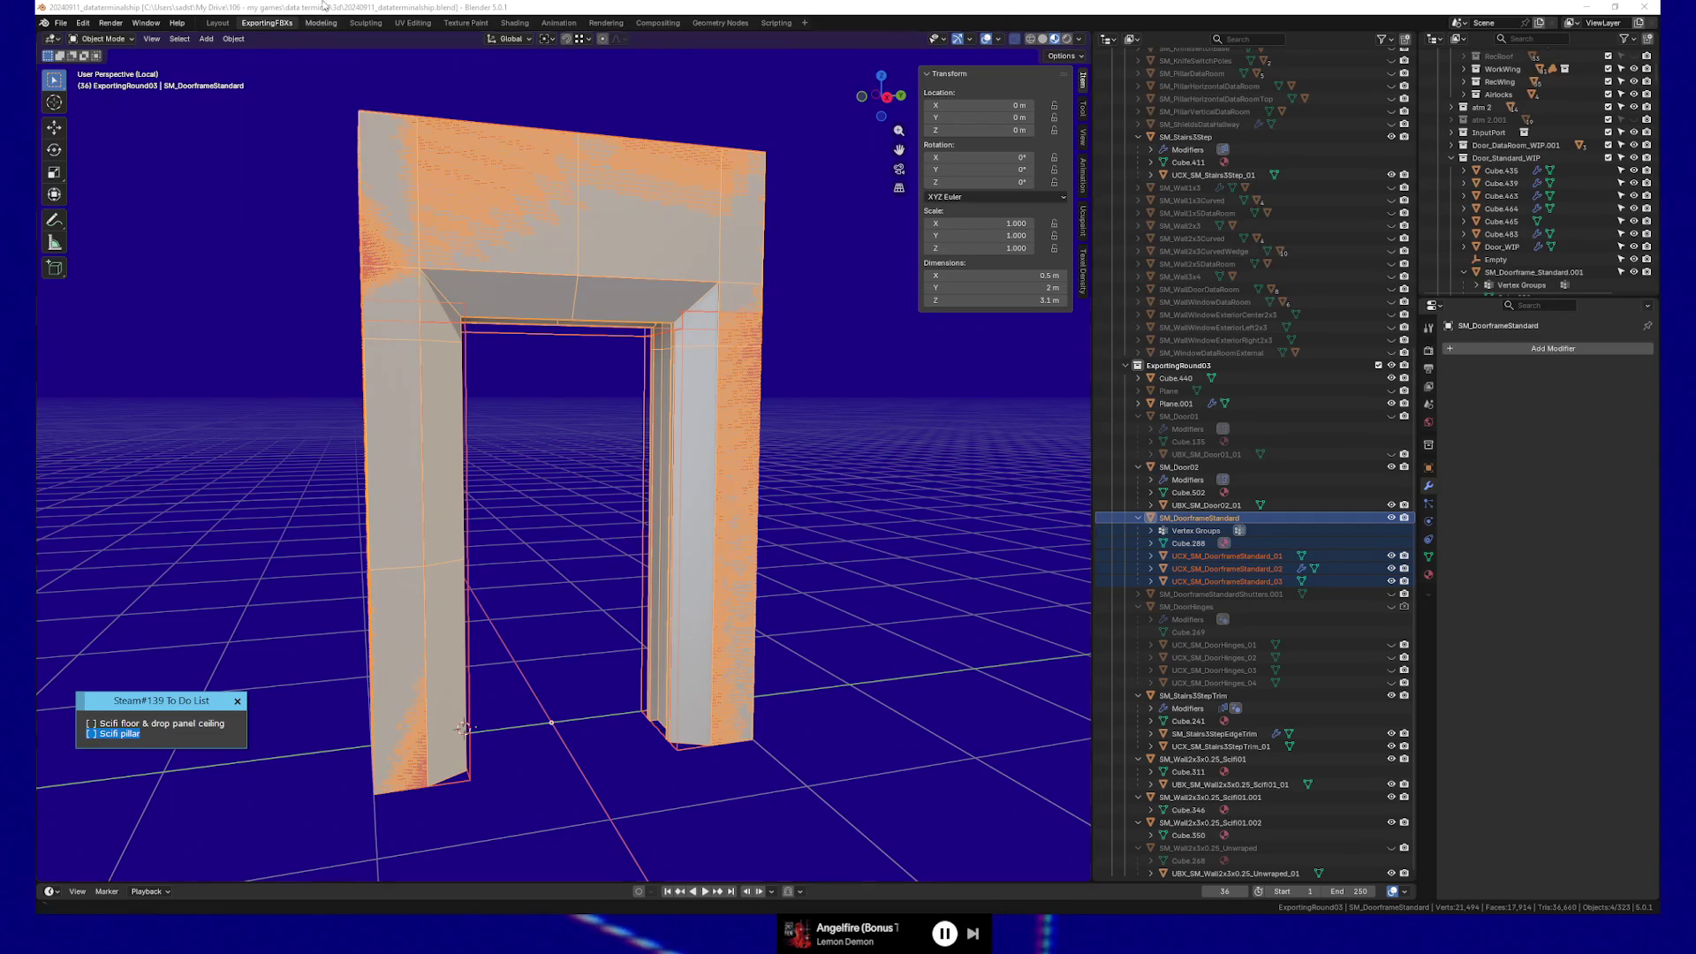
click(765, 278)
- Select SM_DoorframeStandard, keeping its name, plus its three UCX collision meshes in the Outliner
key(ctrl+KP_3)
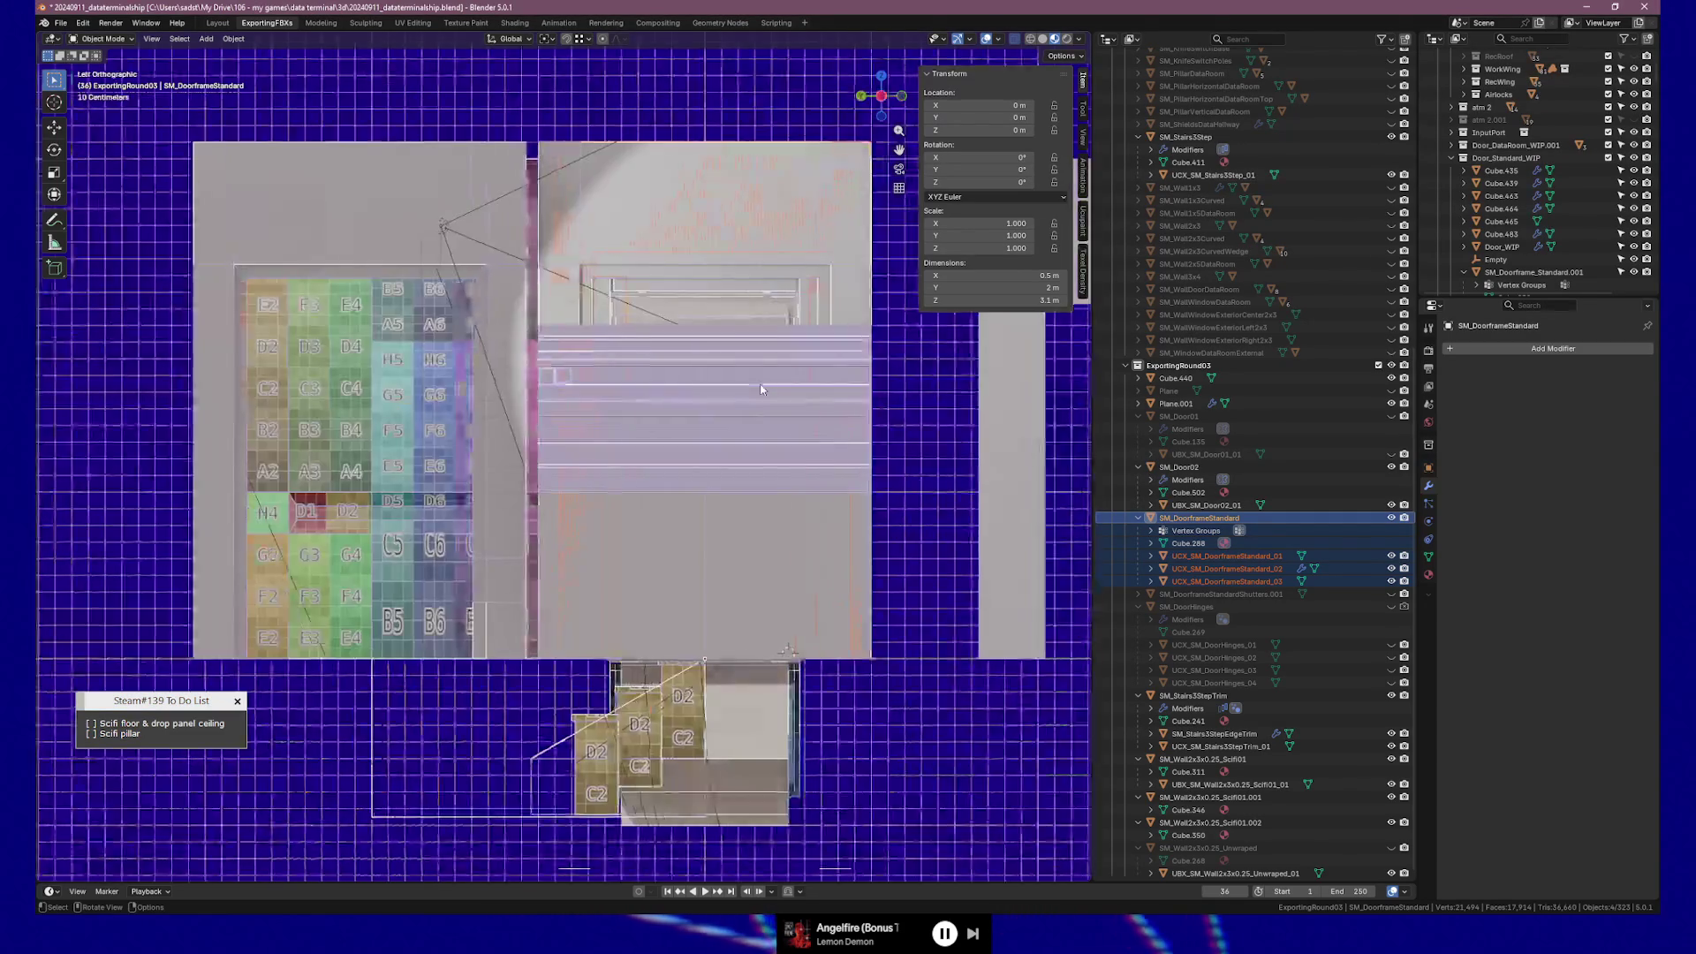
mouse_move(762, 389)
mouse_down()
mouse_move(574, 362)
mouse_move(538, 397)
mouse_move(535, 262)
mouse_up()
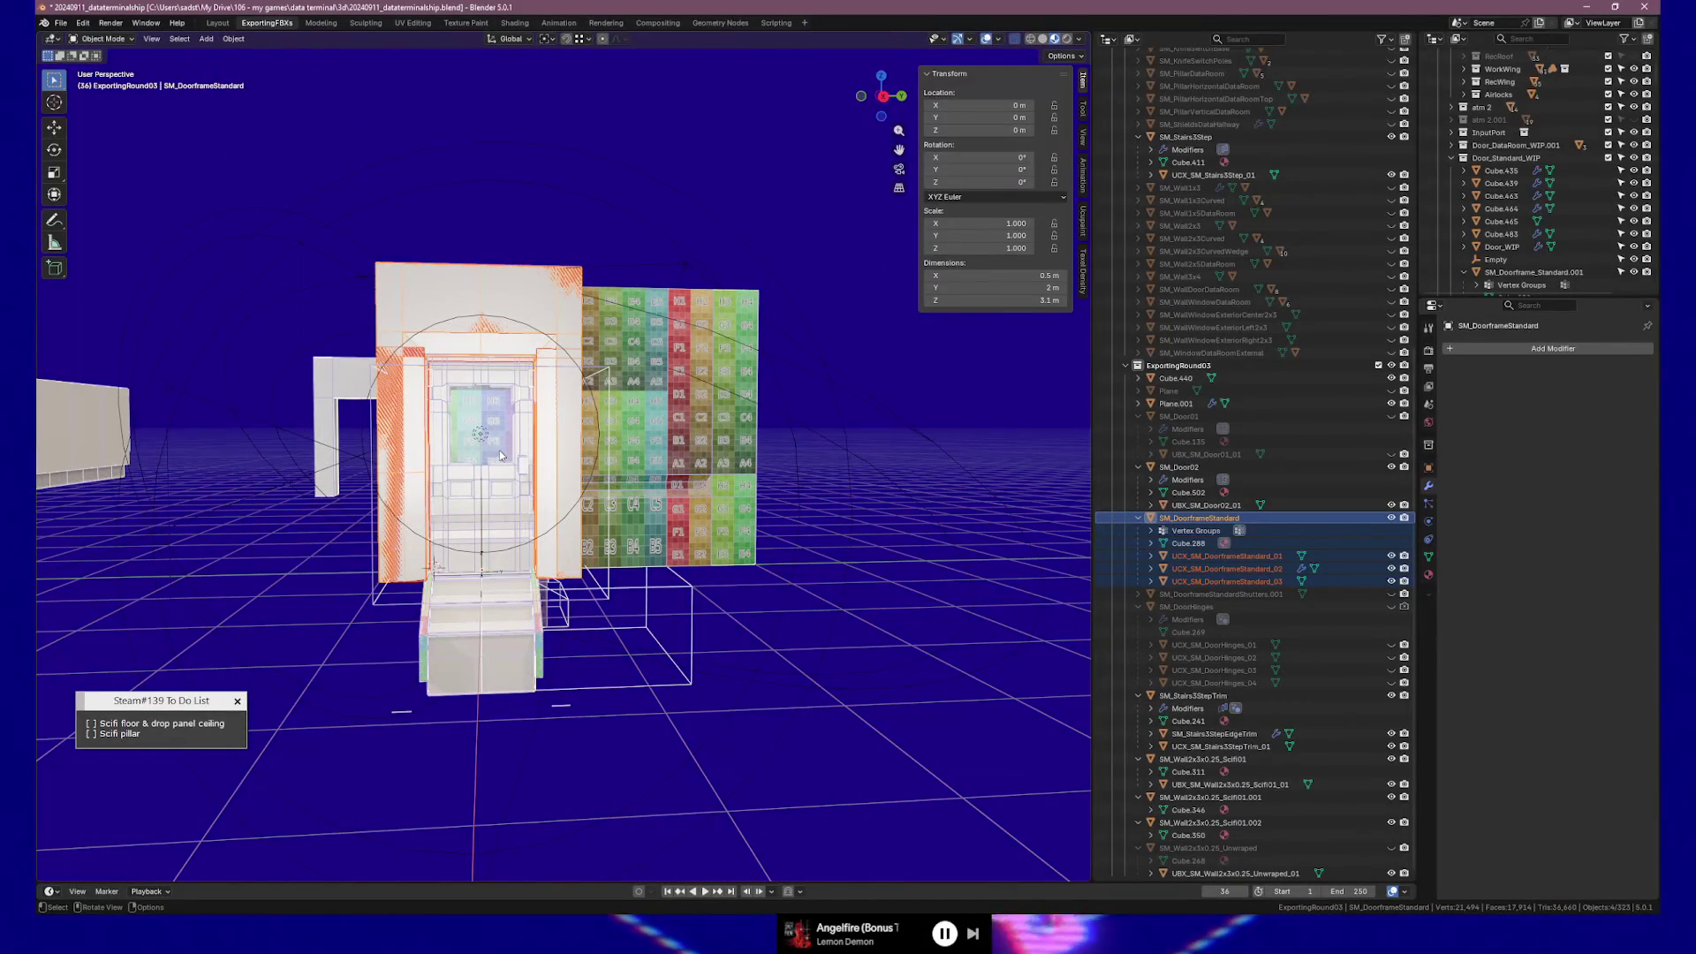
click(1182, 520)
double_click(1181, 519)
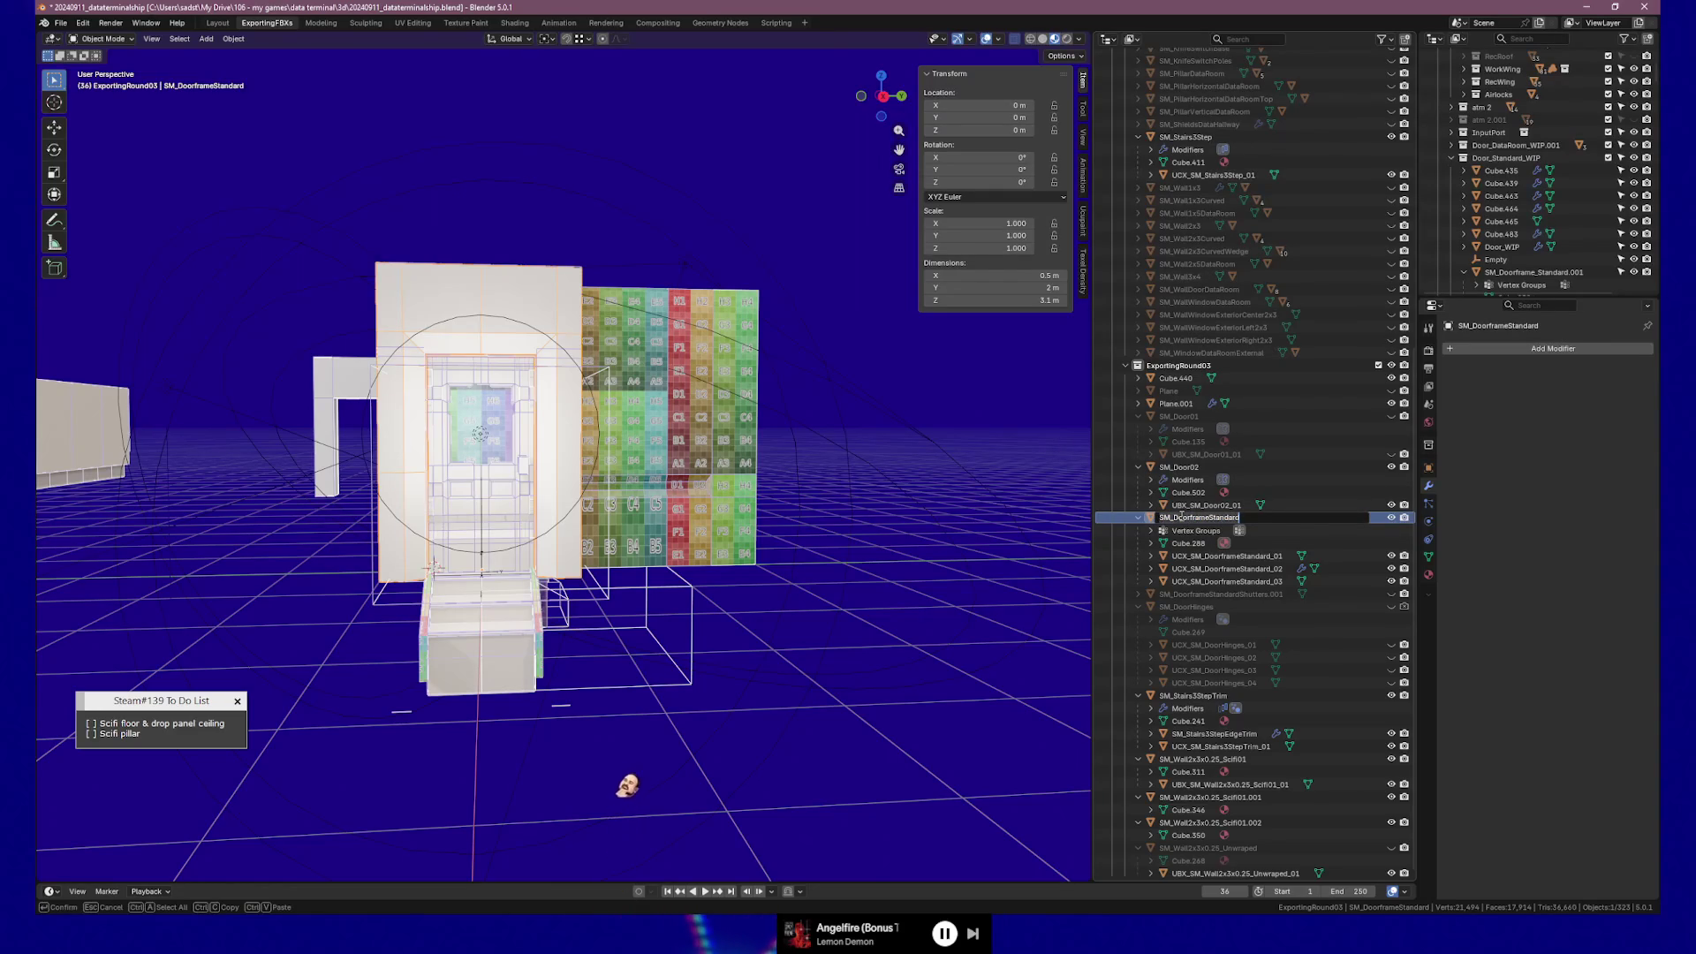
key(Escape)
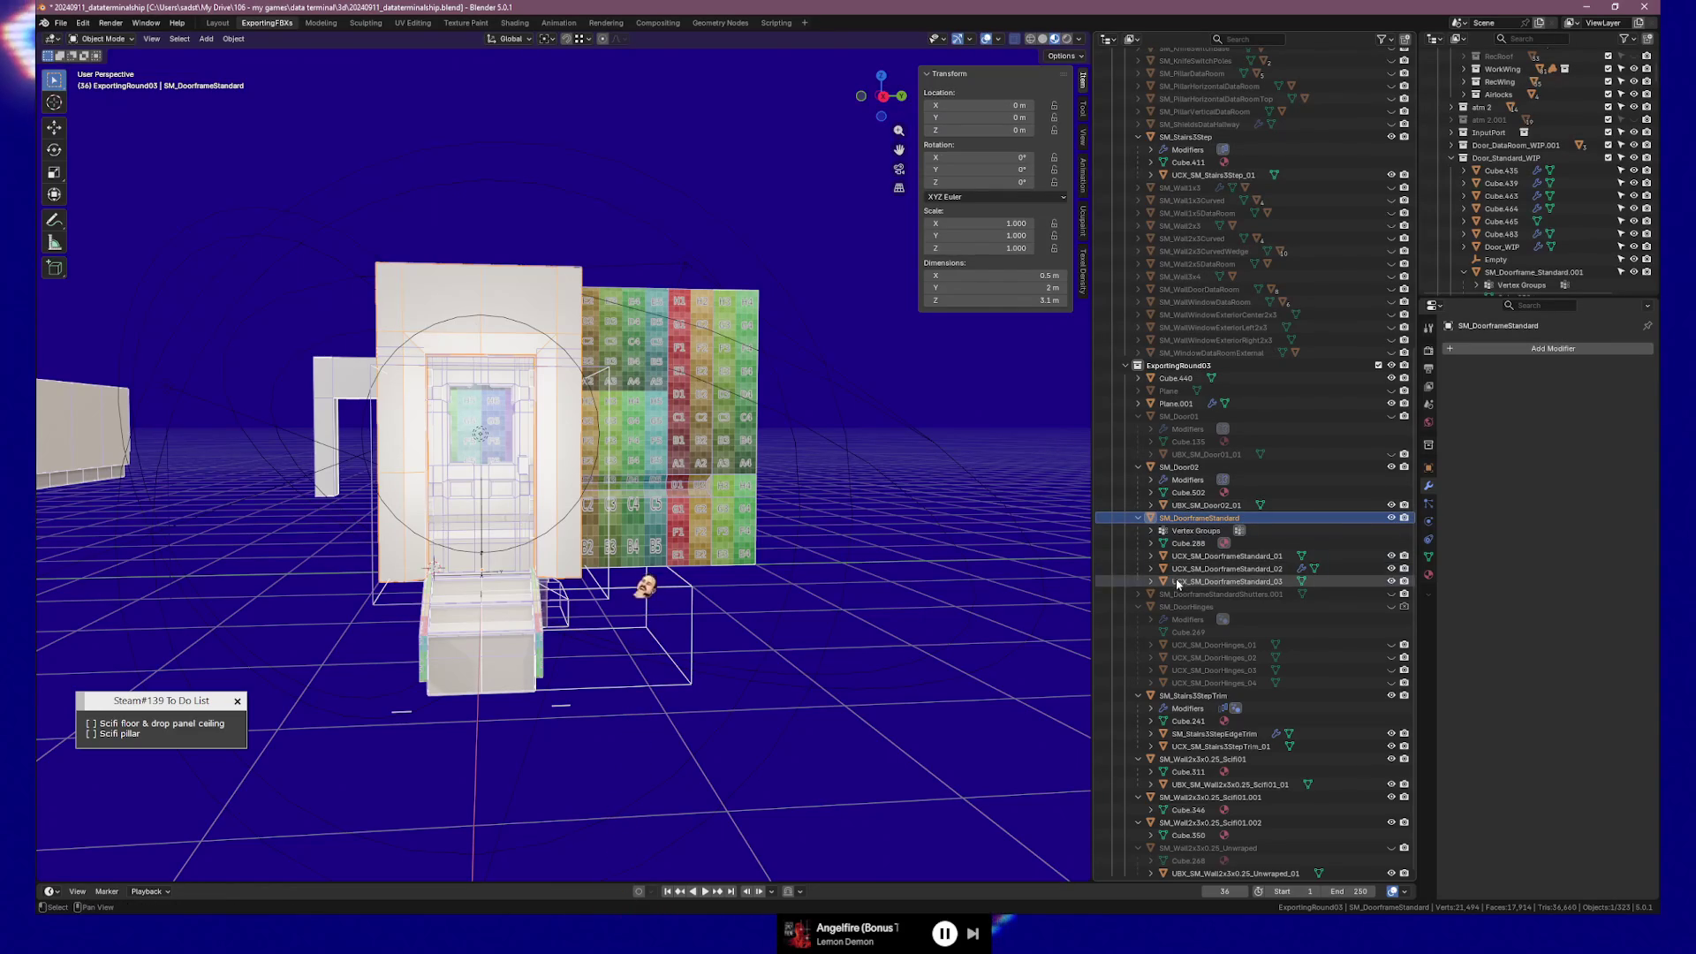
shift+click(1228, 581)
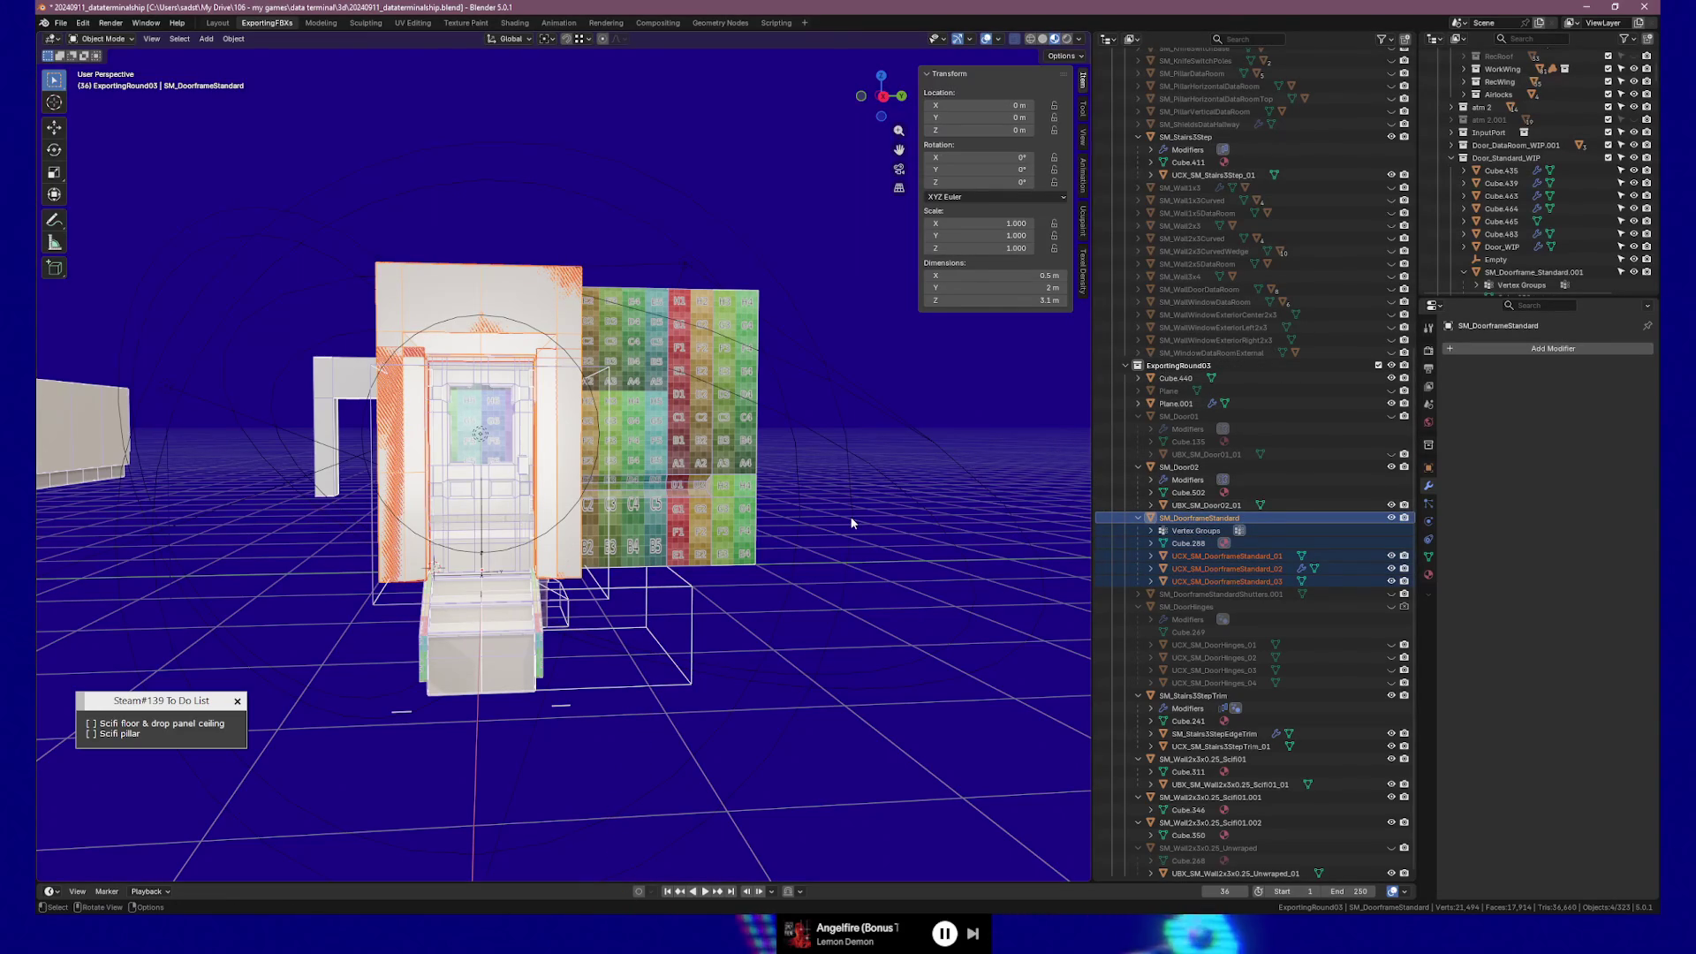
- Move the selection into a new collection named SM_DoorframeStandard and select that collection
key(m)
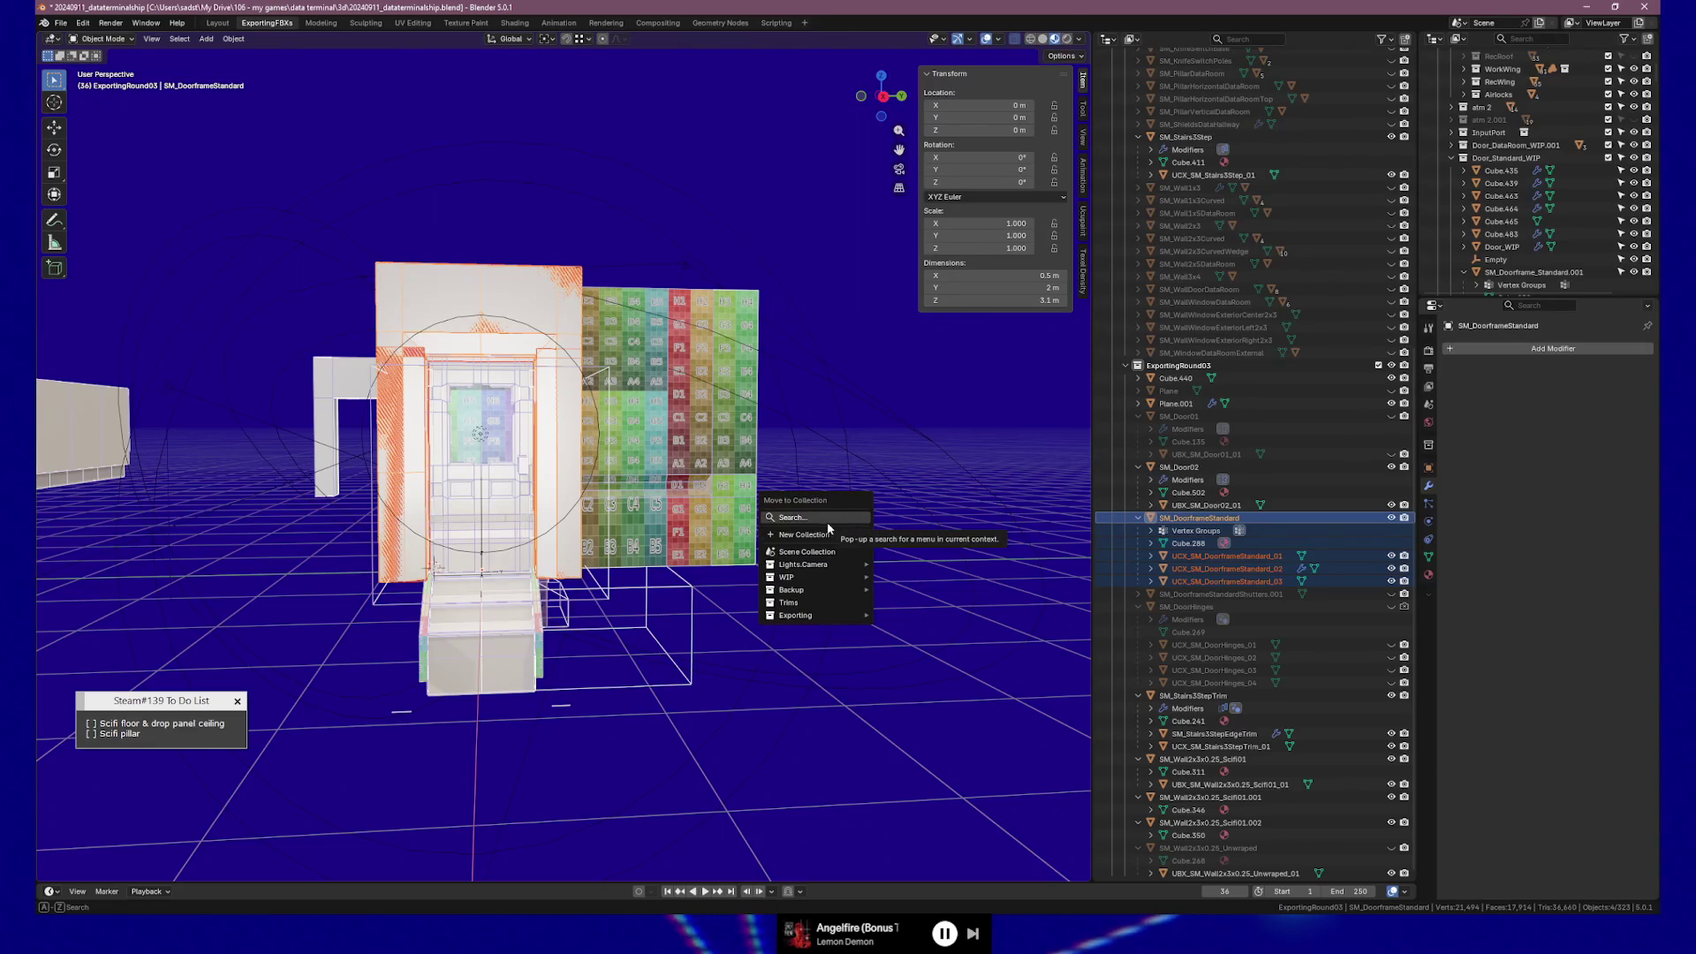
click(824, 535)
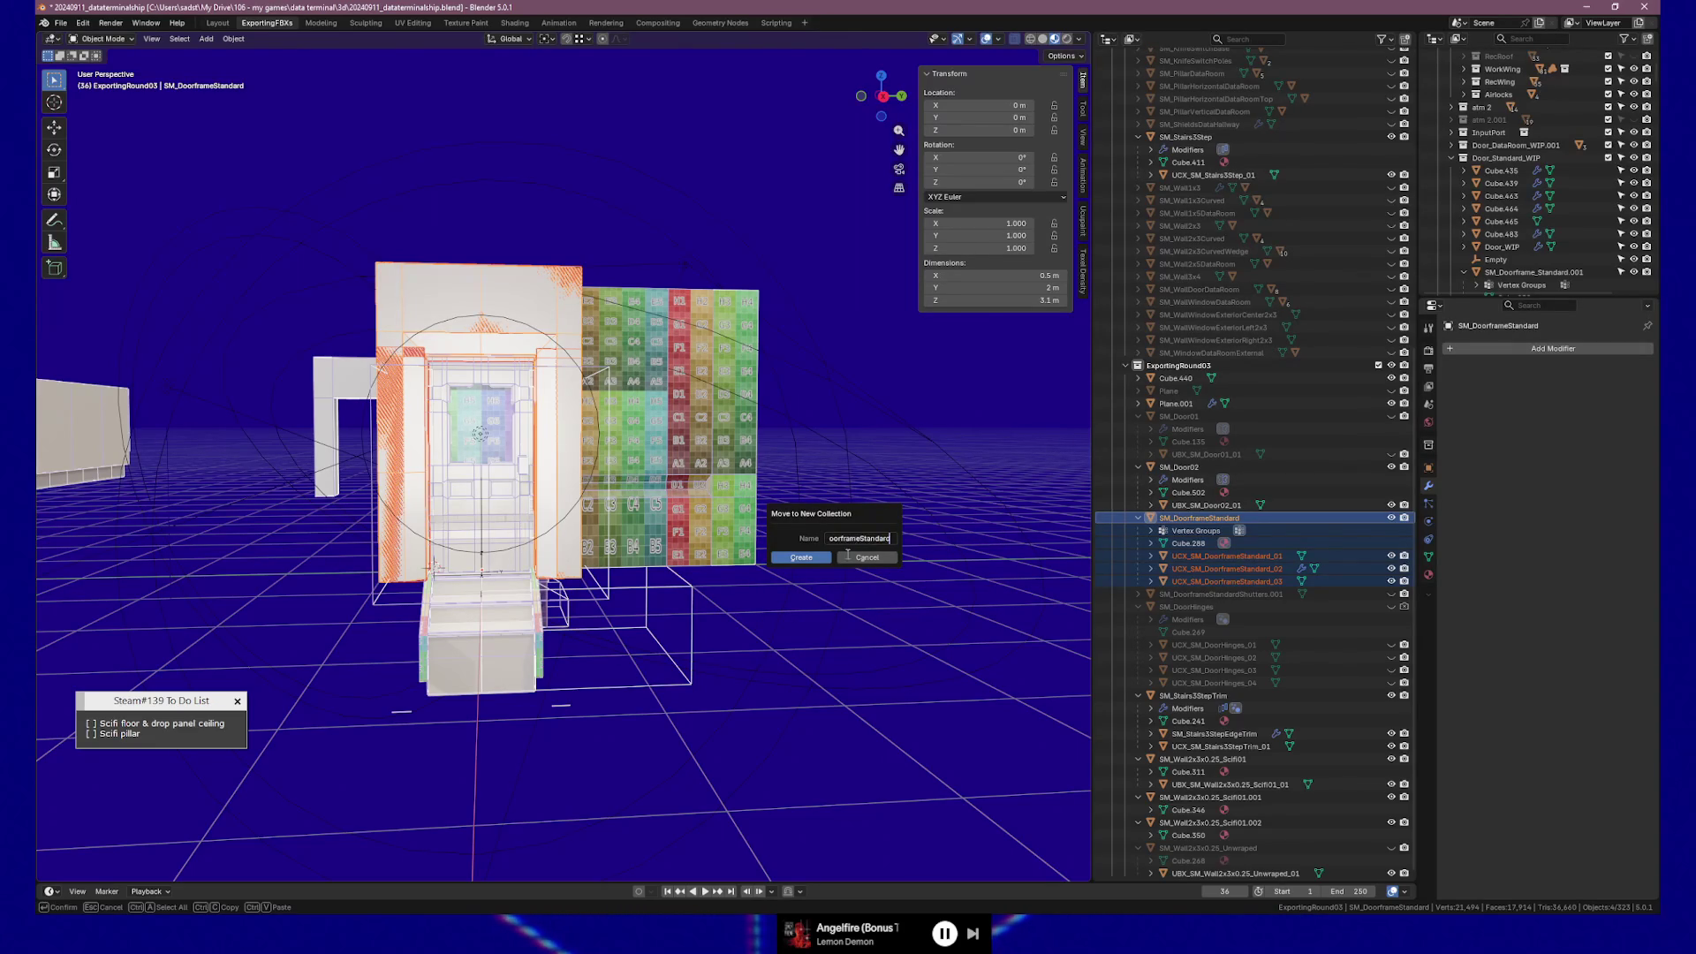
click(802, 558)
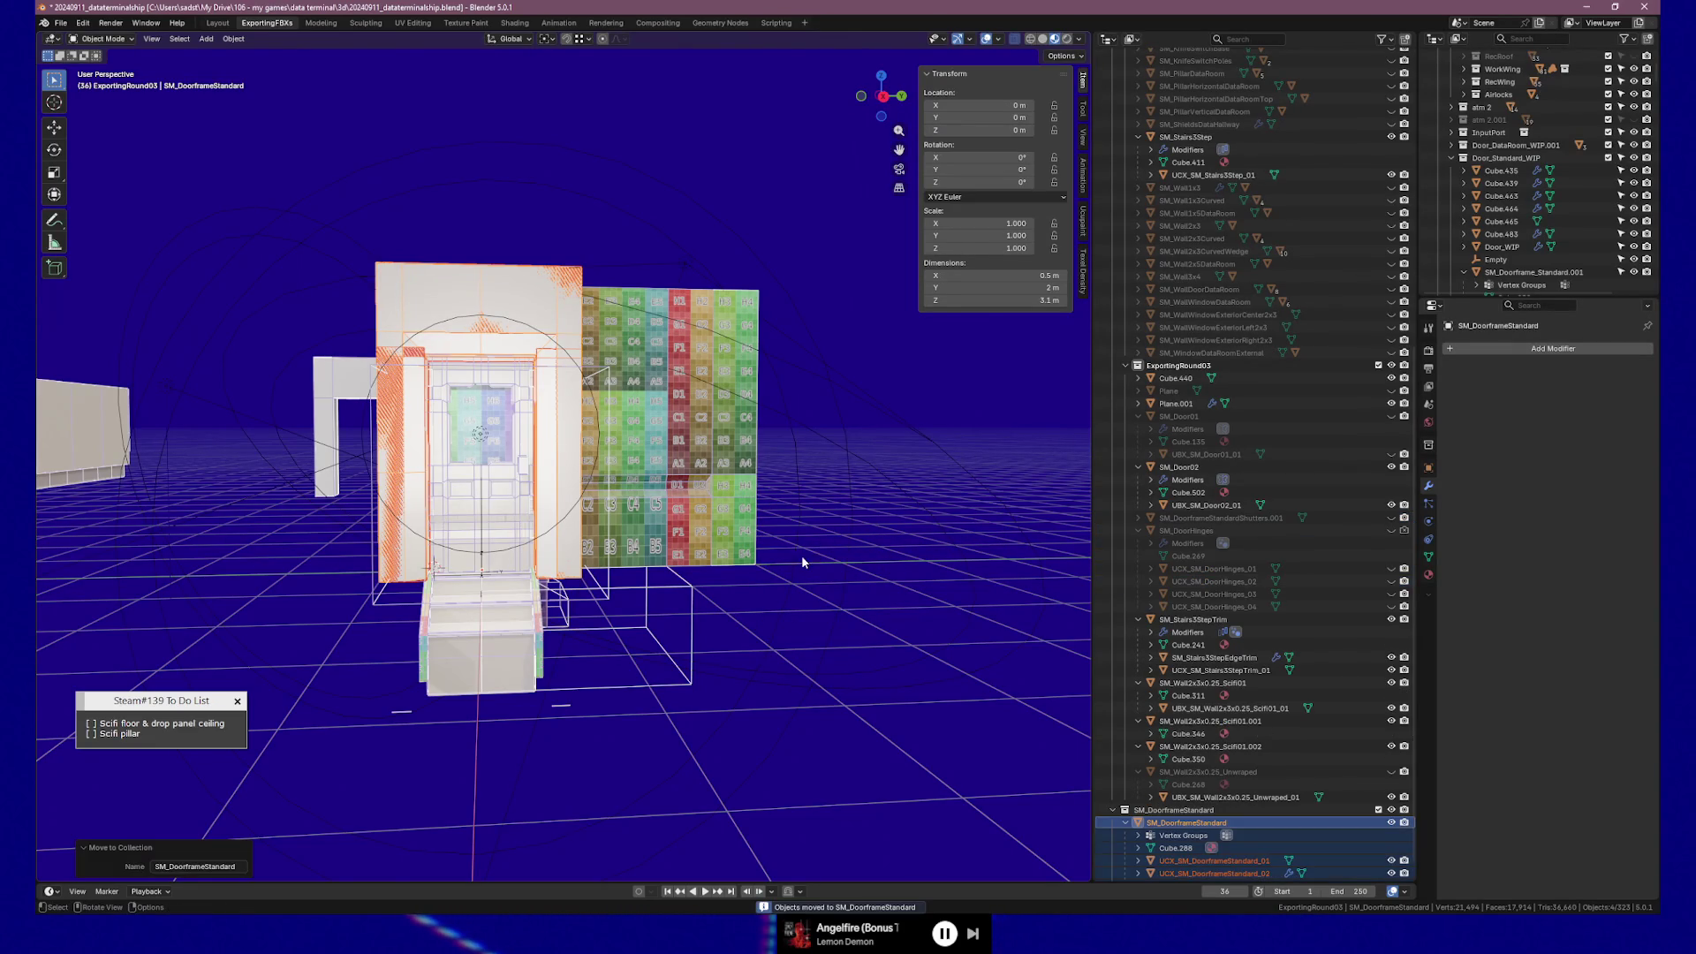
click(1170, 810)
- Nest the SM_DoorframeStandard collection inside ExportingRound03 and hide it
drag(1169, 810, 1192, 376)
scroll(1137, 377, up, 3)
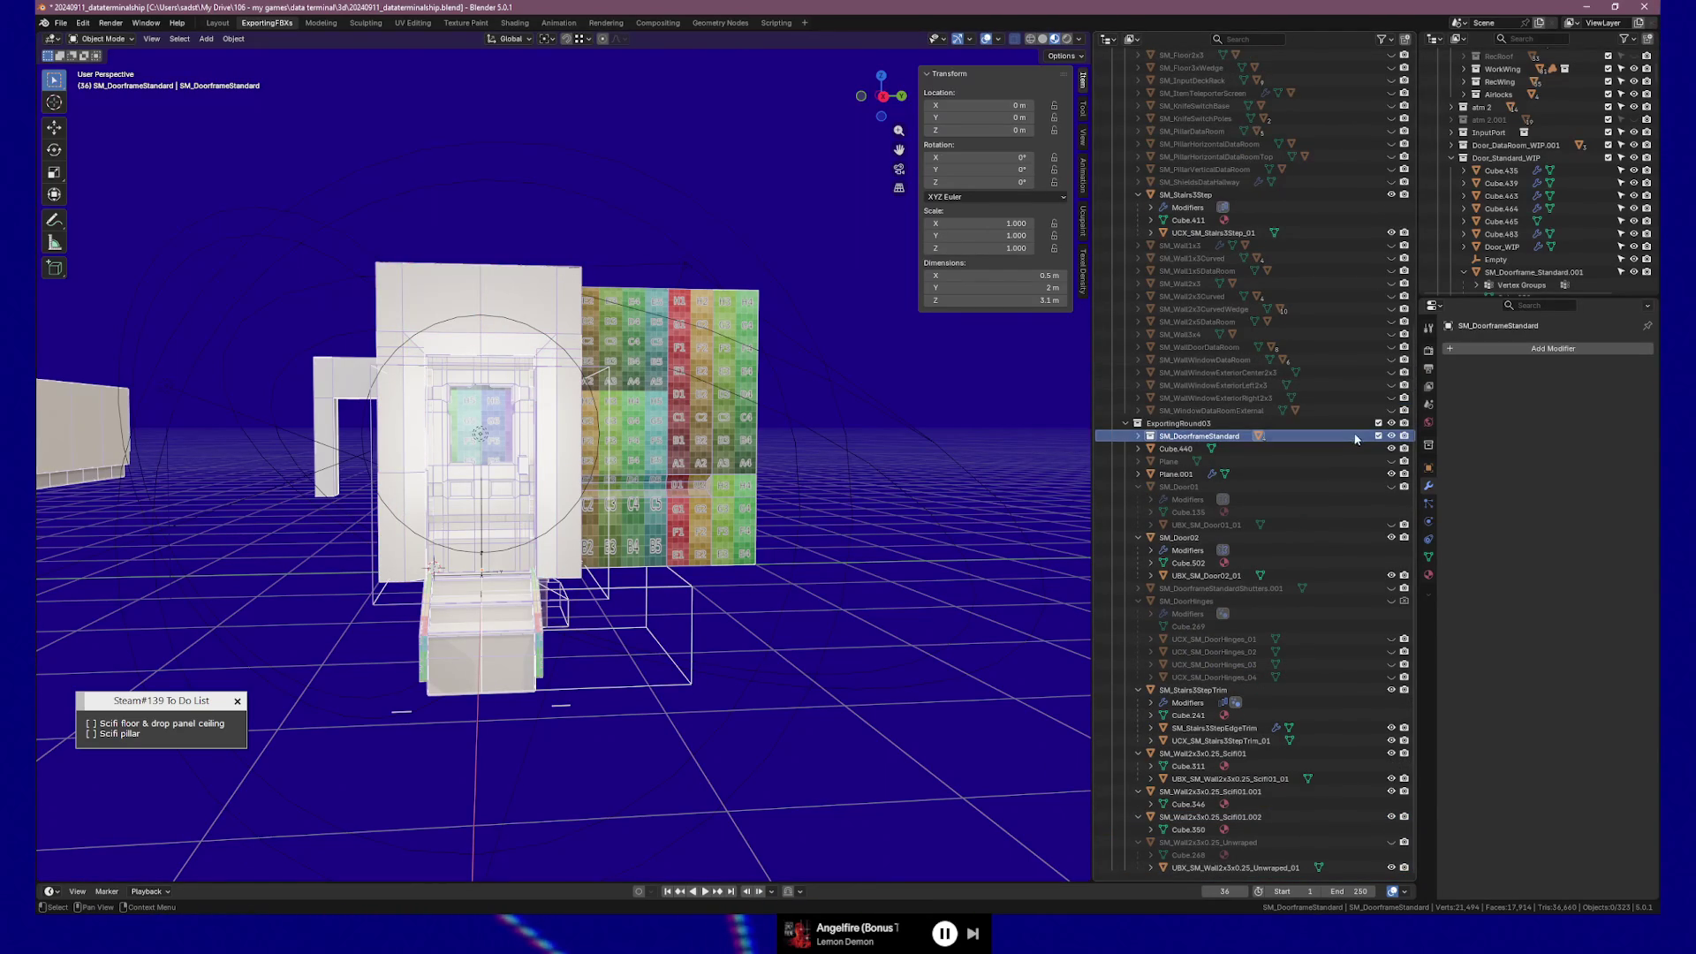
click(1392, 436)
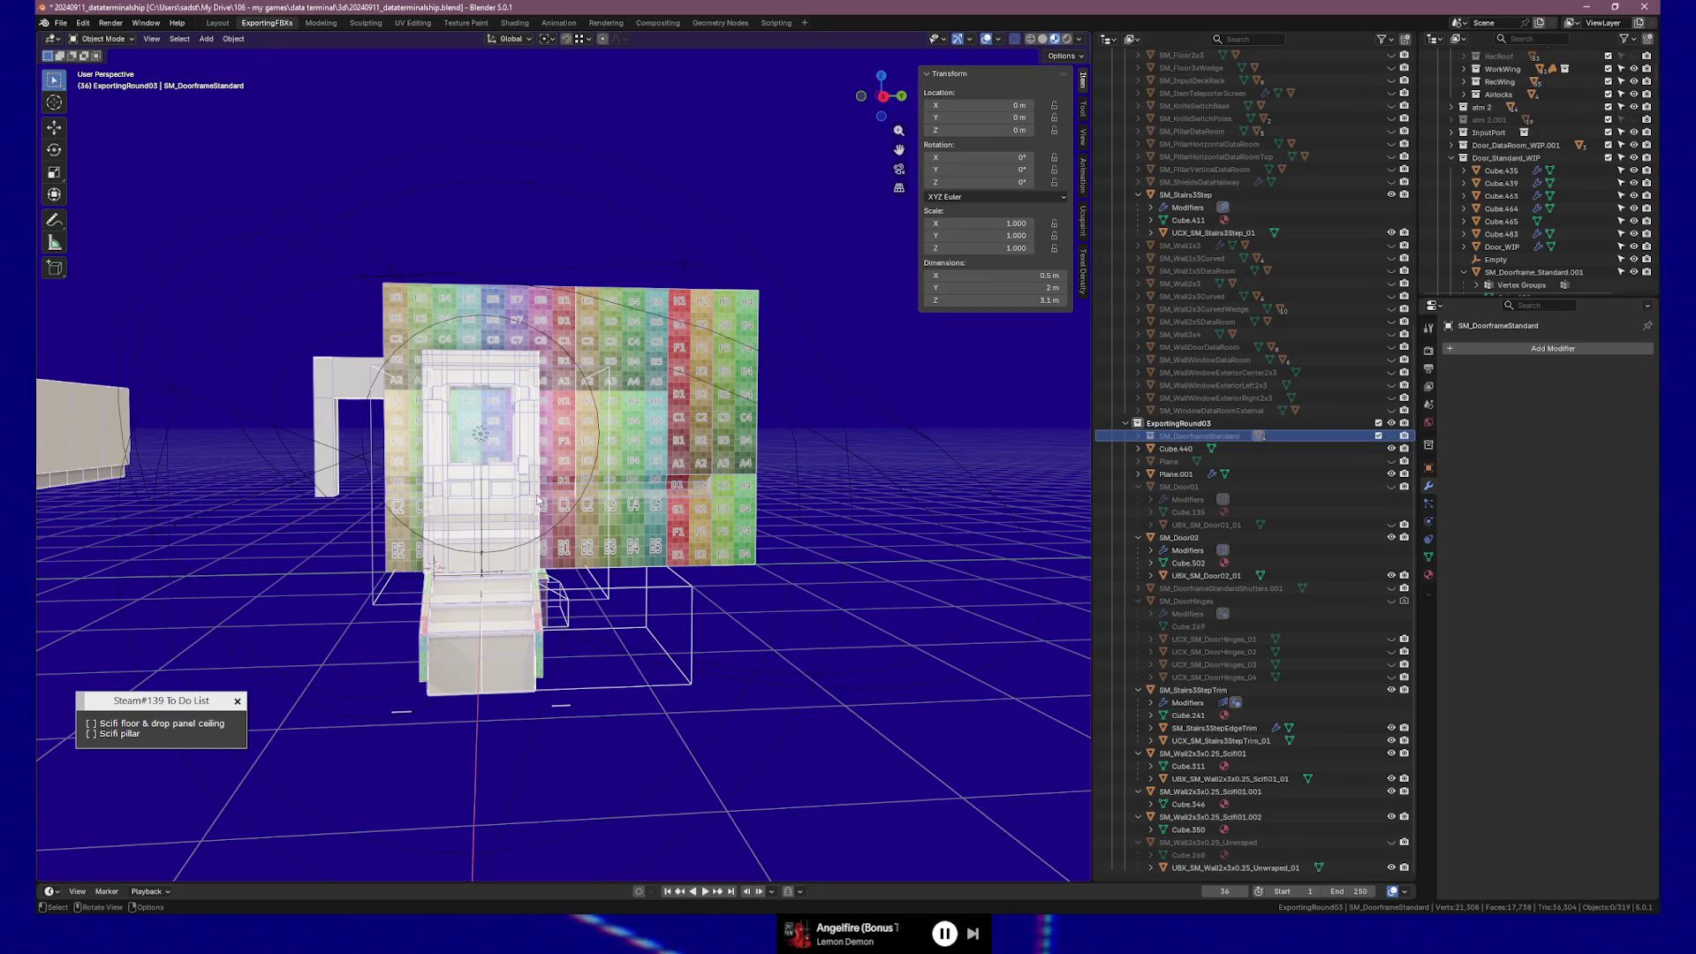
- Delete the stray Cube.440 and Plane objects
click(1177, 452)
mouse_move(618, 495)
mouse_down()
mouse_move(583, 495)
mouse_move(612, 500)
mouse_up()
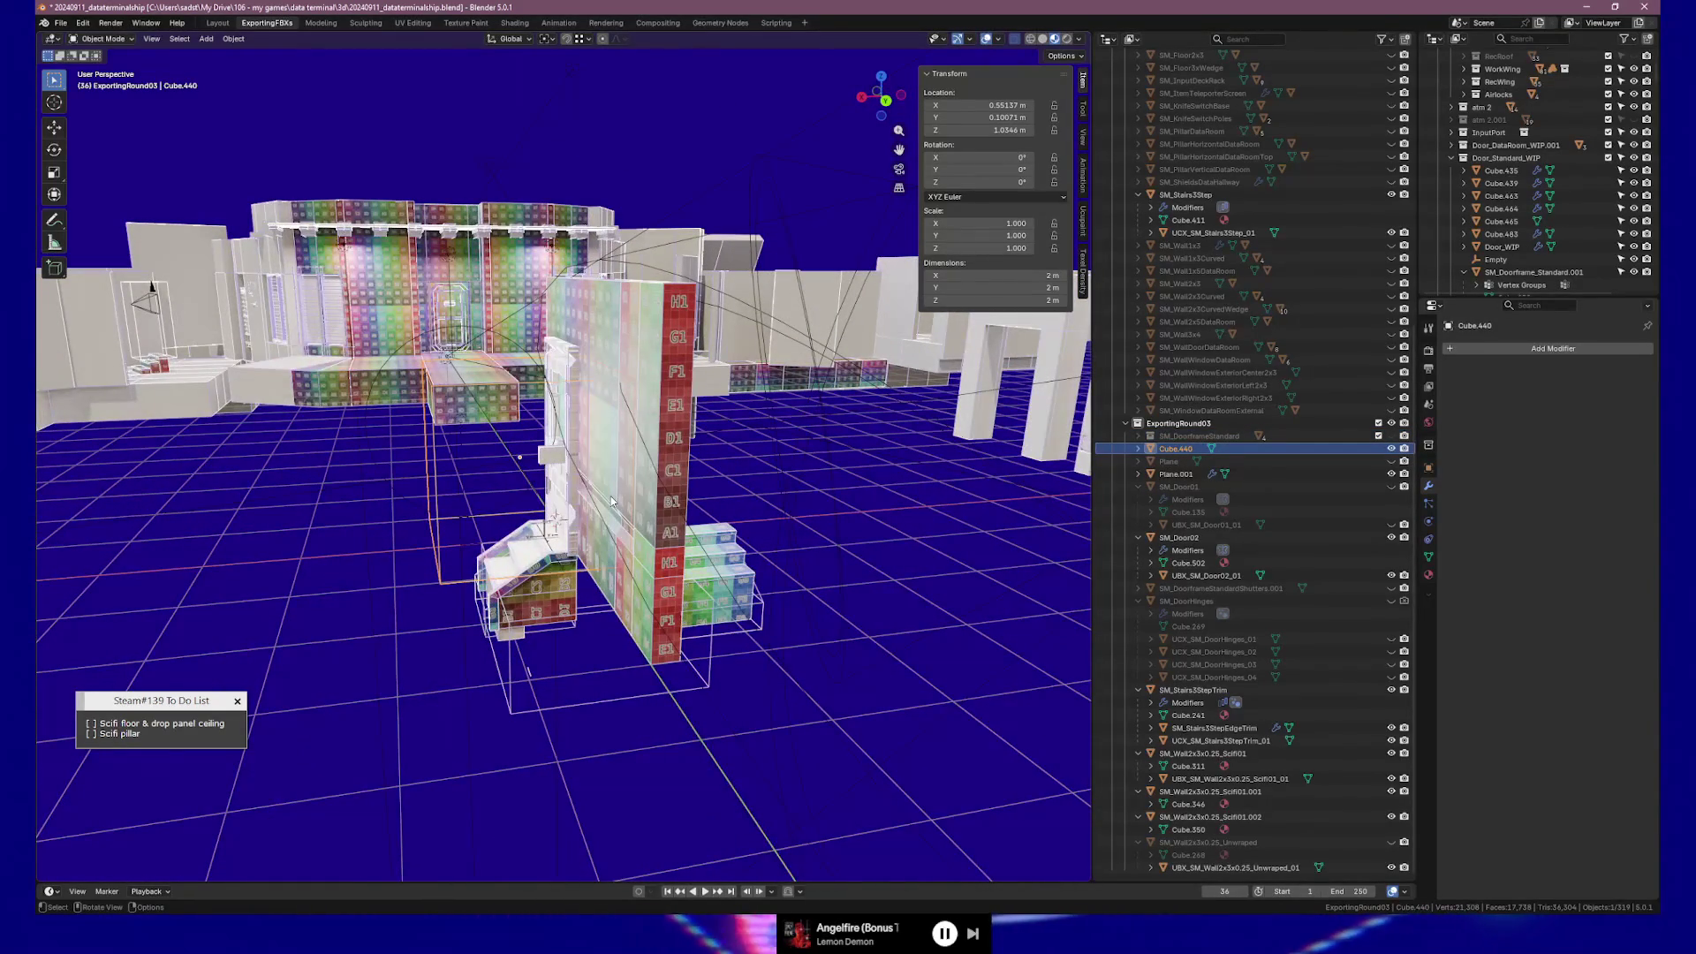
key(Delete)
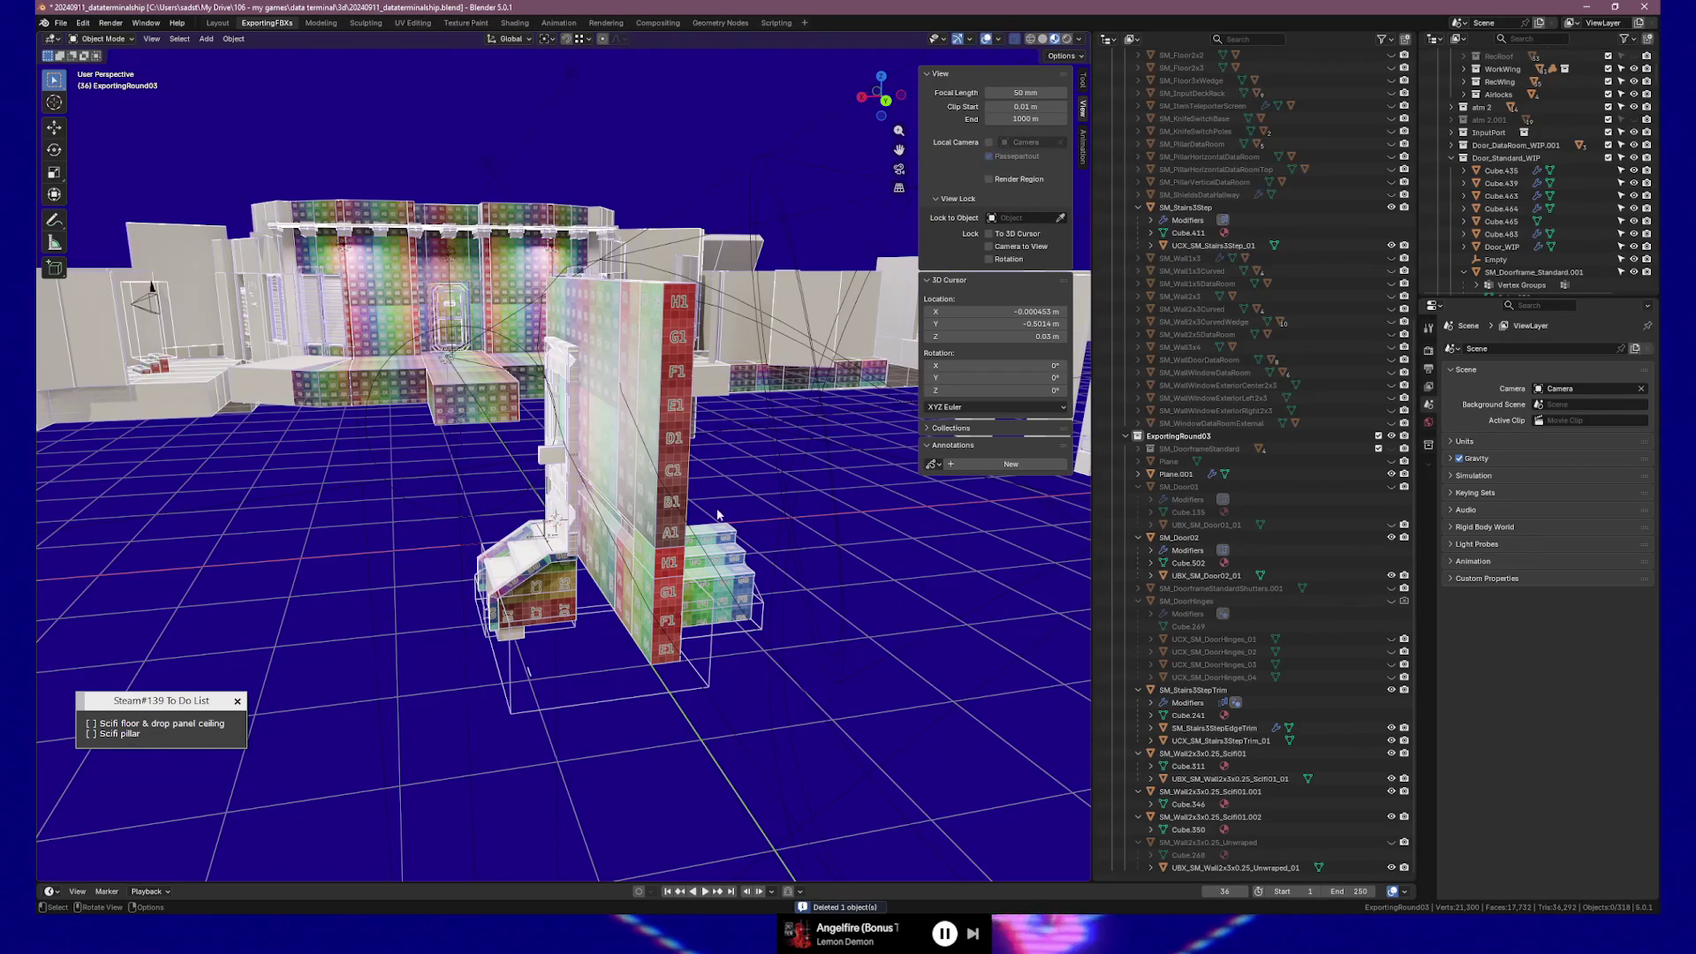
click(1392, 461)
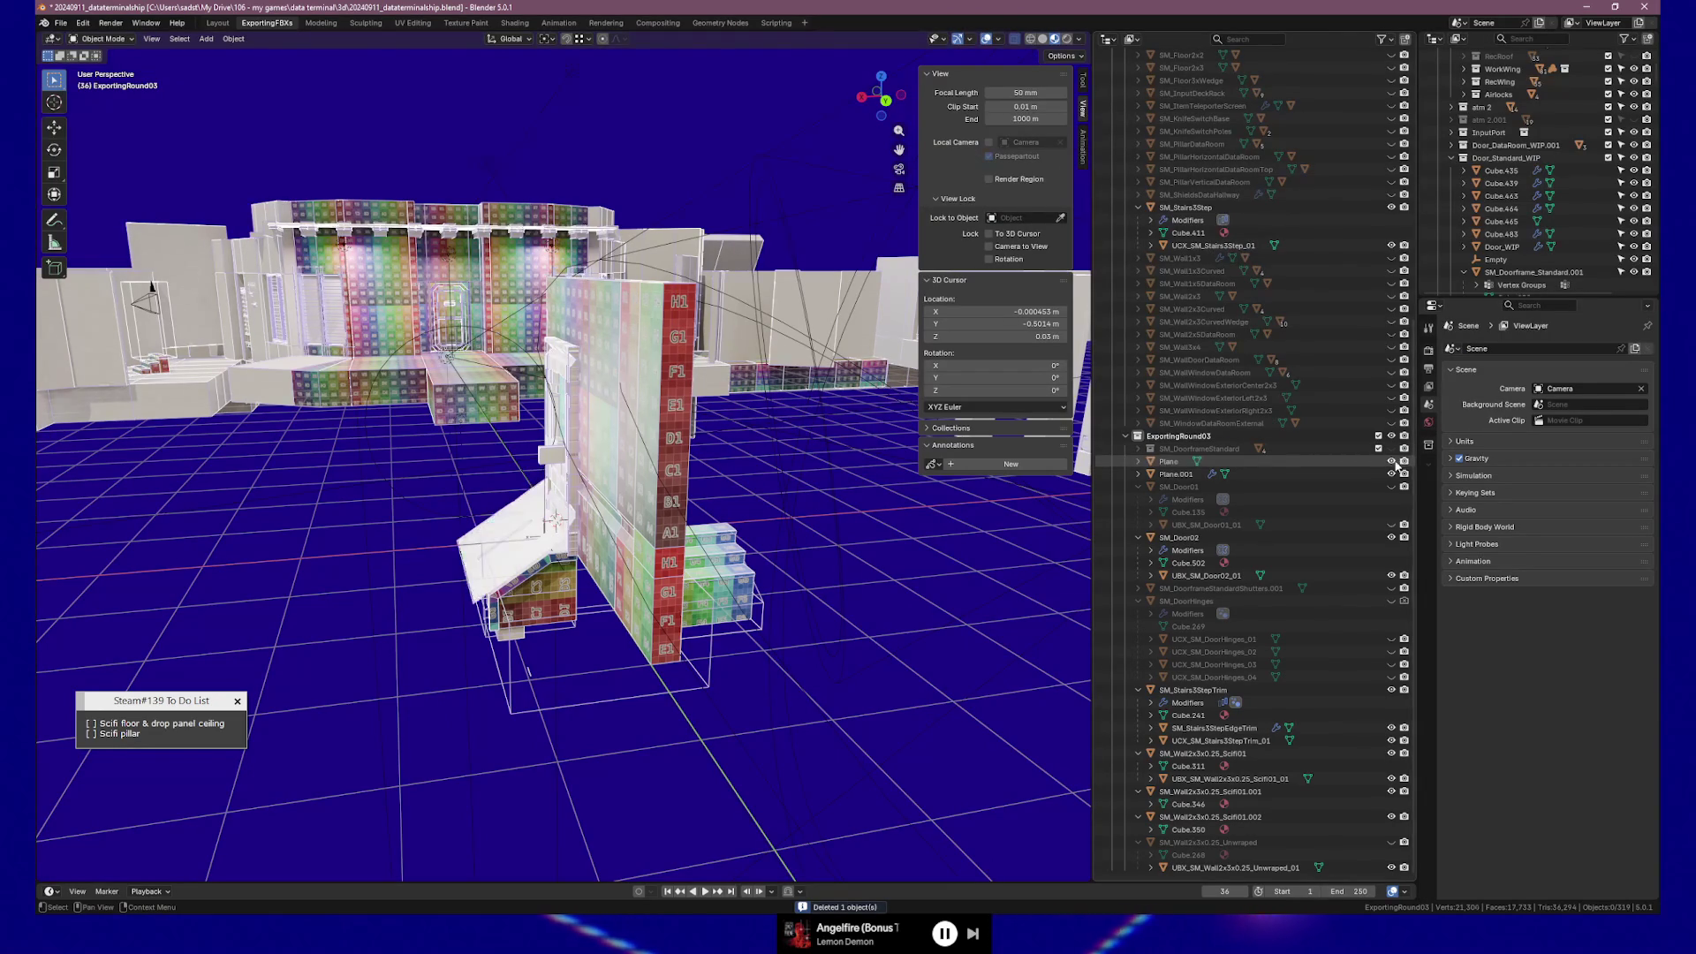
click(1147, 462)
key(Delete)
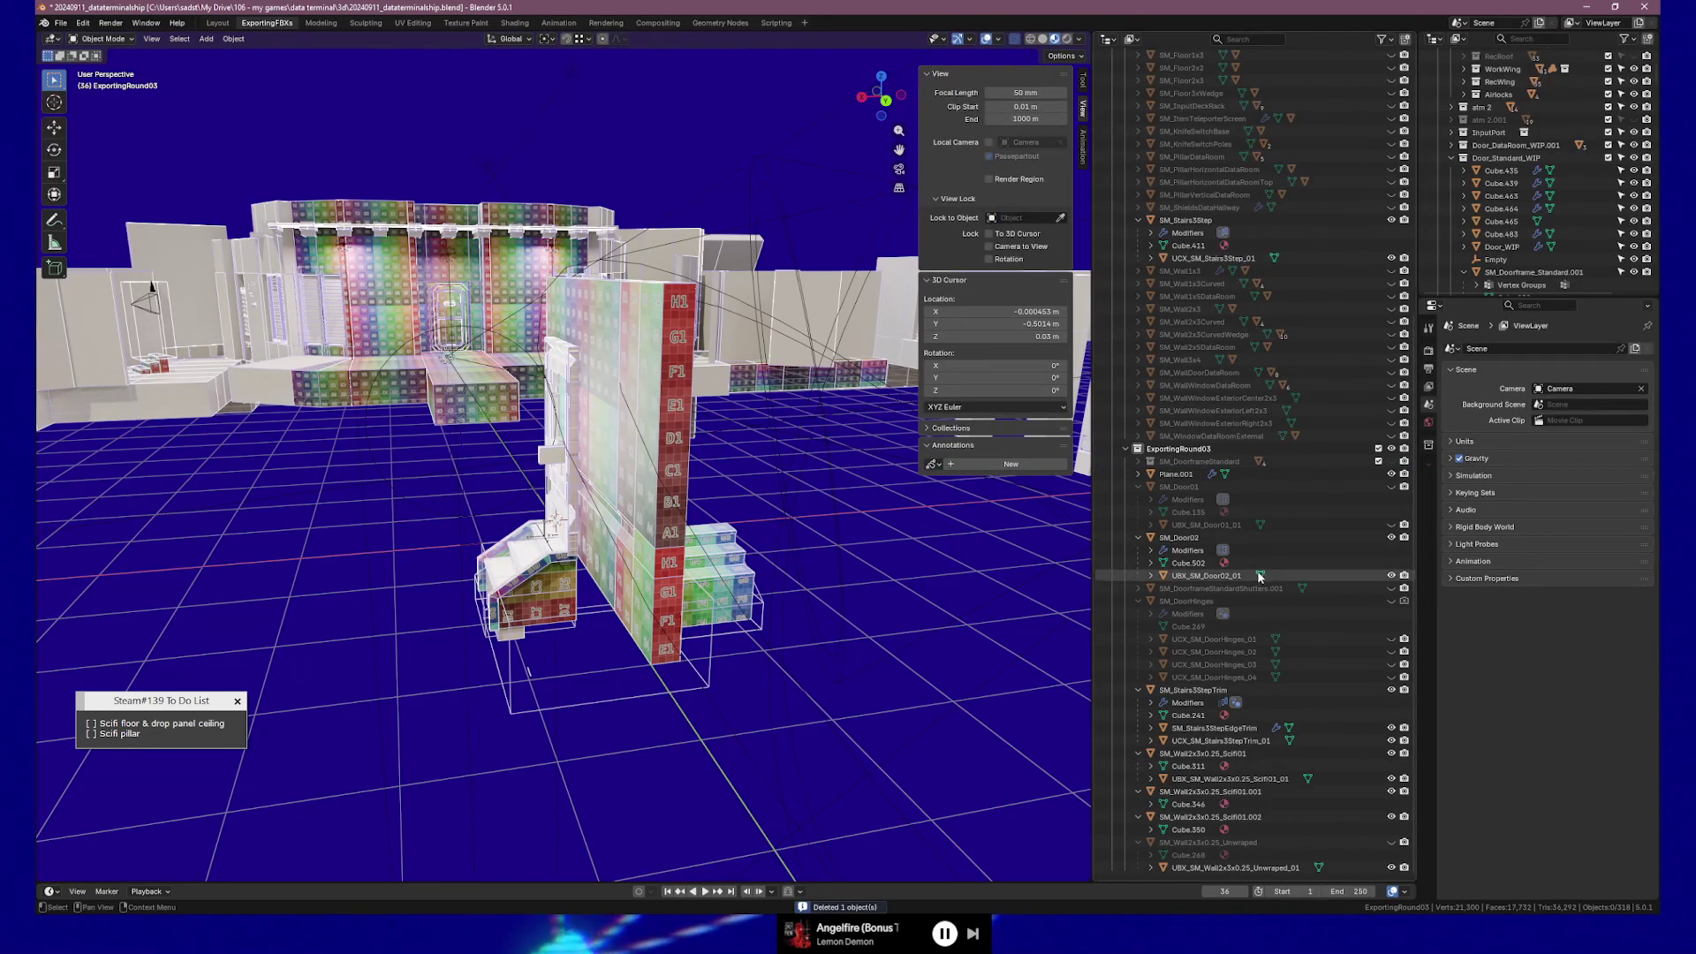
- Inspect Plane.001 in local view, then delete it
click(1189, 477)
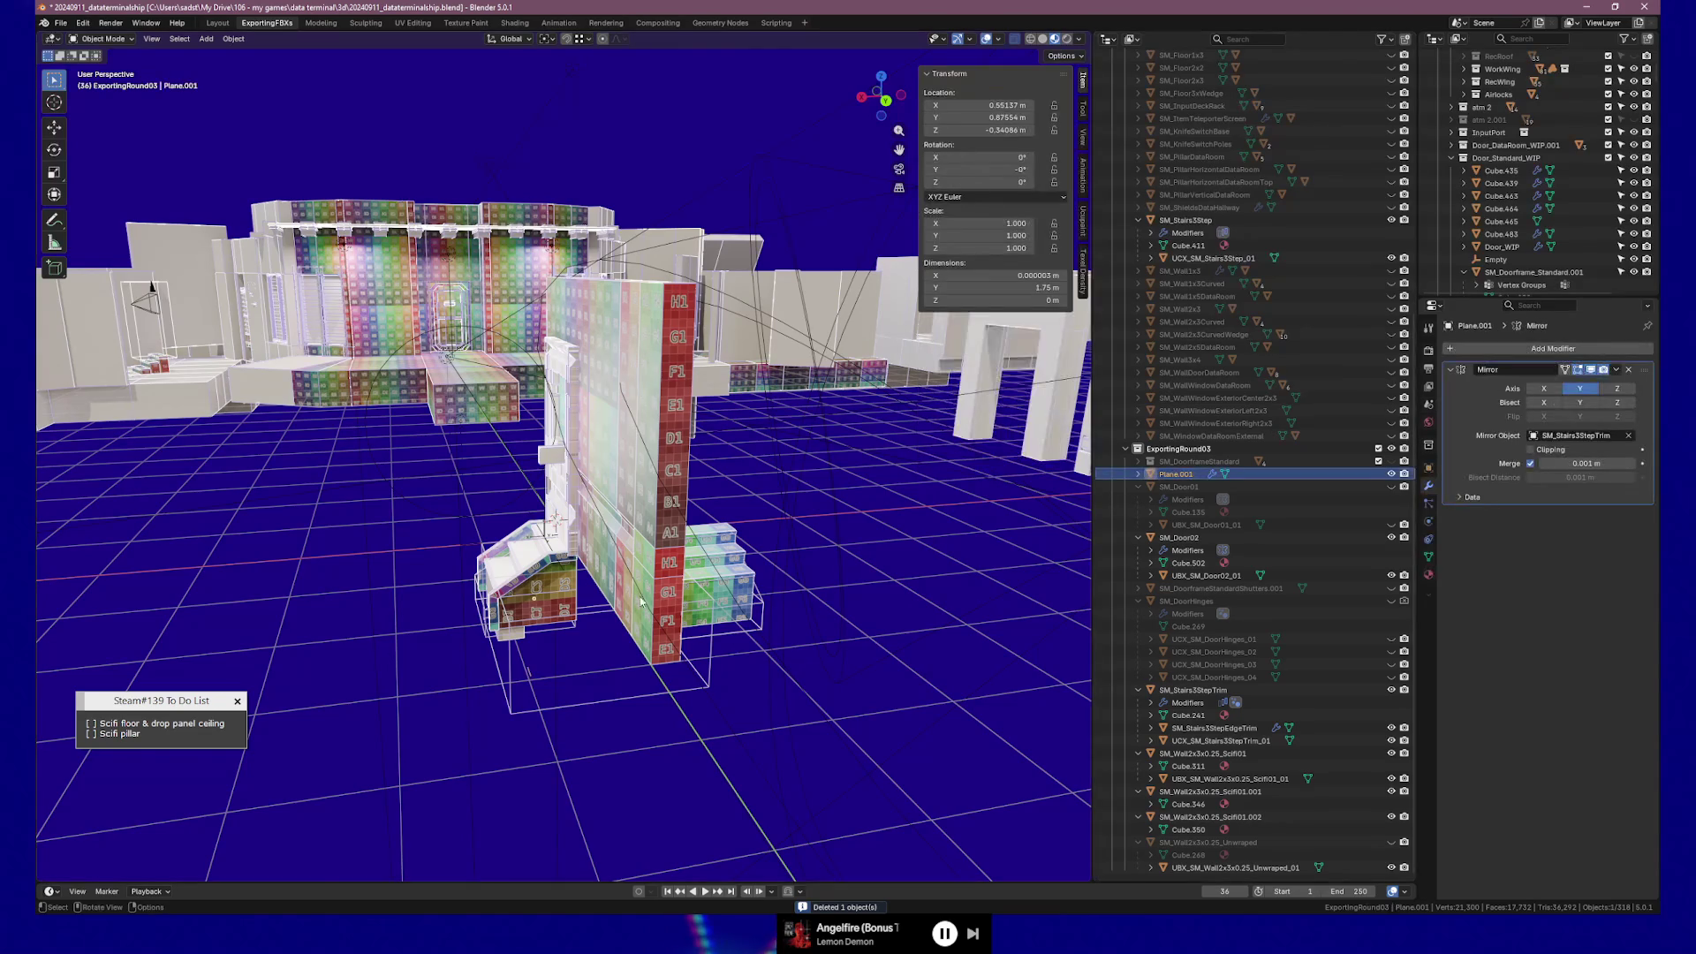
drag(649, 622, 673, 598)
key(KP_Divide)
mouse_move(664, 532)
mouse_down()
mouse_move(652, 523)
mouse_move(634, 573)
mouse_move(654, 560)
mouse_move(537, 553)
mouse_move(736, 539)
mouse_move(686, 543)
mouse_up()
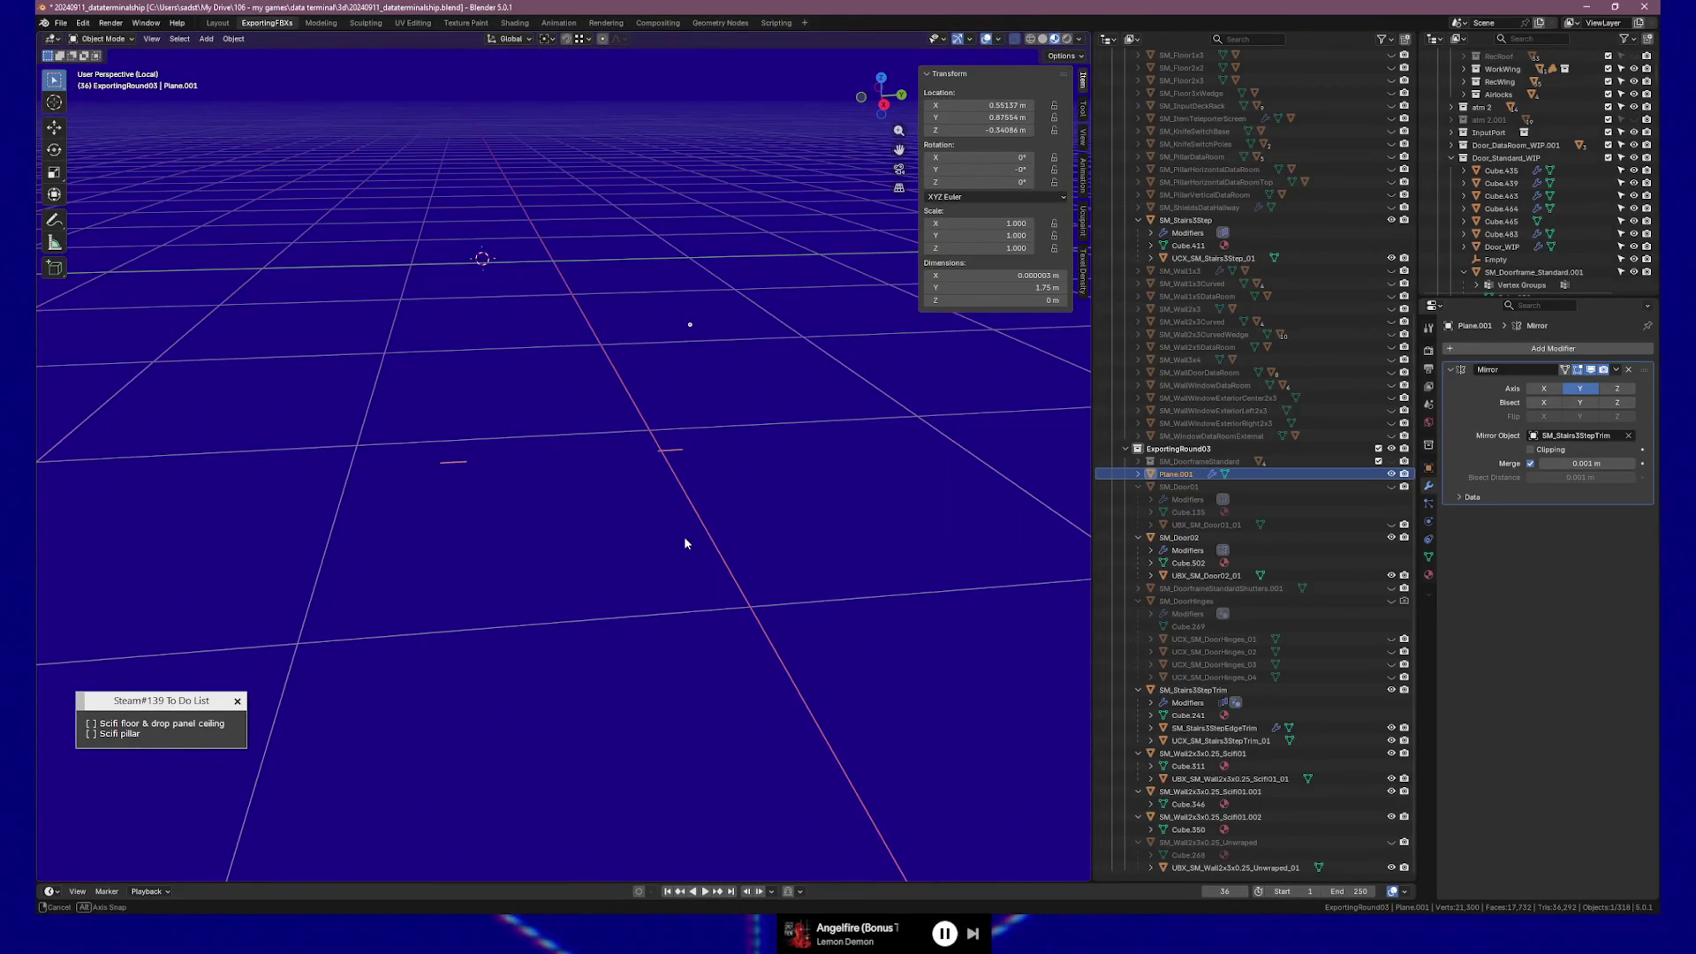
key(Delete)
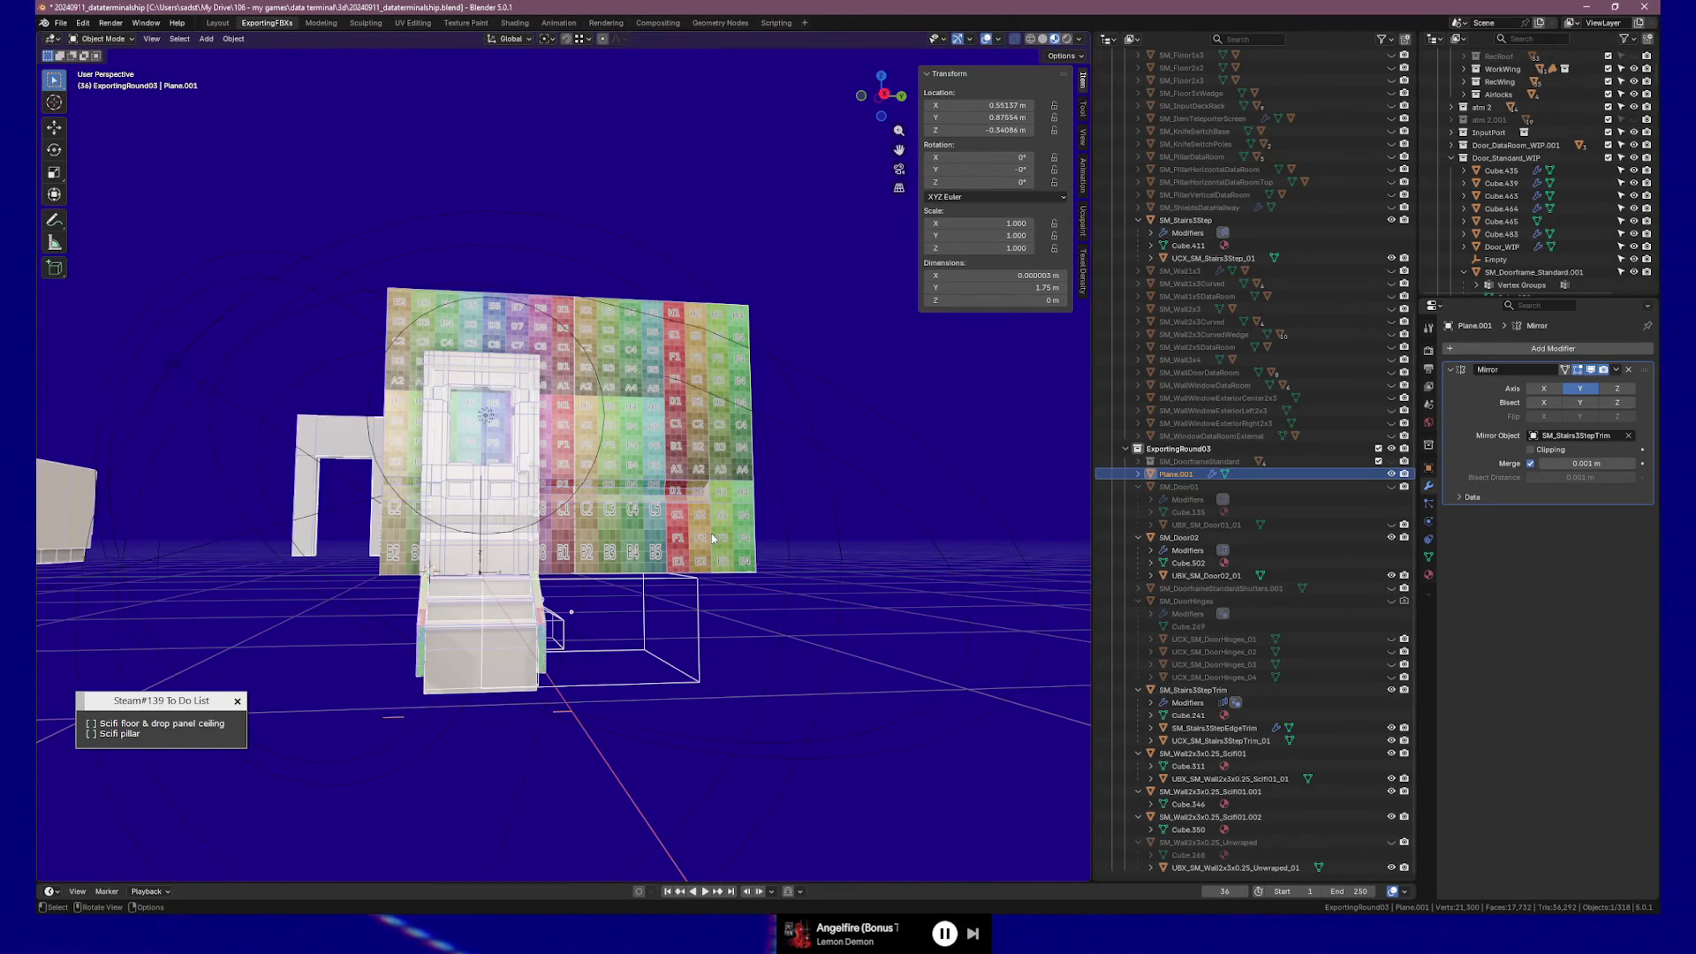